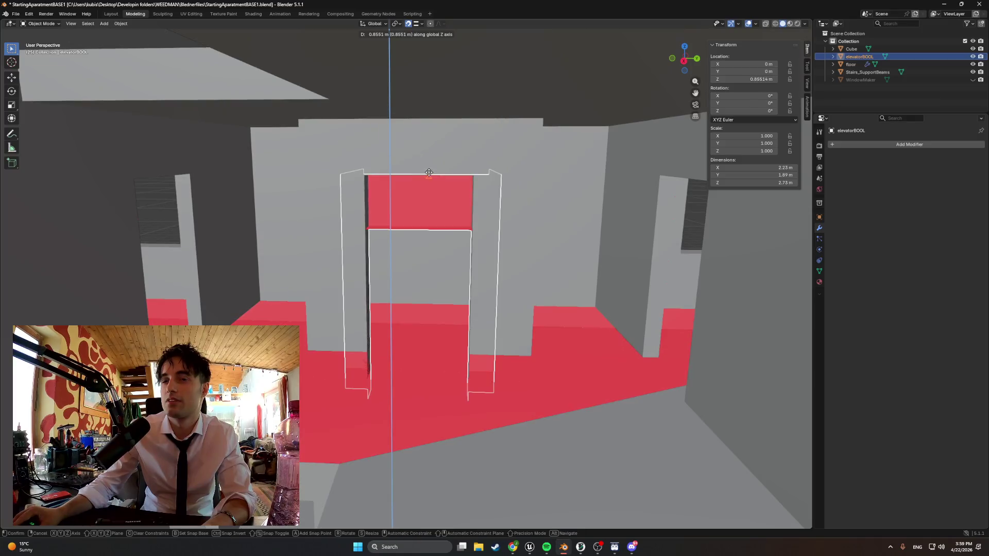
- Cancel the elevator cutter's move and undo back past the floor's boolean cut
key(Escape)
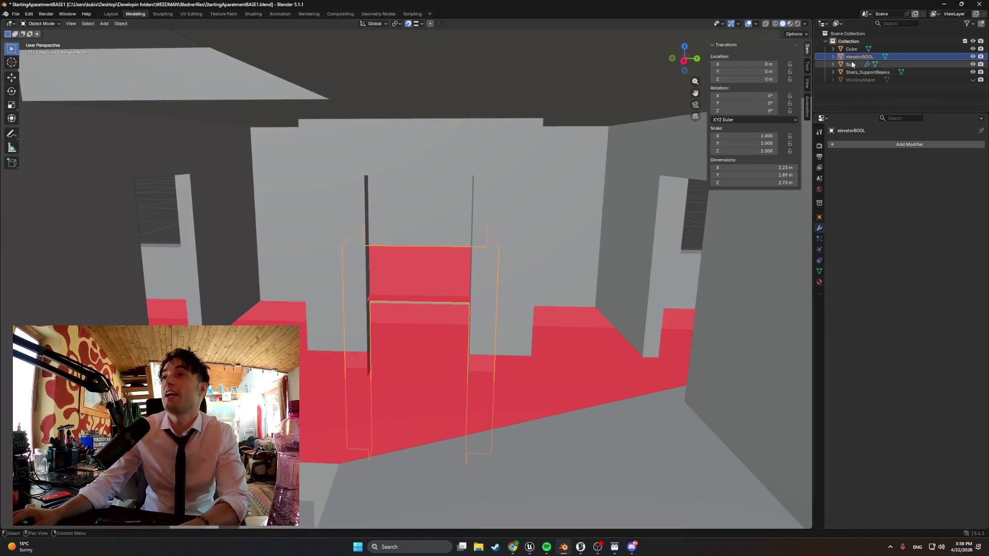
key(Delete)
key(ctrl+z)
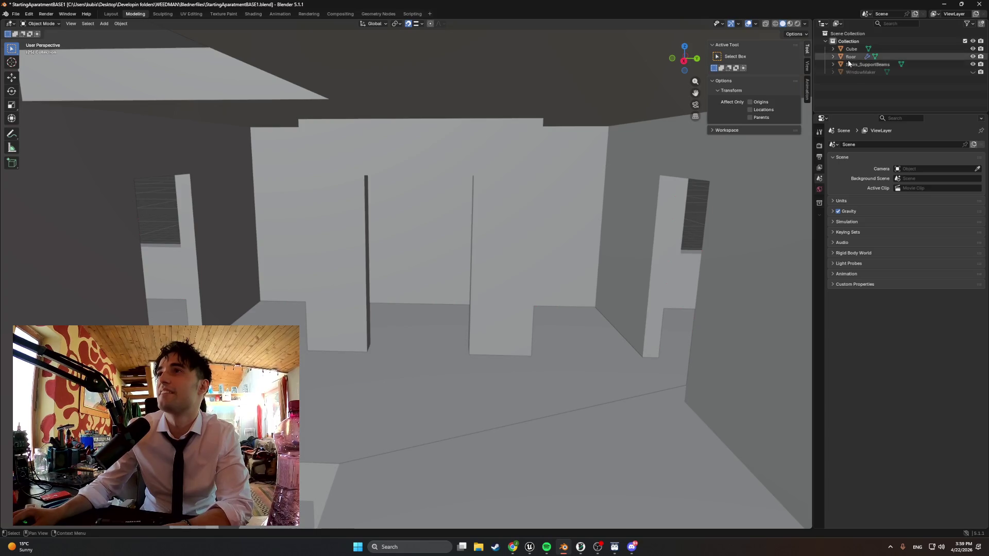
key(ctrl+z)
key(ctrl+z)
key(ctrl+z)
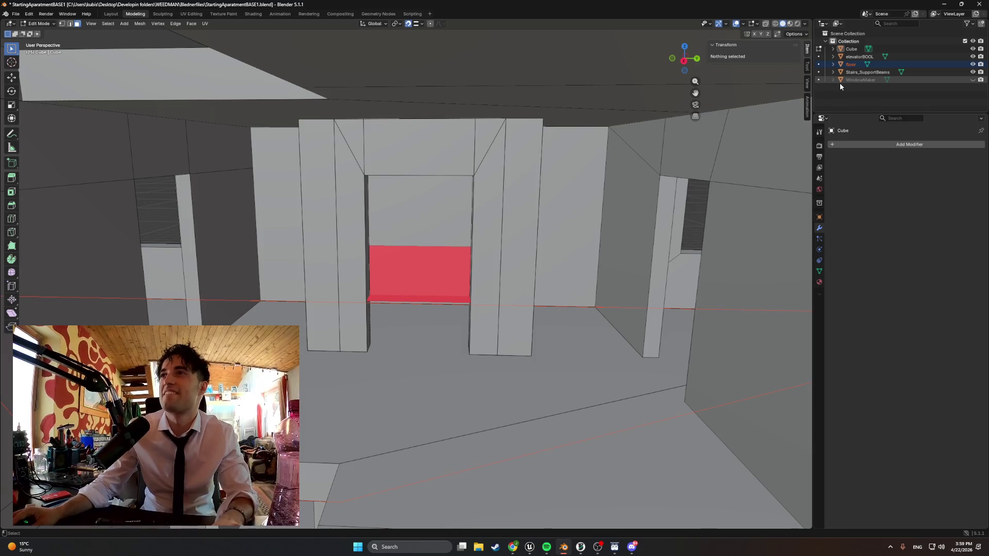
key(ctrl+z)
key(ctrl+z)
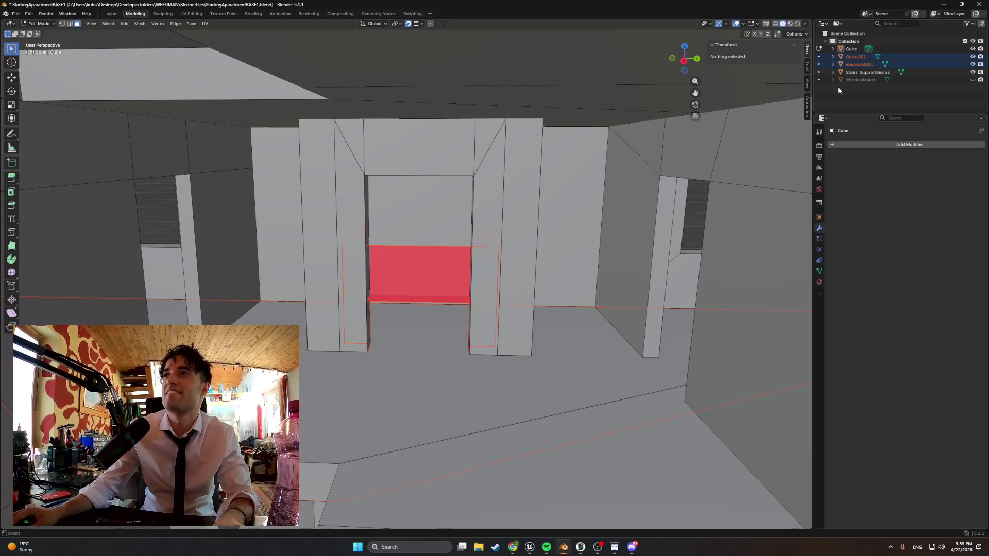
- Check the elevatorBOOL cutter and the building's wall and floor faces, then resume editing the building mesh
click(855, 64)
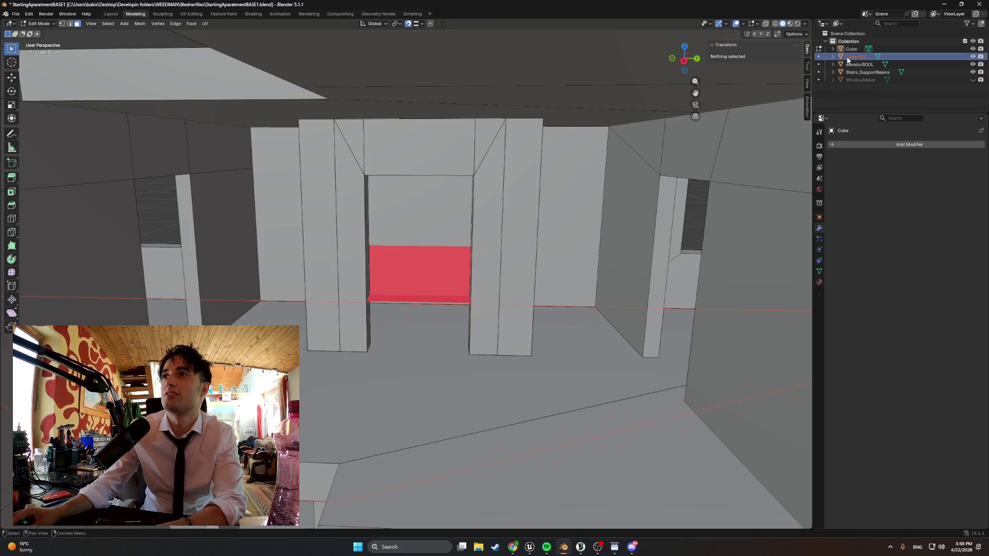
click(685, 155)
click(598, 247)
click(616, 401)
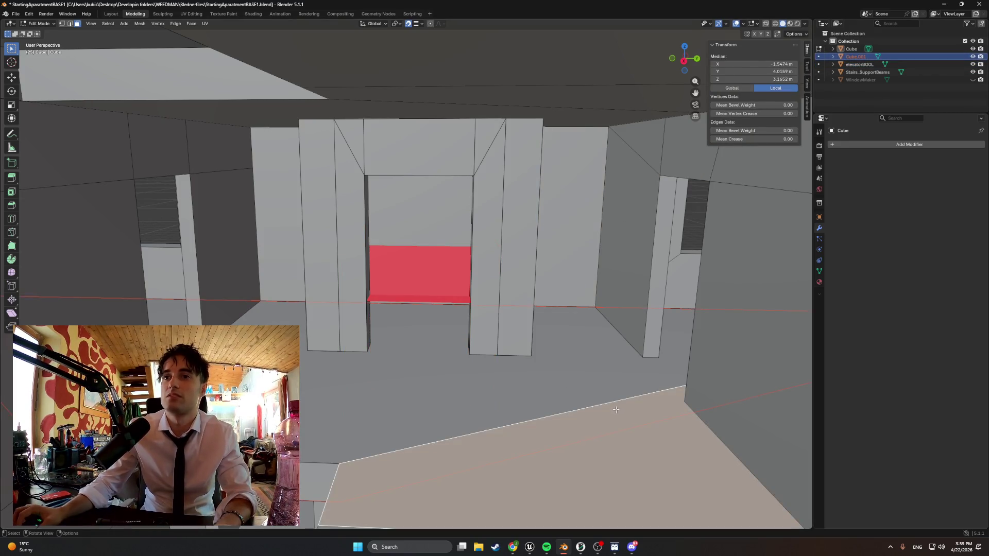
key(Tab)
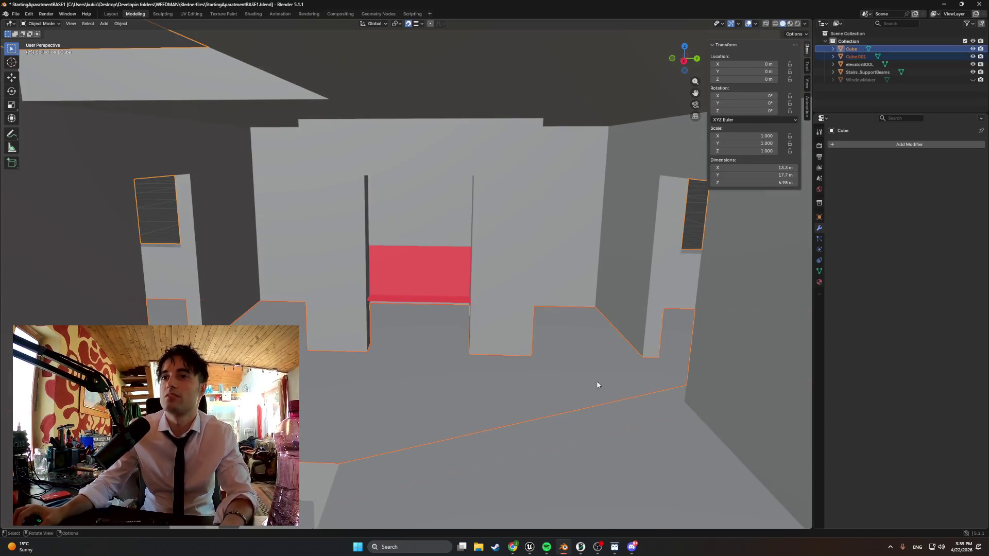
click(634, 409)
key(Tab)
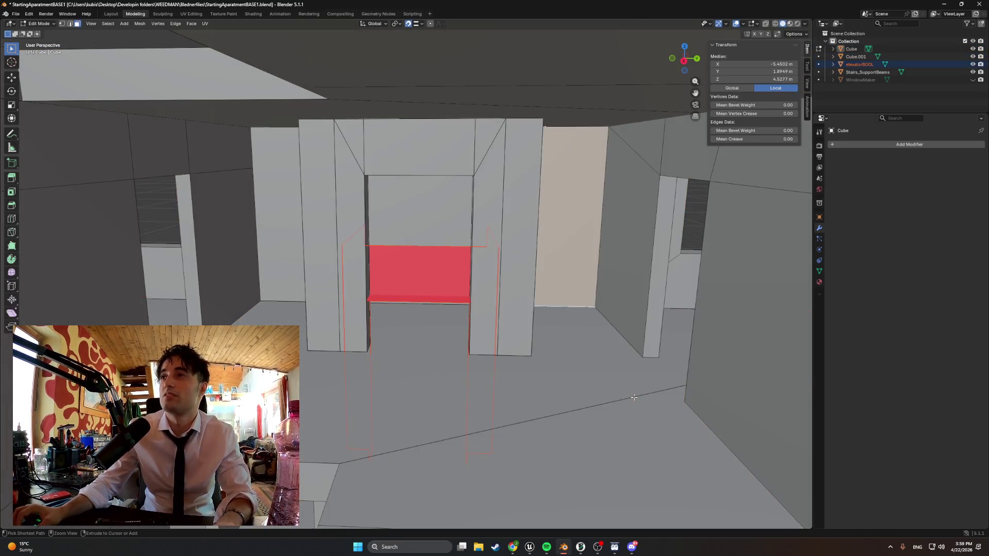
- Undo further to remove the elevator cutter and Cube.001, then select the floor face by the doorway
key(ctrl+z)
key(ctrl+z)
key(ctrl+z)
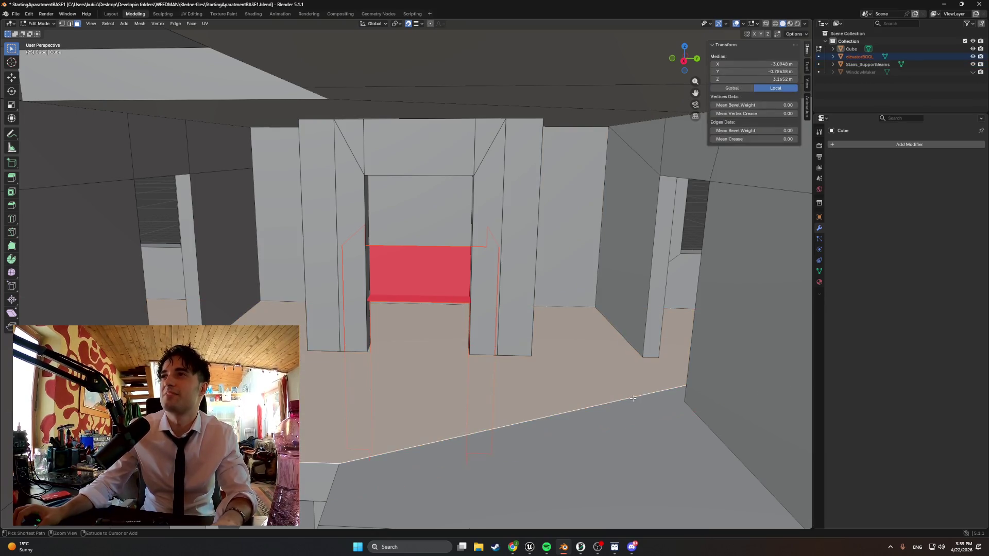
key(ctrl+z)
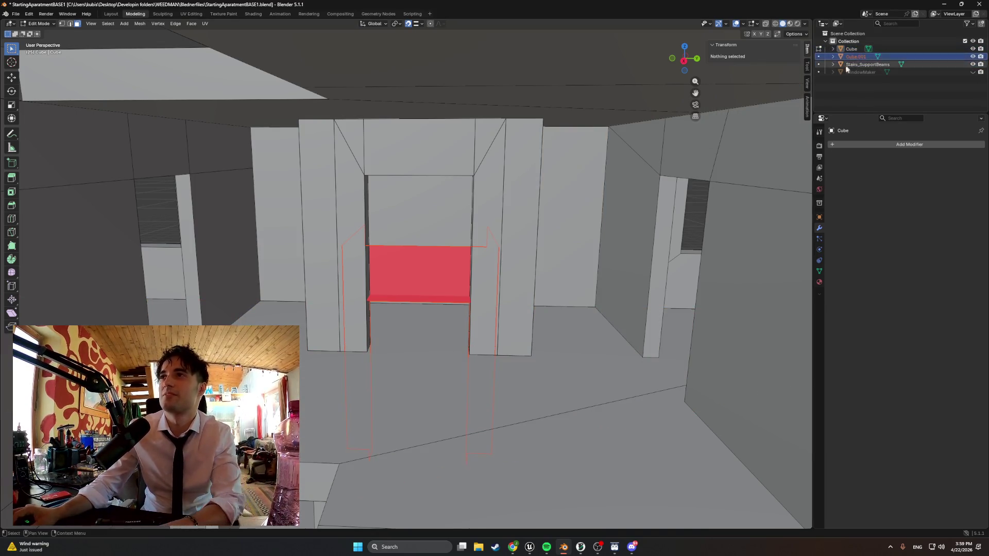
mouse_move(464, 360)
middle_down()
mouse_move(454, 382)
mouse_move(455, 296)
mouse_move(385, 313)
mouse_move(400, 291)
mouse_move(462, 339)
middle_up()
click(454, 381)
scroll(453, 287, up, 3)
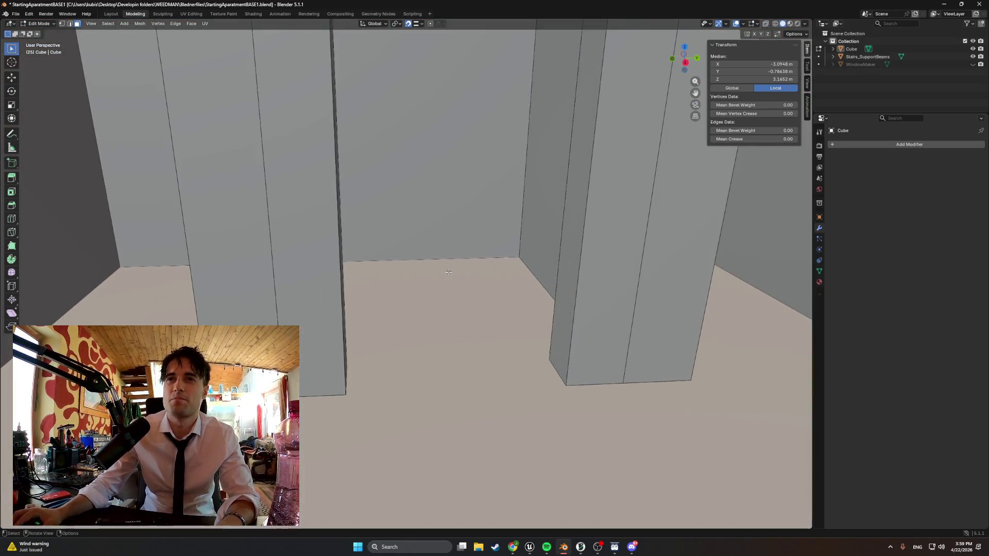
mouse_move(448, 272)
middle_down()
mouse_move(448, 287)
mouse_move(415, 289)
mouse_move(427, 298)
mouse_move(450, 291)
mouse_move(435, 301)
mouse_move(383, 288)
middle_up()
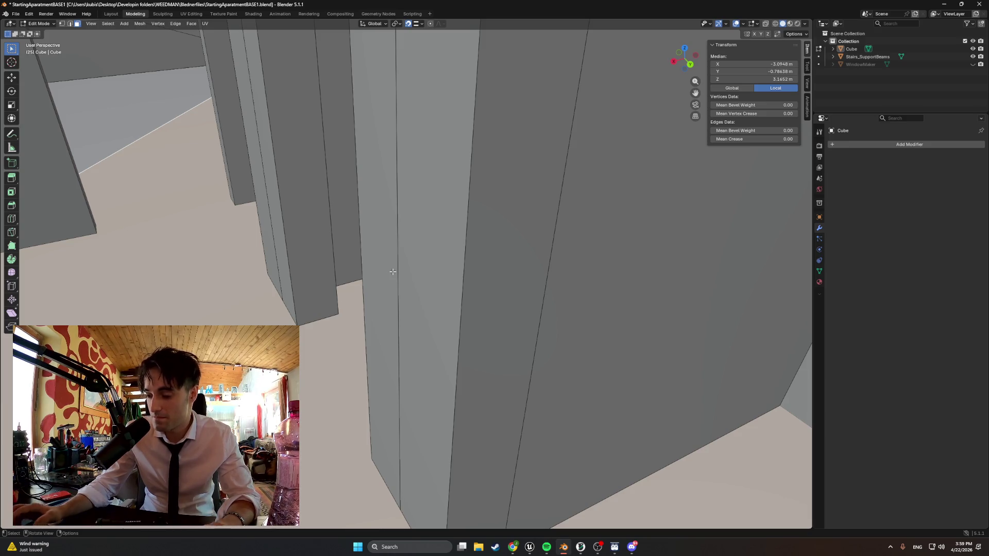
middle_drag(331, 274, 415, 262)
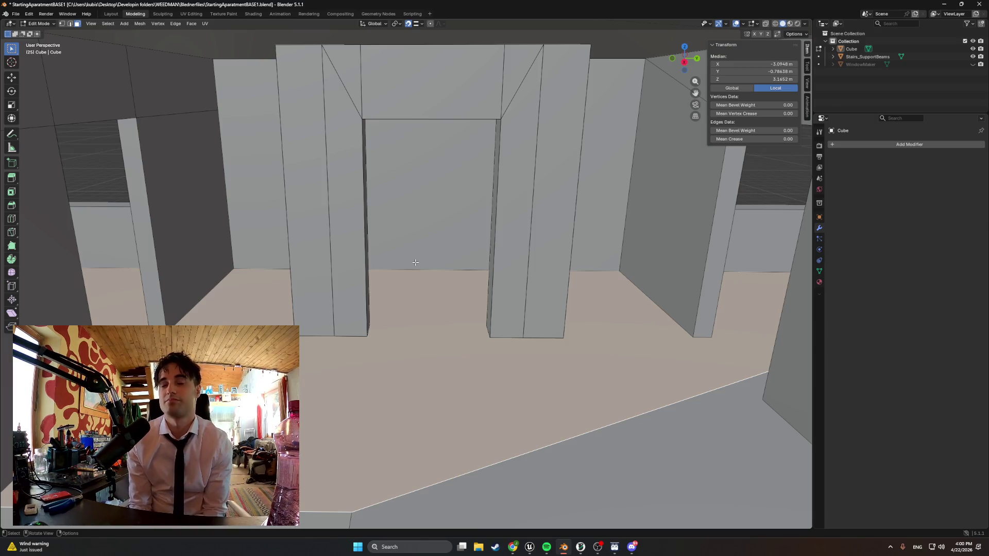
middle_drag(415, 262, 441, 309)
scroll(442, 309, down, 8)
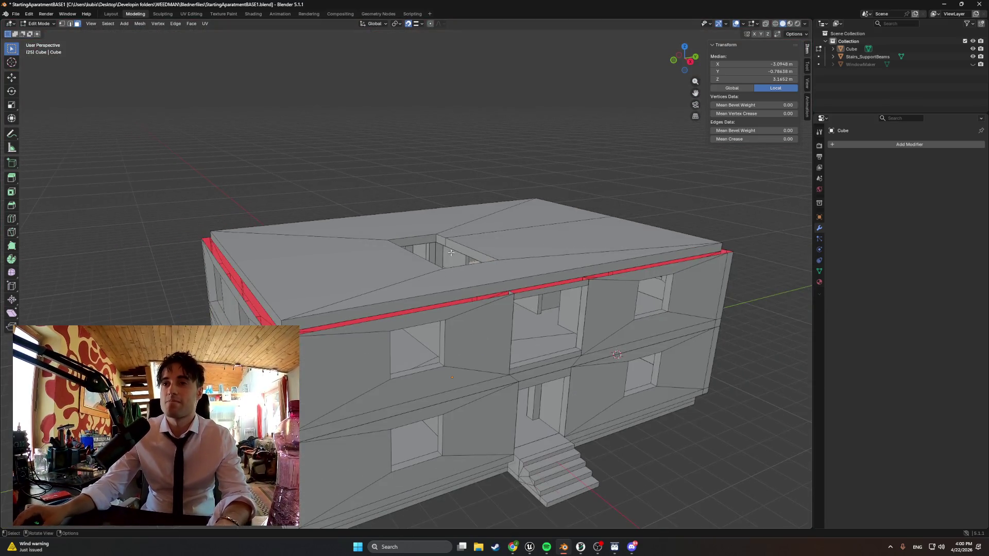
- Switch to wireframe shading and zoom into a close top-down view of the interior faces
key(z)
click(453, 252)
mouse_move(454, 252)
middle_down()
mouse_move(390, 313)
mouse_move(404, 209)
mouse_move(360, 298)
mouse_move(371, 285)
mouse_move(410, 283)
mouse_move(360, 342)
mouse_move(366, 365)
mouse_move(376, 281)
mouse_move(401, 232)
middle_up()
scroll(389, 312, up, 3)
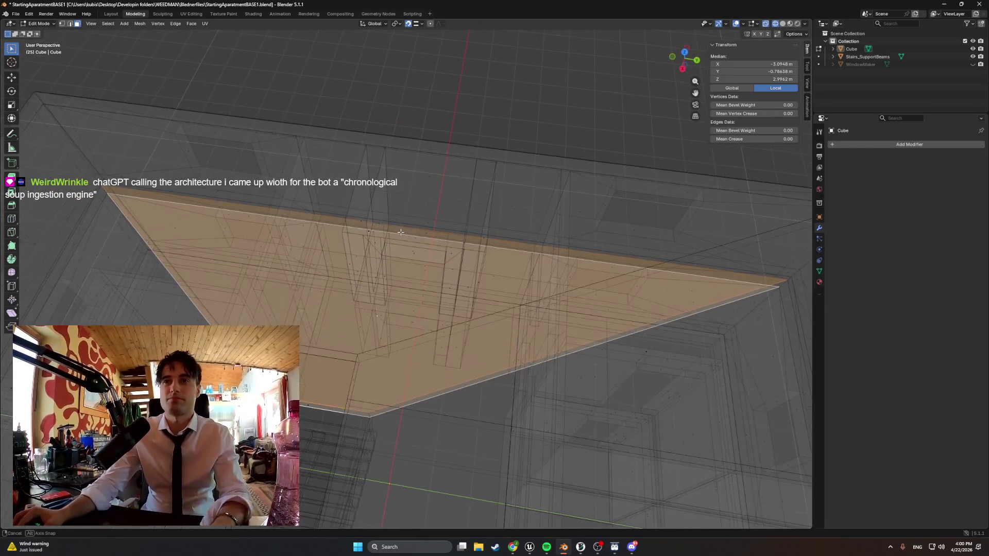
key(ctrl+z)
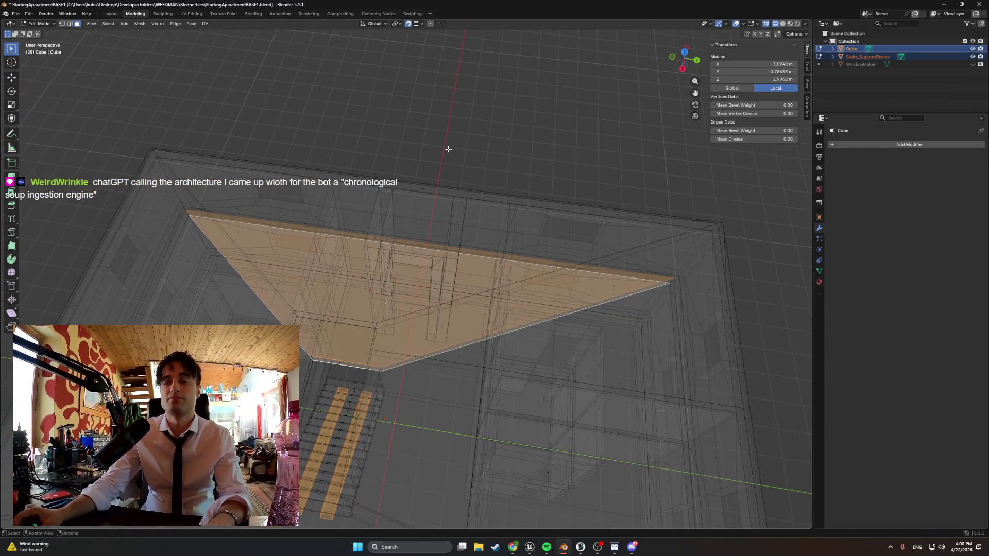
click(448, 152)
- Clear the face selection and add a 2 m mesh plane in Object Mode
key(x)
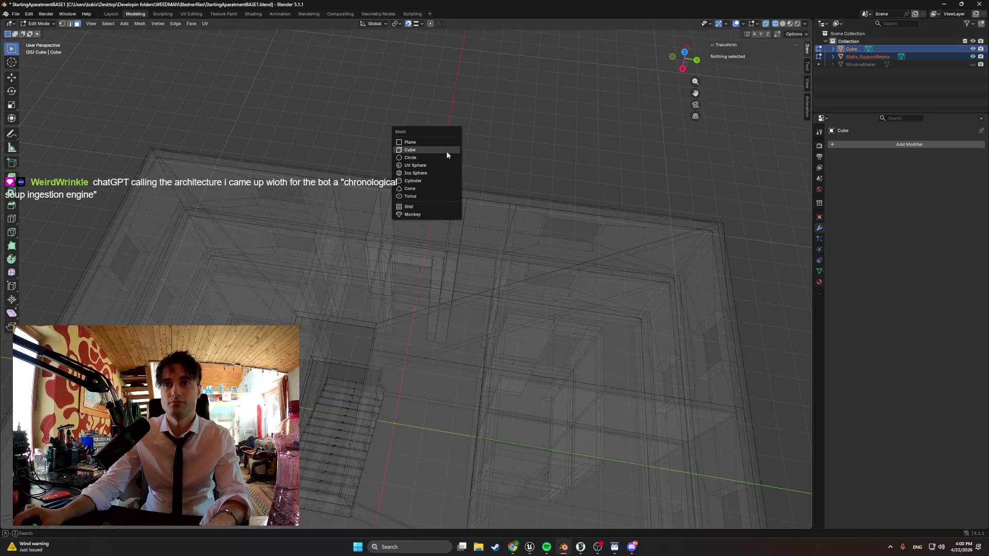
key(Tab)
key(shift+a)
mouse_move(494, 129)
click(541, 129)
- Move the plane into the building, constraining to Y to place it at Y 0.0588 m
mouse_move(527, 130)
middle_down()
mouse_move(411, 180)
mouse_move(331, 140)
mouse_move(364, 163)
mouse_move(262, 258)
middle_up()
key(g)
click(443, 309)
mouse_move(443, 309)
alt+middle_down()
mouse_move(582, 294)
mouse_move(455, 345)
mouse_move(536, 388)
alt+middle_up()
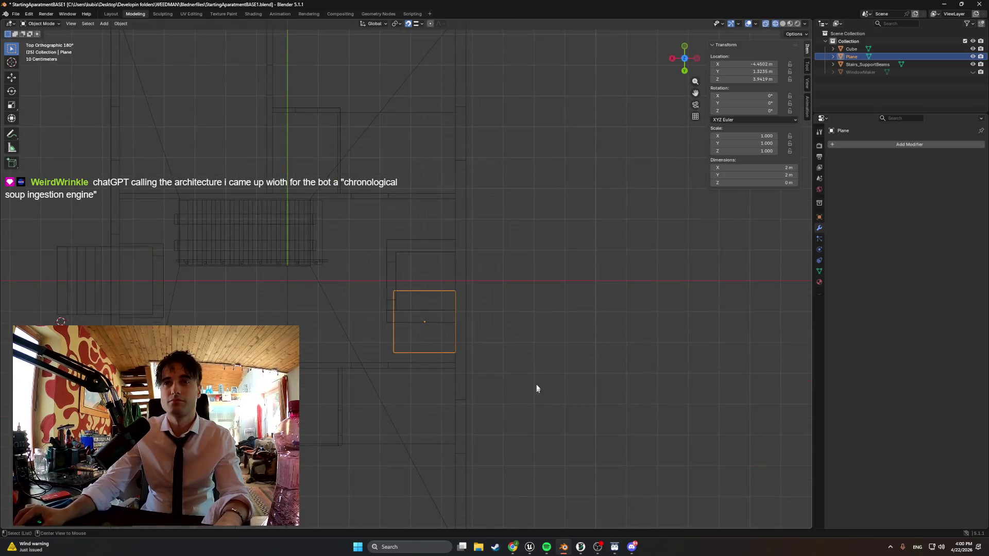
scroll(415, 319, up, 5)
key(g)
key(y)
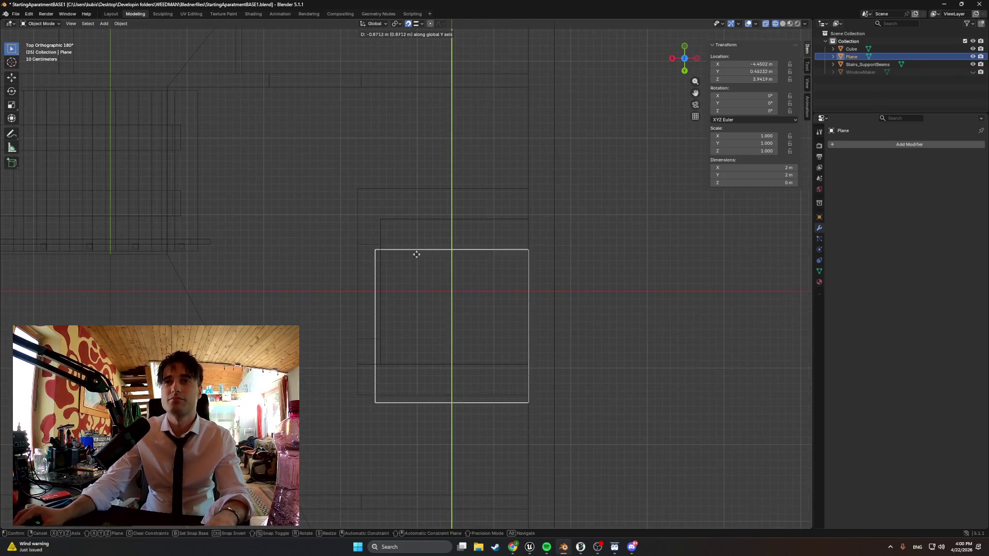
click(412, 221)
scroll(425, 254, up, 1)
scroll(373, 258, up, 1)
- Select the plane's bottom edge, then reselect the plane object from the outliner
key(Tab)
key(Tab)
key(Tab)
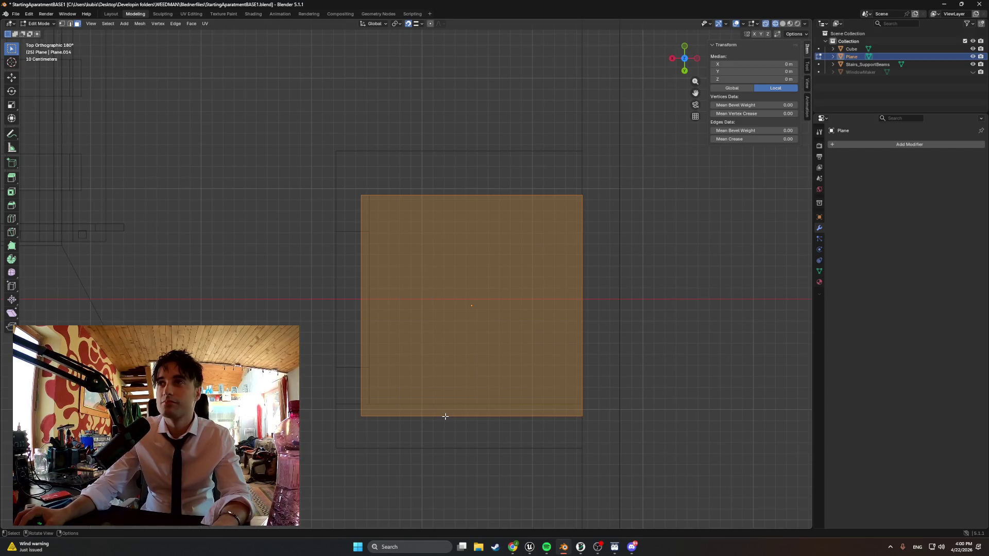
click(447, 418)
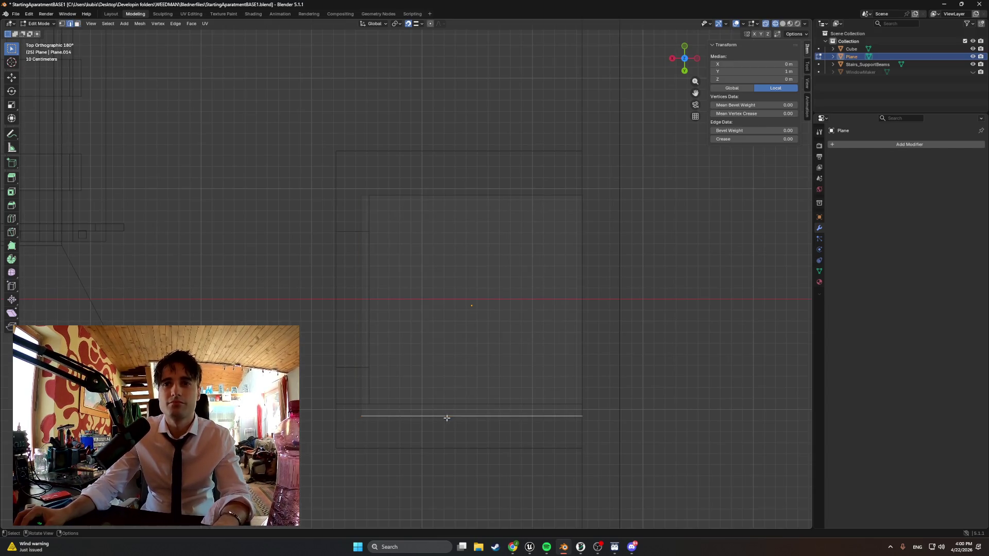
mouse_move(446, 417)
middle_down()
mouse_move(450, 305)
mouse_move(441, 377)
middle_up()
scroll(405, 289, up, 8)
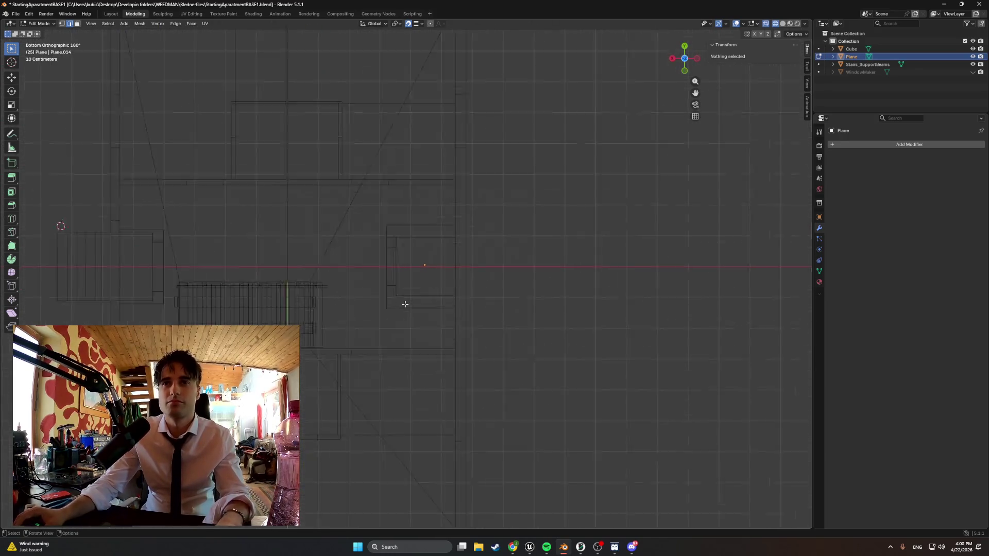
key(Tab)
scroll(416, 349, up, 3)
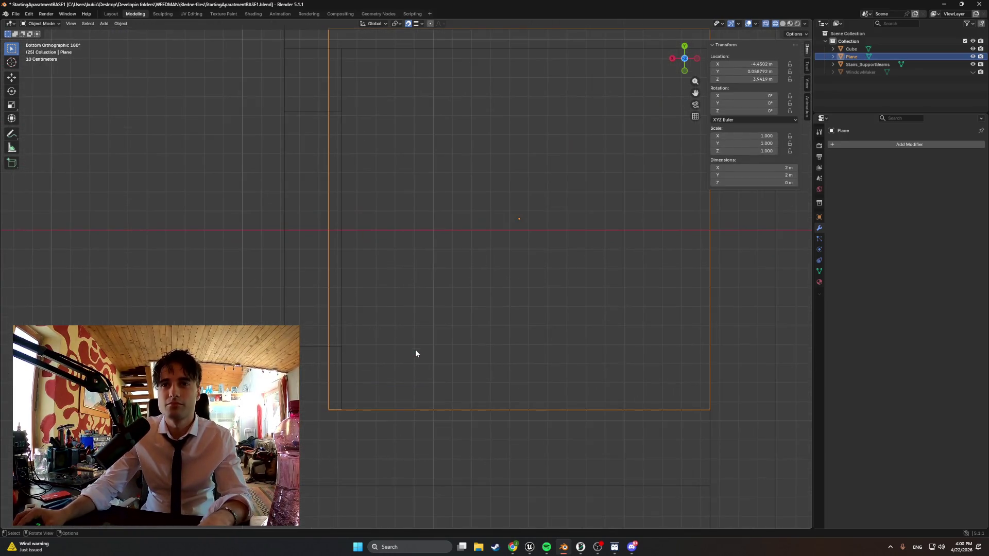
click(433, 407)
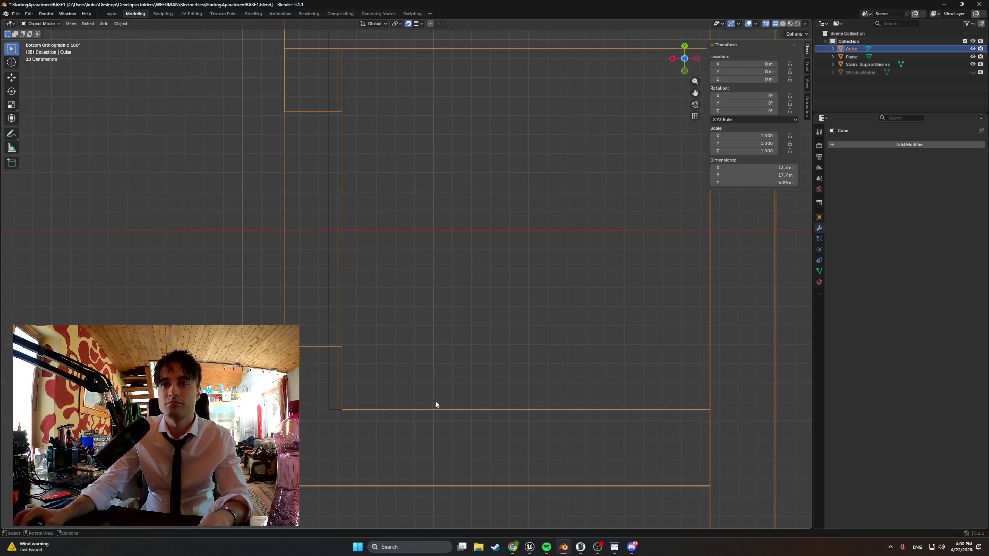
click(851, 57)
mouse_move(428, 410)
middle_down()
mouse_move(450, 386)
mouse_move(378, 406)
middle_up()
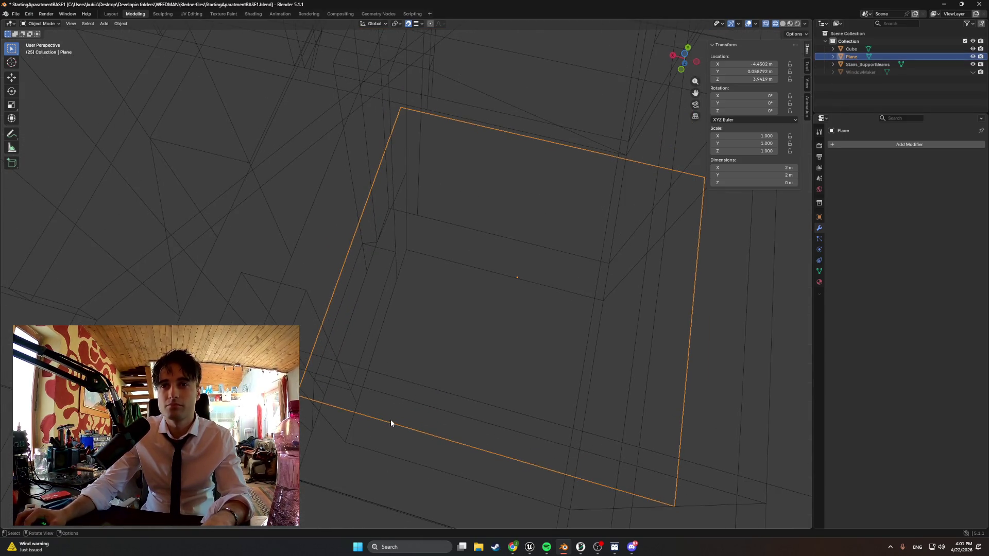
- Select an edge of the plane in Edit Mode and view it from the side and top
key(Tab)
key(Tab)
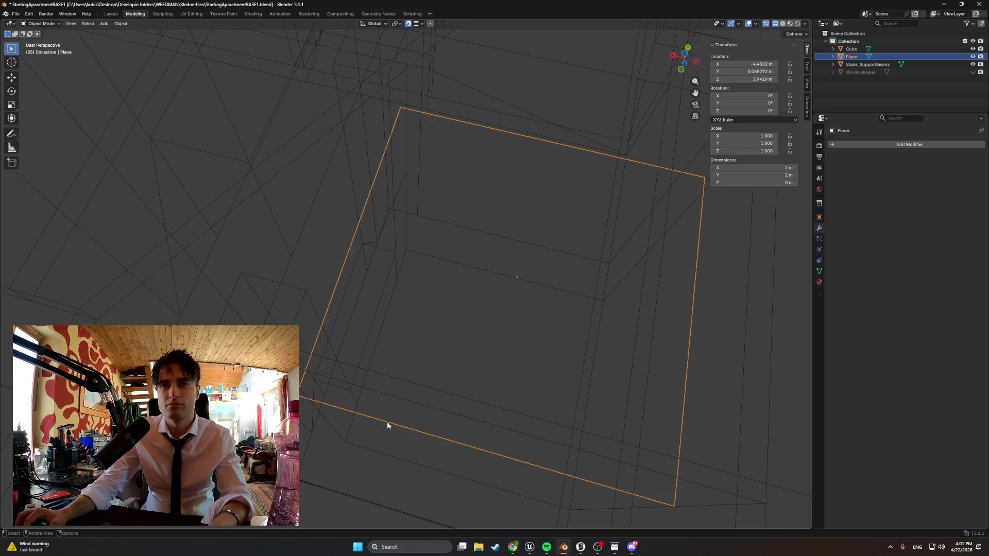
key(Tab)
click(387, 423)
key(ctrl+KP_1)
scroll(480, 348, down, 4)
mouse_move(459, 318)
alt+middle_down()
mouse_move(455, 234)
mouse_move(442, 314)
alt+middle_up()
scroll(423, 248, up, 4)
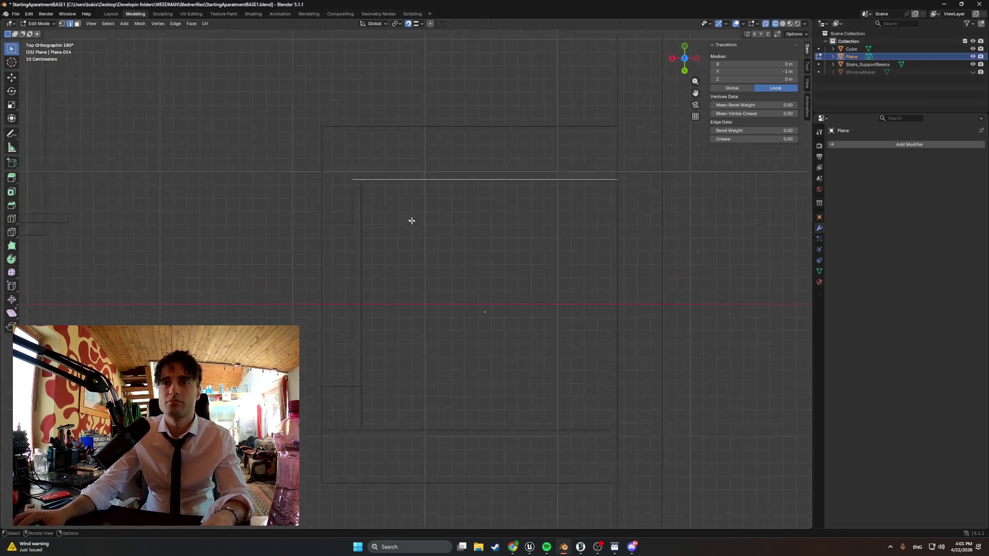
- Shift the Plane's left edge slightly to the right
shift+middle_drag(365, 137, 365, 278)
scroll(340, 333, up, 2)
scroll(357, 324, down, 3)
scroll(327, 379, down, 3)
click(309, 360)
key(g)
click(324, 357)
- Undo the left edge move and return to solid shading
mouse_move(494, 377)
middle_down()
mouse_move(496, 334)
mouse_move(505, 364)
mouse_move(453, 400)
mouse_move(495, 414)
middle_up()
key(KP_7)
scroll(393, 233, up, 3)
scroll(443, 227, up, 2)
mouse_move(526, 234)
middle_down()
mouse_move(523, 206)
mouse_move(595, 170)
mouse_move(632, 185)
mouse_move(498, 153)
mouse_move(468, 172)
mouse_move(576, 160)
mouse_move(584, 169)
mouse_move(555, 183)
mouse_move(570, 199)
mouse_move(613, 186)
mouse_move(615, 174)
middle_up()
key(ctrl+z)
mouse_move(544, 212)
middle_down()
mouse_move(445, 250)
mouse_move(479, 234)
mouse_move(441, 238)
mouse_move(466, 237)
mouse_move(466, 209)
mouse_move(461, 236)
middle_up()
click(514, 251)
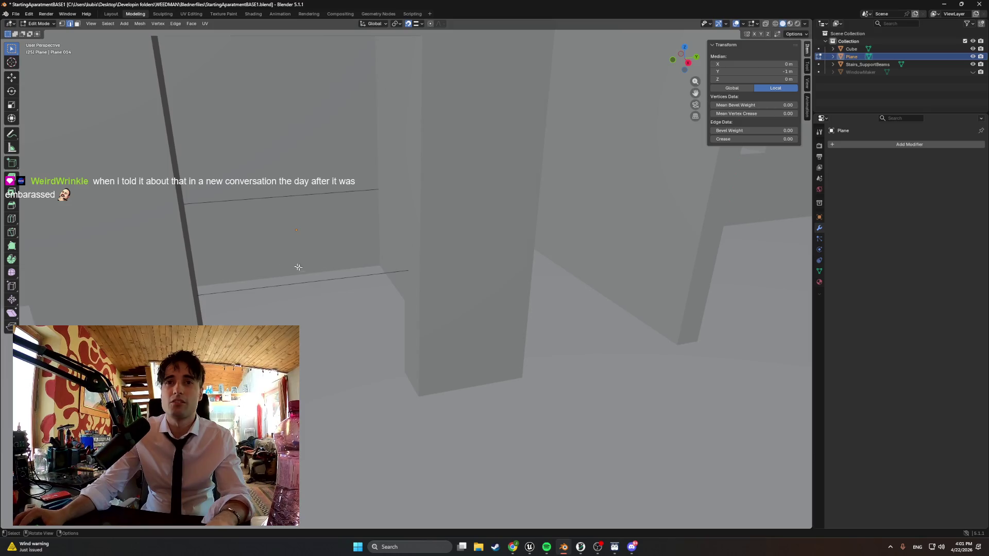
- Select the diagonal, horizontal and upper plane edges and fill a face between them, then undo it
mouse_move(360, 257)
middle_down()
mouse_move(337, 250)
mouse_move(300, 264)
mouse_move(364, 237)
middle_up()
mouse_move(303, 286)
middle_down()
mouse_move(353, 278)
mouse_move(268, 258)
middle_up()
click(175, 226)
click(238, 182)
click(217, 278)
shift+click(184, 227)
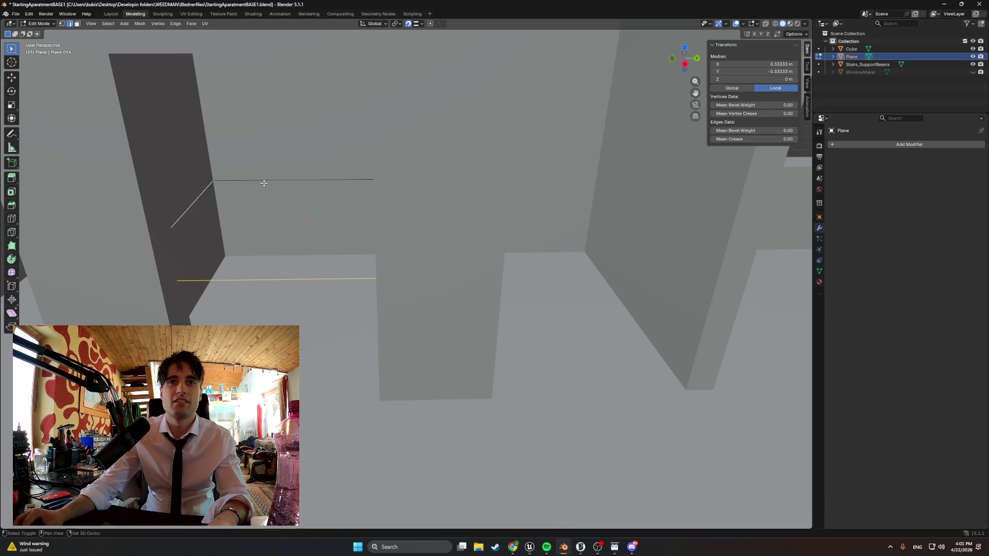
shift+click(281, 189)
middle_drag(283, 189, 353, 198)
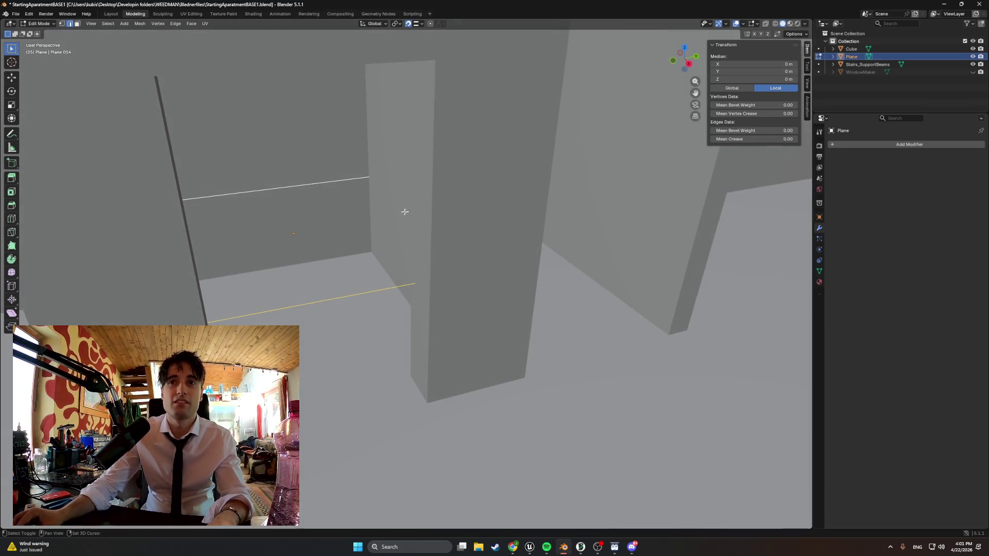
key(f)
key(ctrl+z)
- Reselect the Plane and return to Object Mode with it selected
key(Tab)
middle_drag(359, 245, 331, 249)
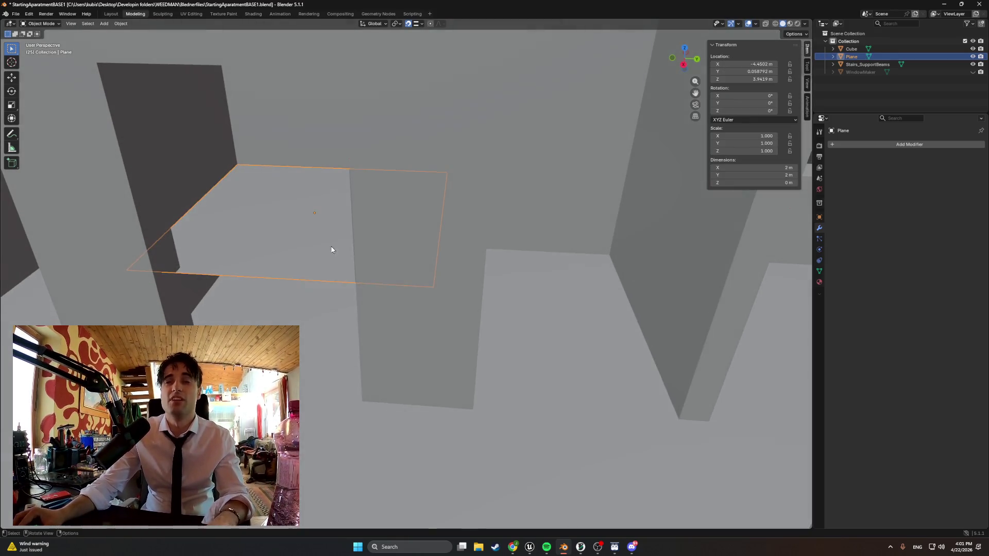
key(Tab)
key(Tab)
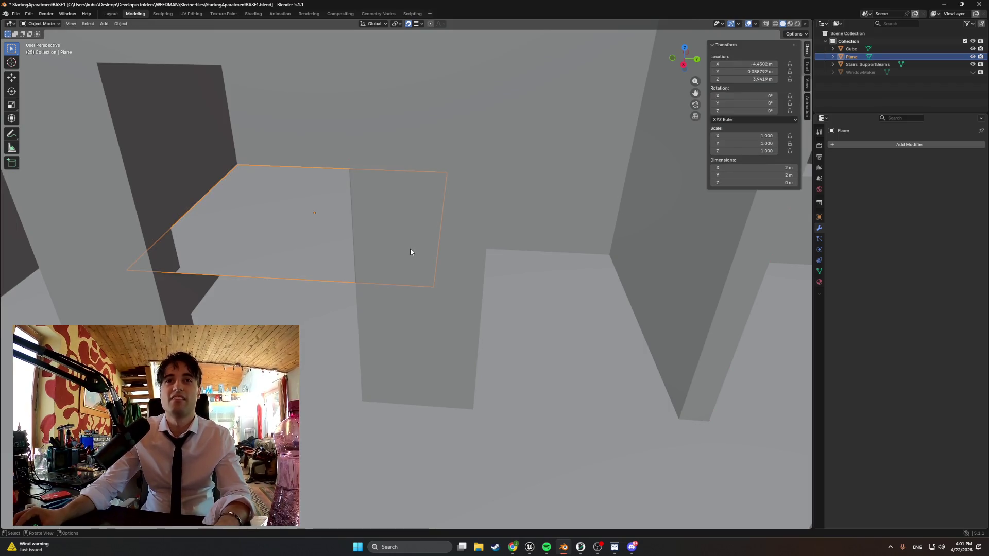
key(Tab)
key(Tab)
click(398, 255)
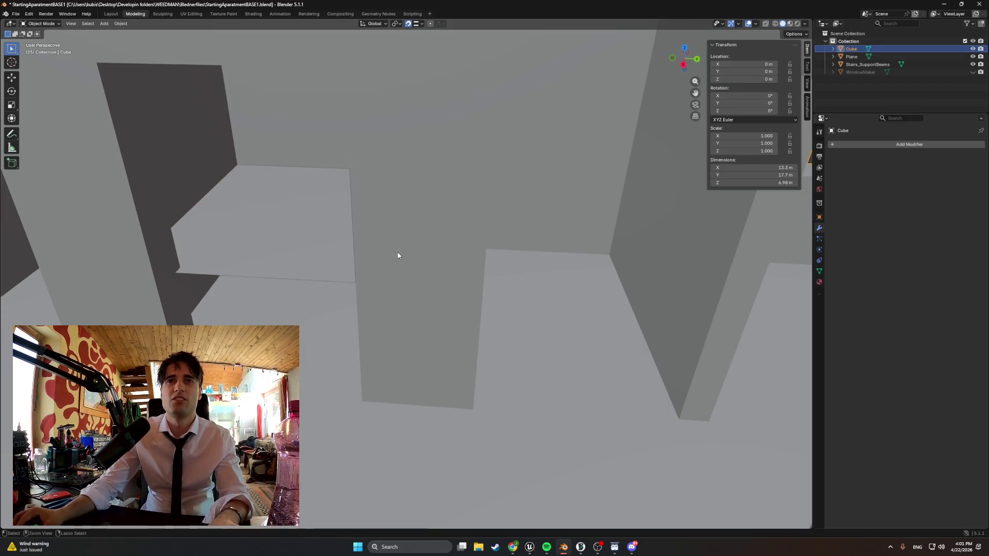
click(243, 268)
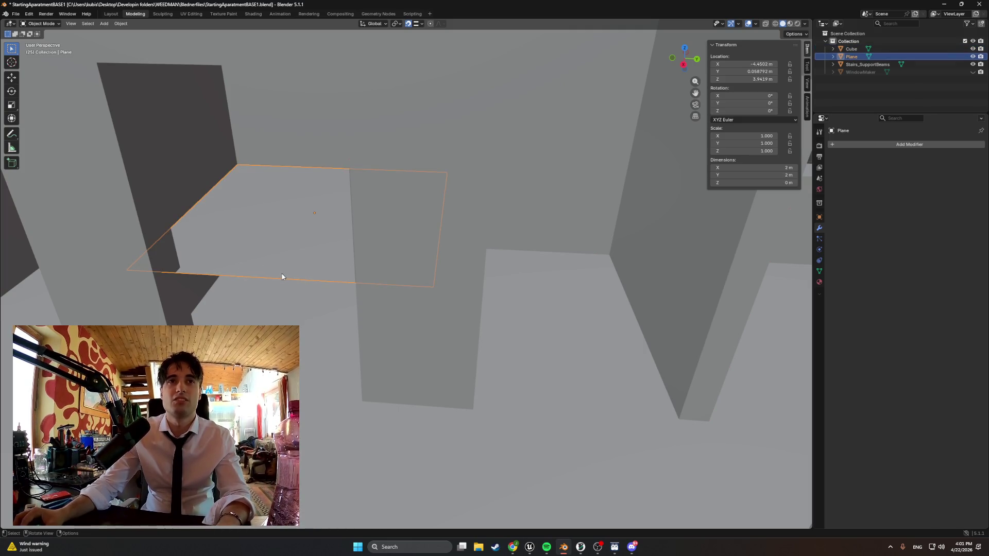
key(Tab)
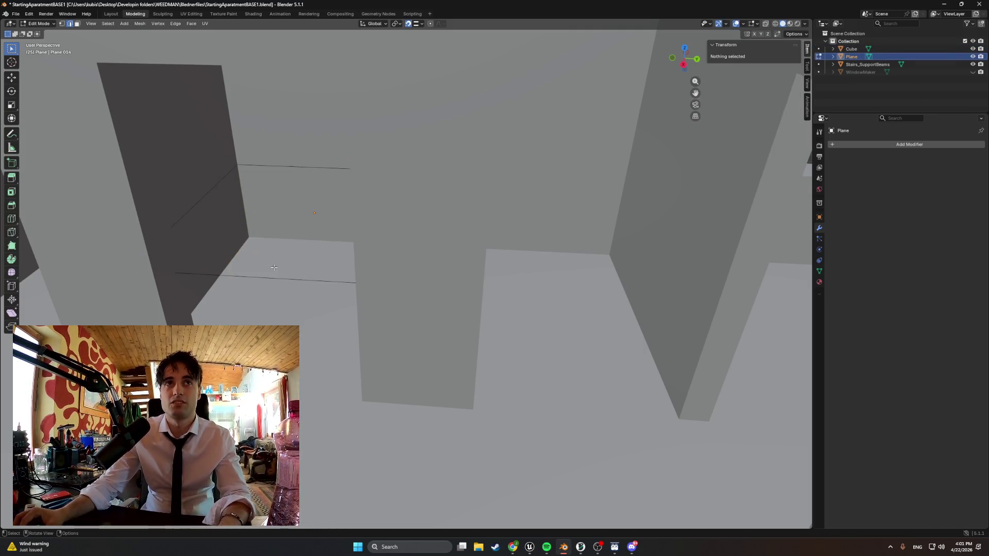
mouse_move(274, 266)
middle_down()
mouse_move(338, 258)
mouse_move(310, 264)
middle_up()
key(Tab)
scroll(310, 262, down, 8)
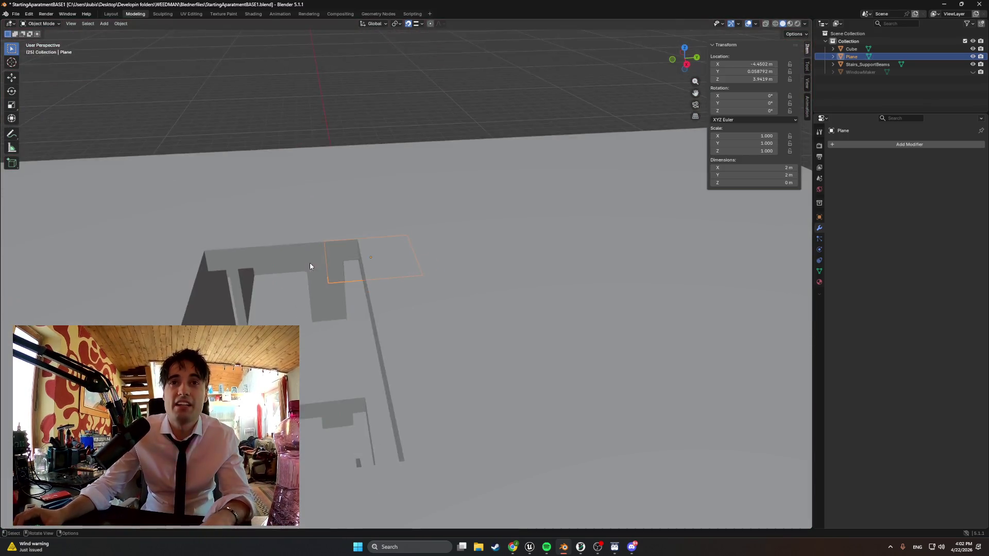
- Move the plane above the building in wireframe, then undo back to its earlier position
key(g)
click(432, 157)
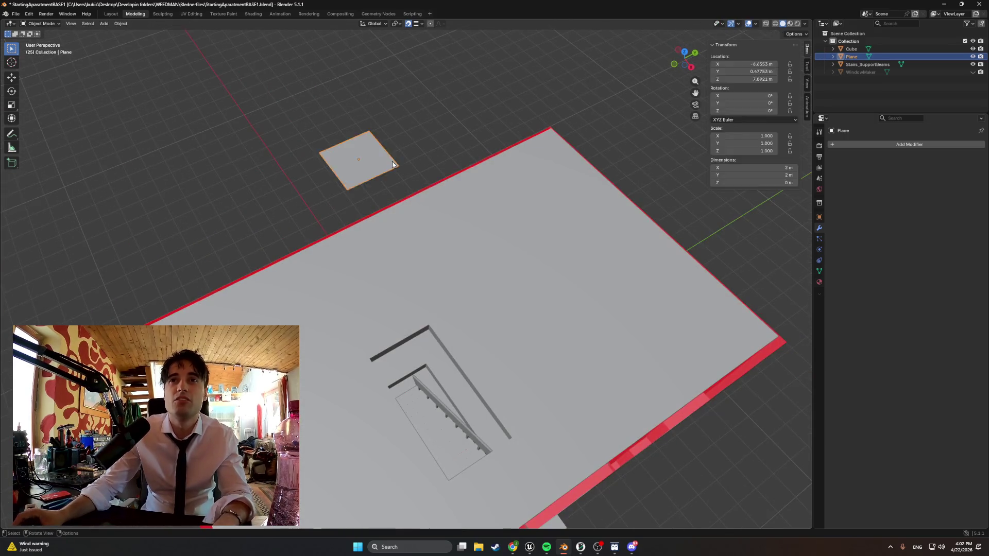
key(Tab)
scroll(381, 145, up, 10)
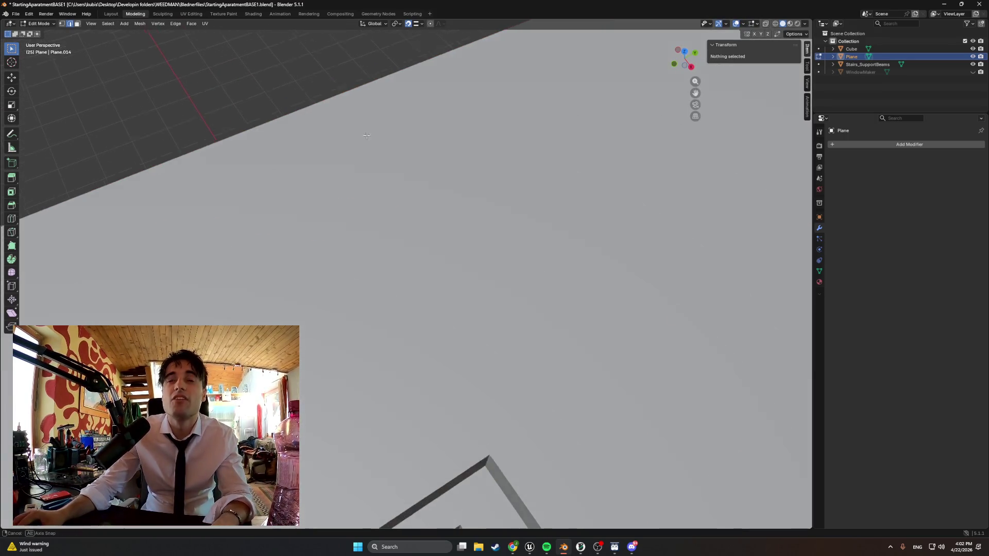
scroll(379, 139, down, 5)
key(z)
click(320, 117)
scroll(355, 150, down, 6)
key(ctrl+z)
key(ctrl+z)
key(ctrl+z)
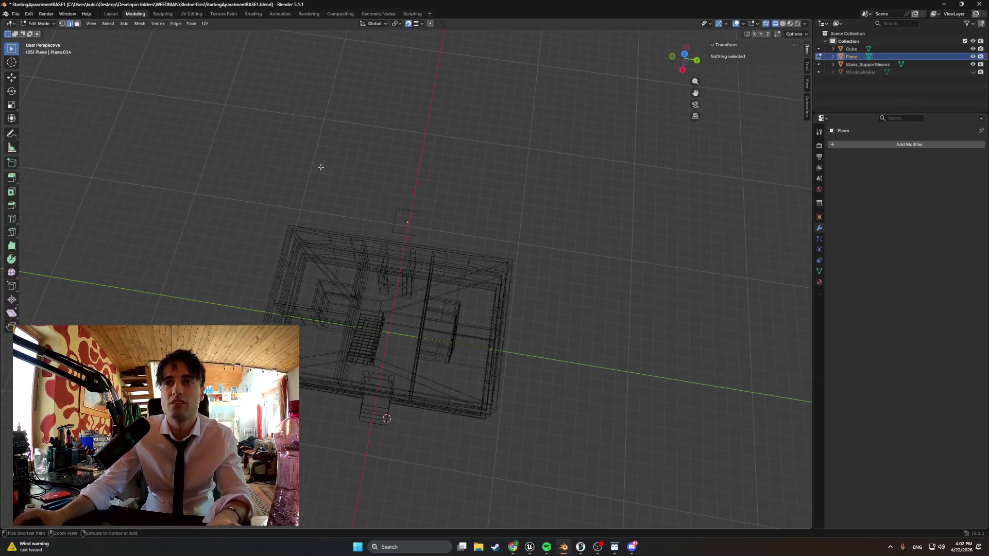
key(ctrl+z)
key(ctrl+z)
key(ctrl+z)
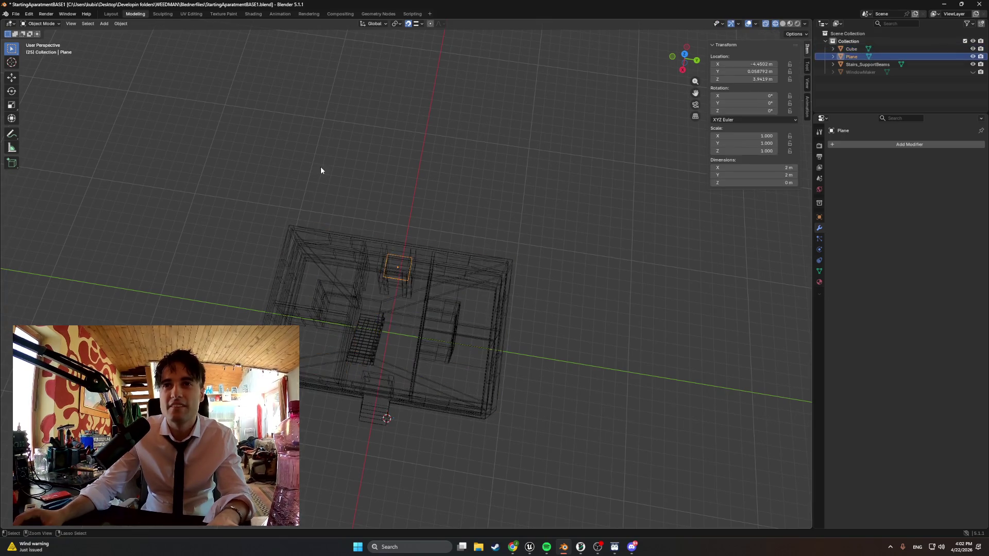
key(ctrl+shift+z)
key(ctrl+shift+z)
key(ctrl+shift+z)
key(ctrl+shift+z)
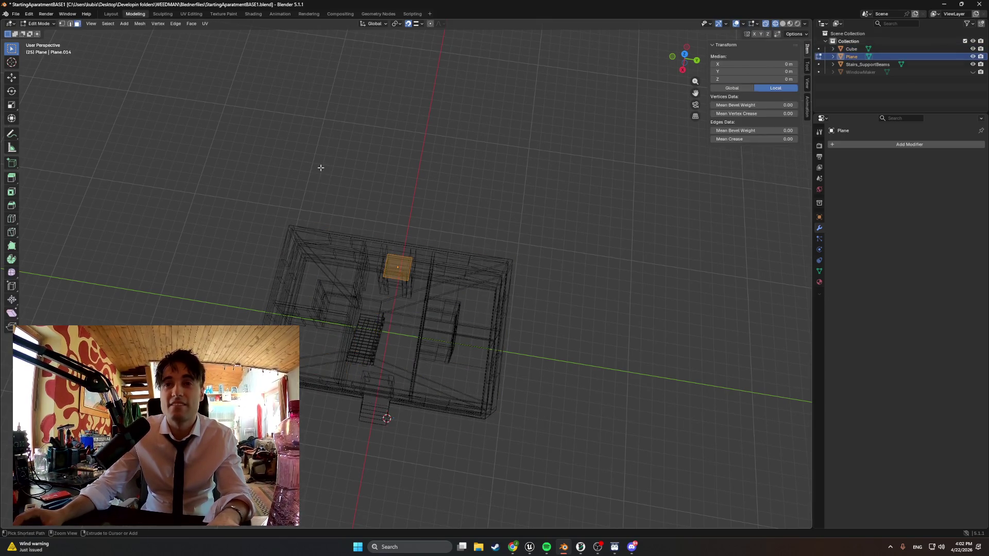
scroll(397, 233, up, 4)
- Enter Edit Mode on the plane and look straight down at the building in wireframe
key(Tab)
key(z)
click(453, 128)
middle_drag(460, 126, 484, 136)
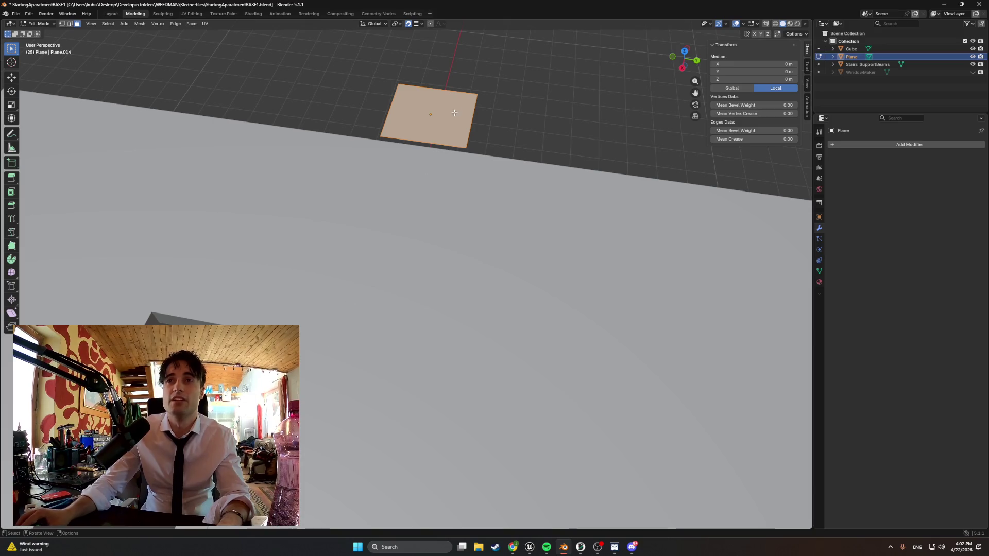
middle_drag(454, 113, 426, 155)
key(z)
key(z)
click(406, 233)
mouse_move(429, 240)
alt+middle_down()
mouse_move(380, 219)
mouse_move(371, 264)
mouse_move(390, 317)
alt+middle_up()
- Set snapping to Vertex and move the face onto the doorway corner, offset X 3.22, Z -5.09 m
key(g)
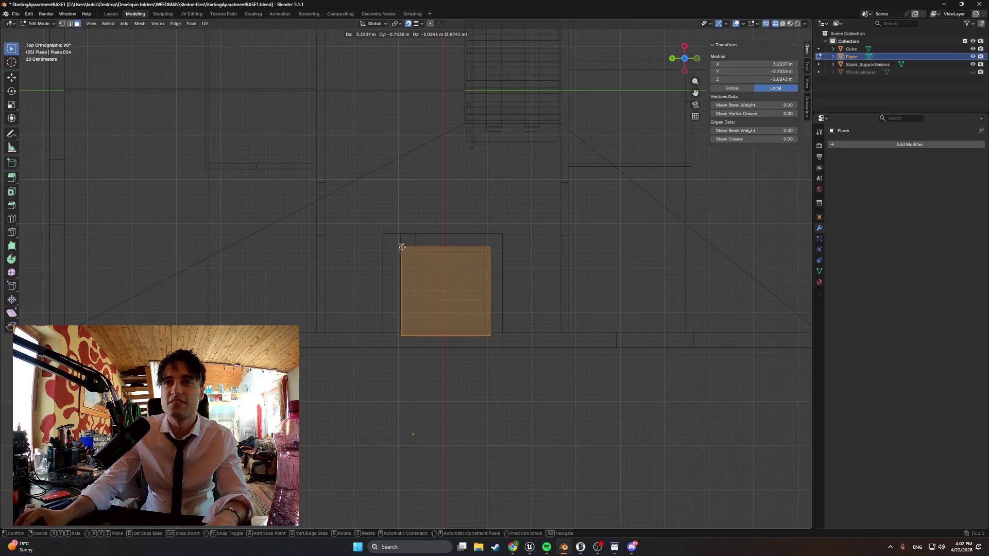
key(Escape)
click(422, 24)
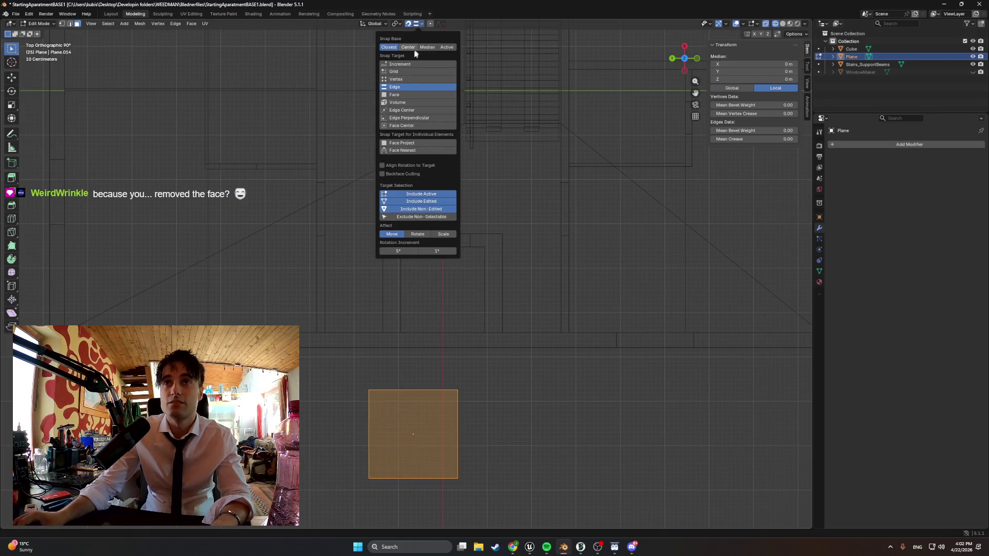
click(406, 80)
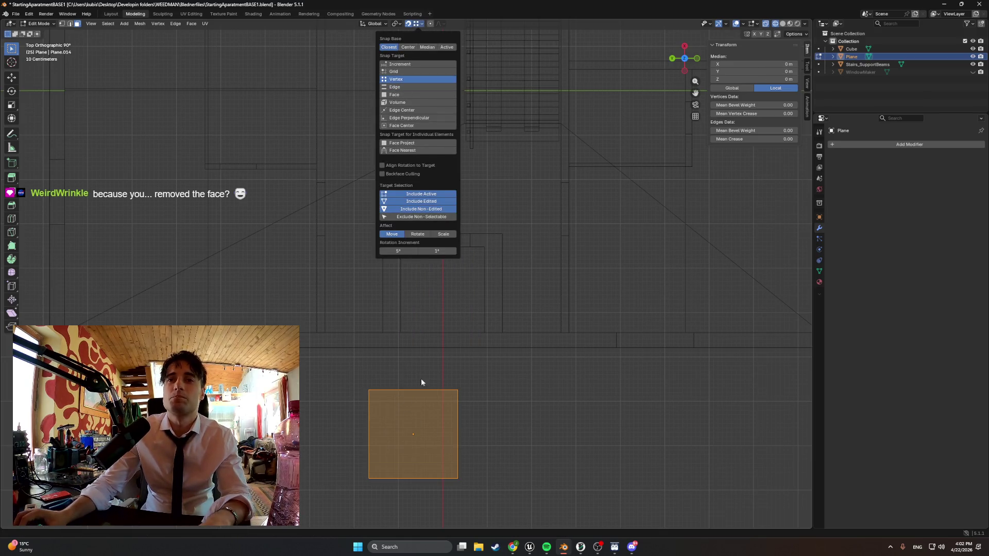
key(g)
key(x)
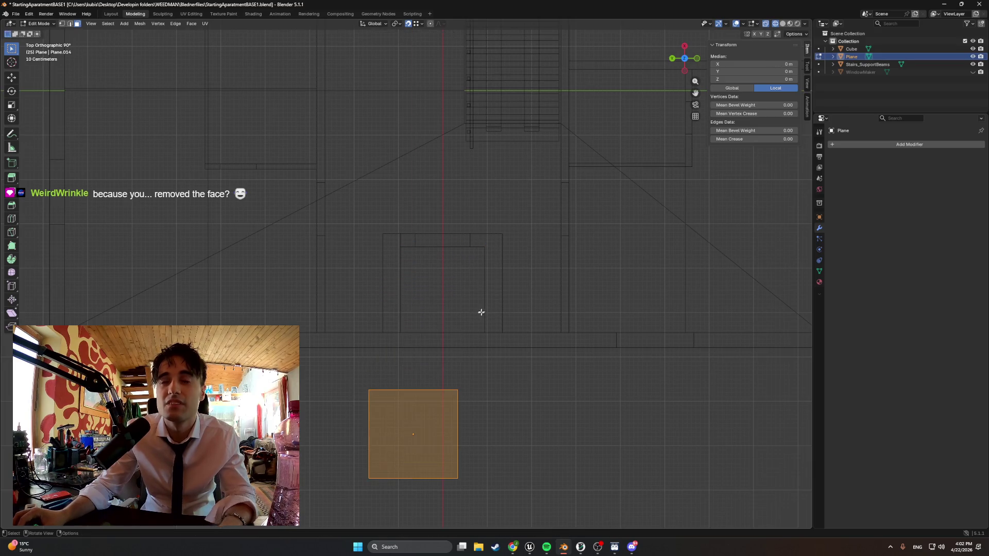
key(x)
key(x)
click(483, 250)
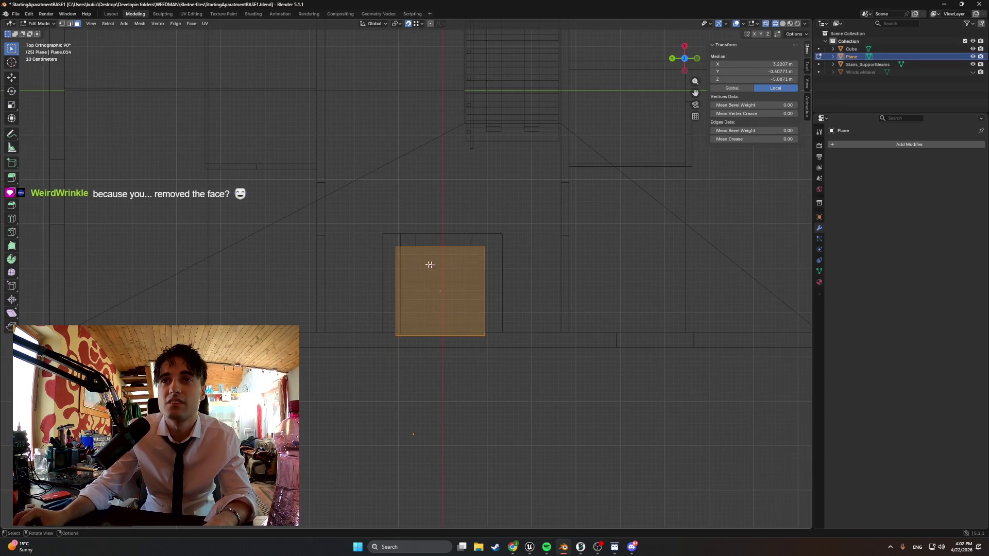
- Slide the Plane's left edge along Y toward the doorway vertices in Edit Mode
scroll(427, 262, up, 4)
key(Tab)
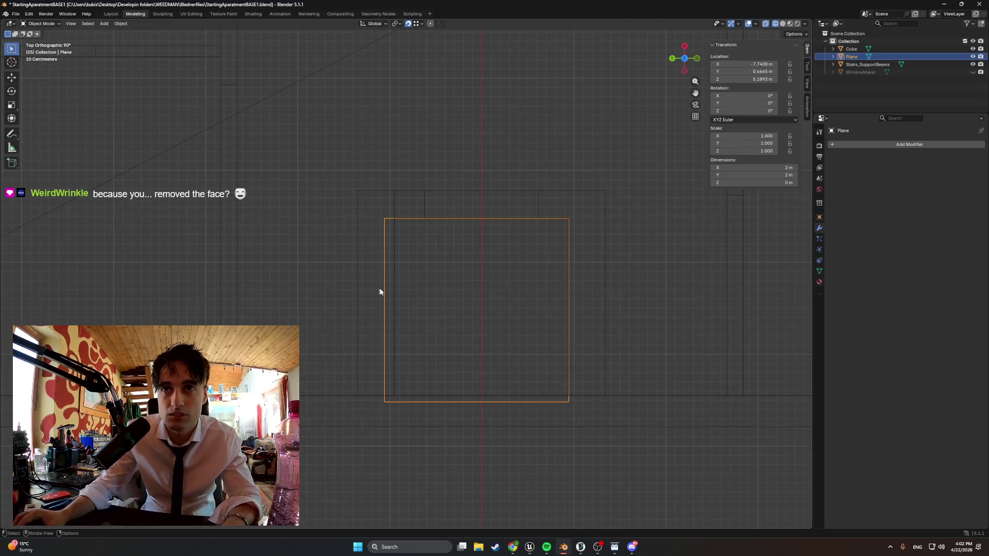
key(Tab)
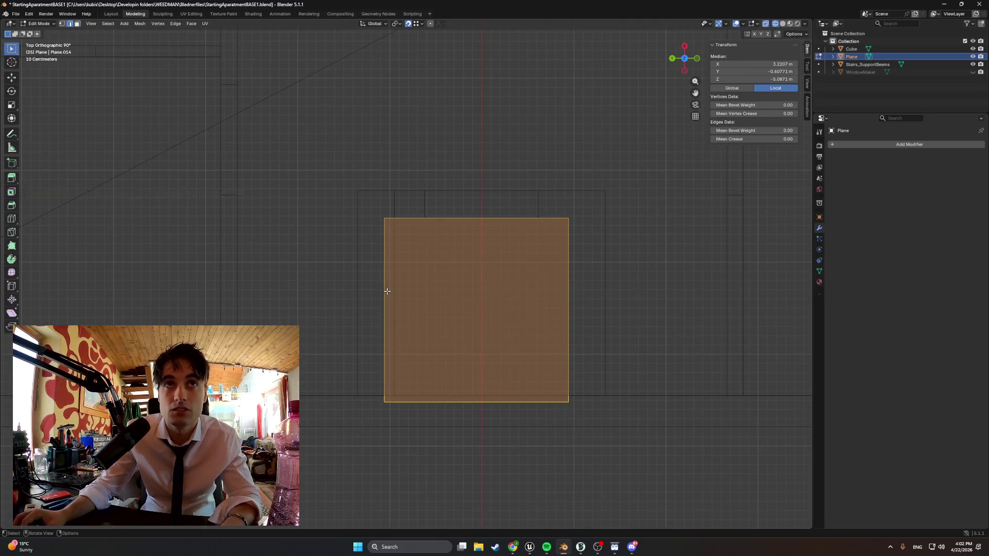
click(384, 299)
key(g)
key(y)
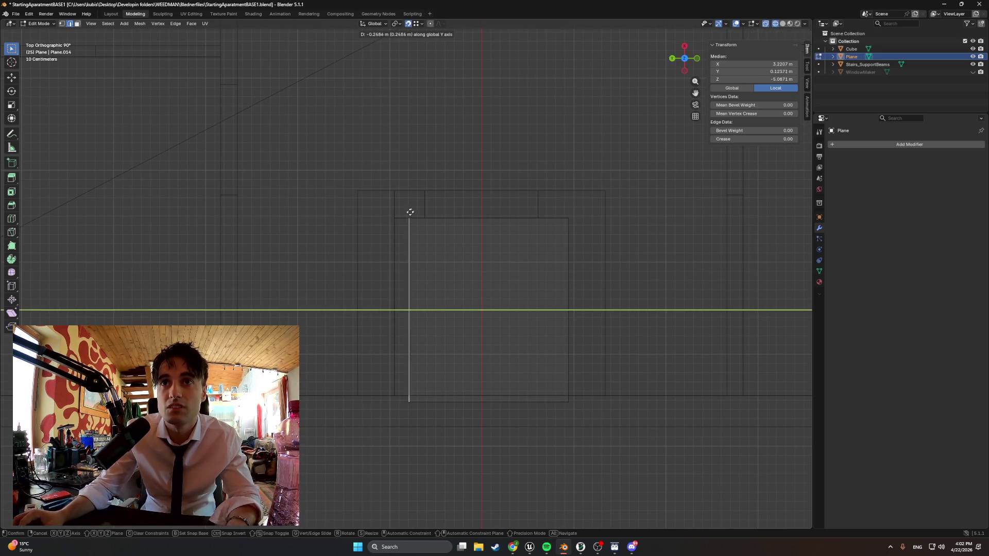
key(y)
key(y)
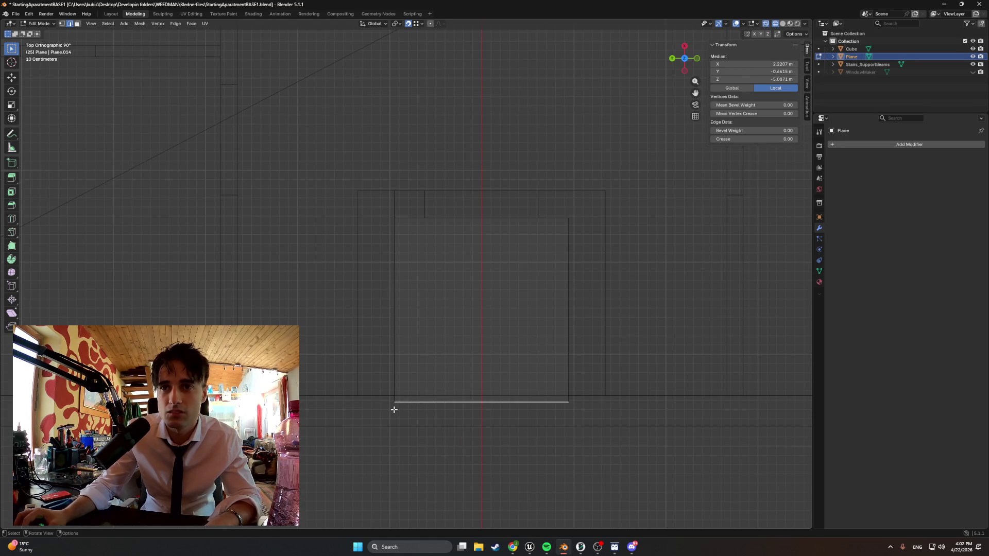
key(Escape)
- Return to Object Mode in Solid shading and view the 1.93 × 1.89 m doorway floor from inside
mouse_move(405, 402)
middle_down()
mouse_move(498, 346)
mouse_move(531, 340)
mouse_move(386, 398)
mouse_move(441, 378)
mouse_move(412, 383)
middle_up()
key(Tab)
key(z)
click(532, 379)
mouse_move(532, 379)
middle_down()
mouse_move(407, 400)
mouse_move(474, 294)
mouse_move(466, 331)
middle_up()
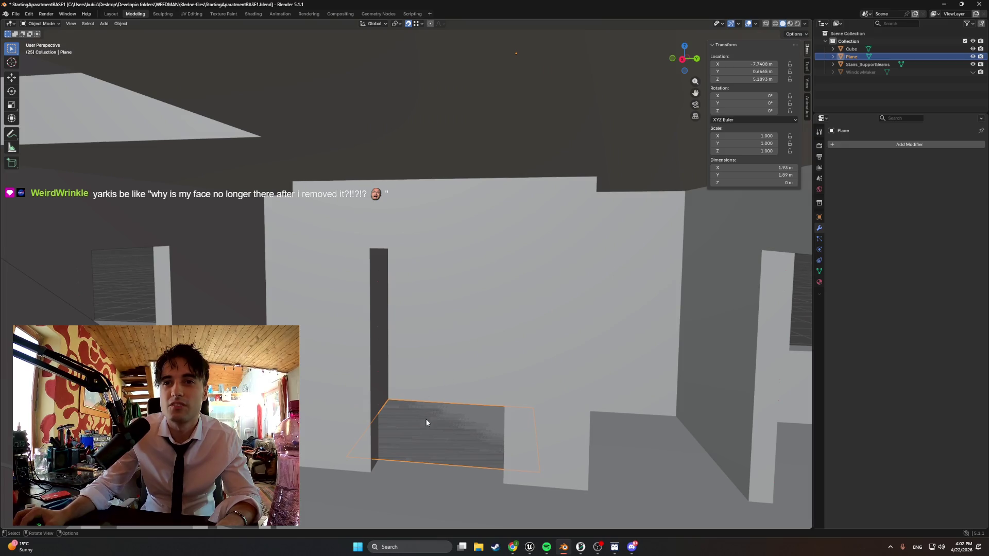
- Select the doorway floor Plane and raise it slightly
click(453, 424)
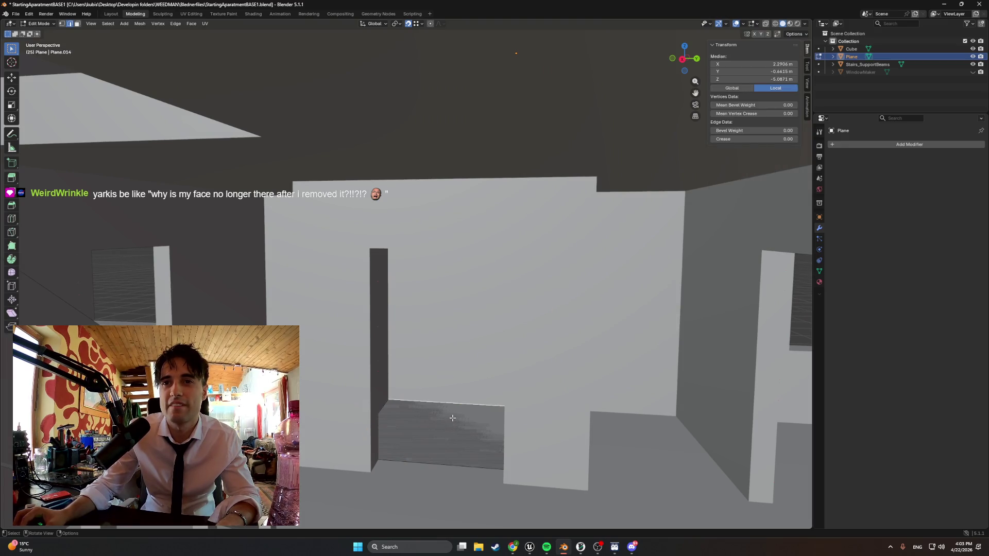
click(453, 425)
click(453, 424)
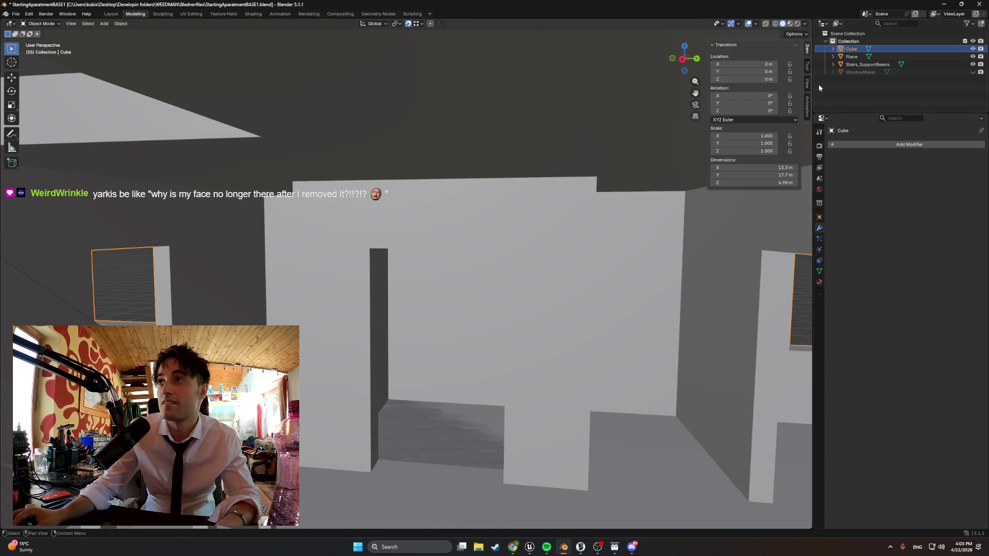
click(470, 417)
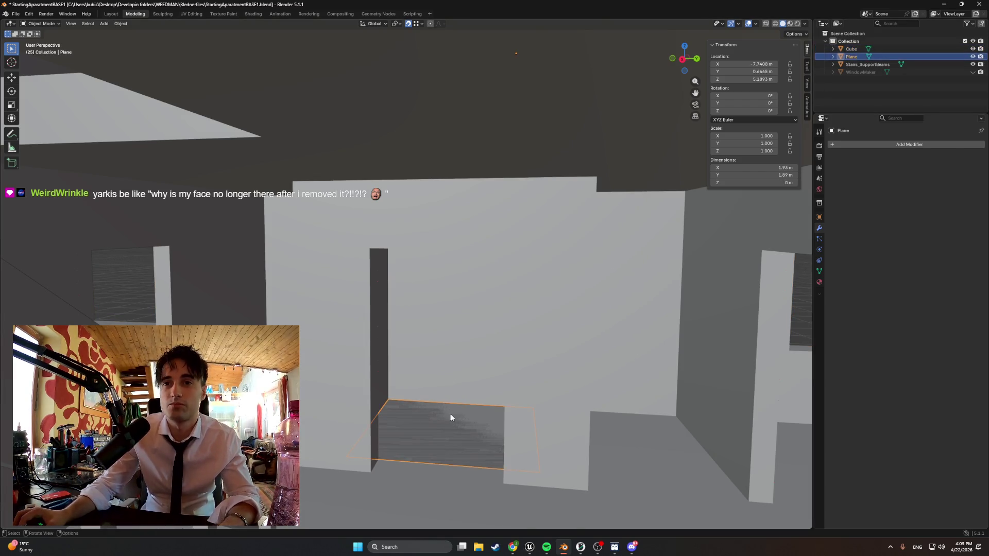
drag(445, 417, 442, 372)
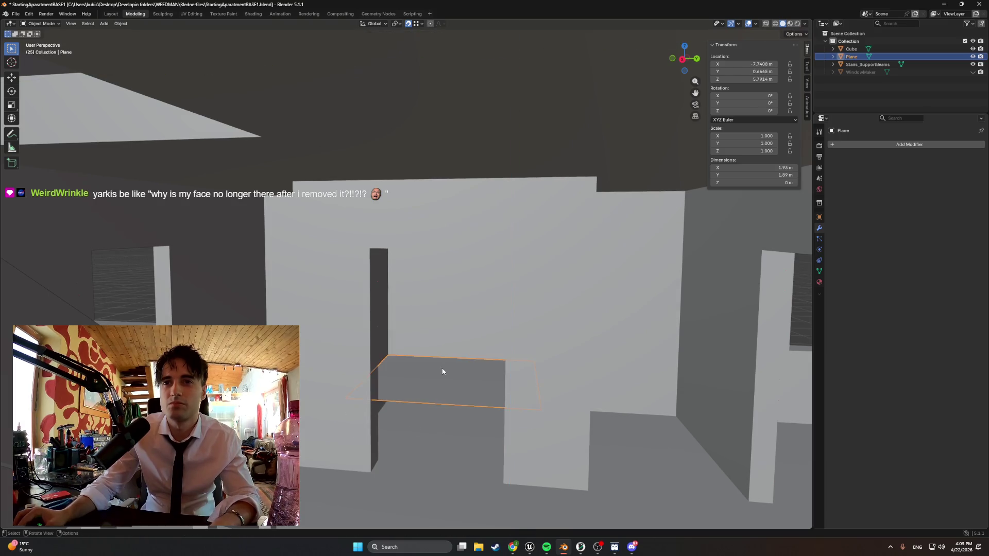
- Extrude the Plane's face upward in face mode, cancelling a further vertical move
key(Tab)
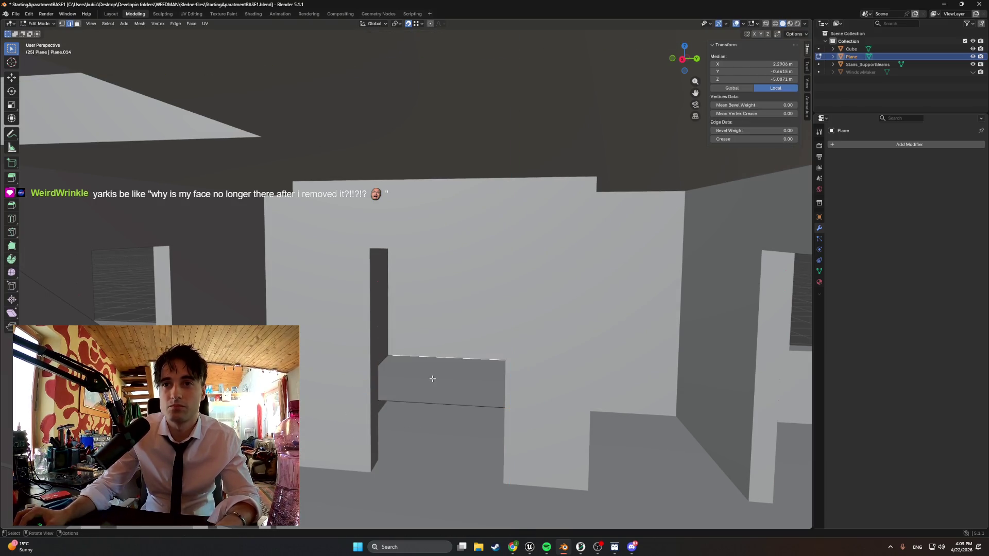
key(3)
click(431, 381)
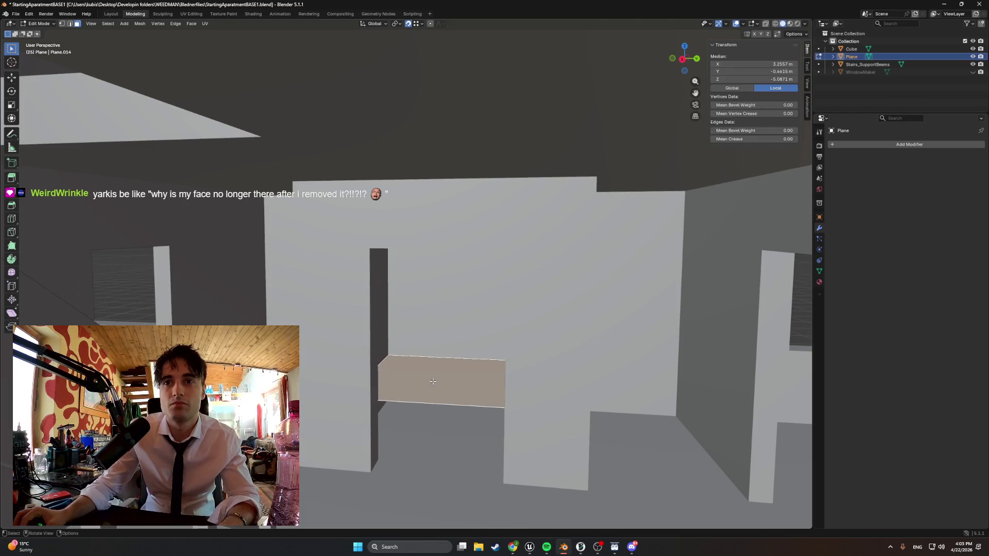
key(e)
click(435, 360)
mouse_move(436, 360)
middle_down()
mouse_move(450, 365)
mouse_move(458, 336)
middle_up()
key(g)
key(z)
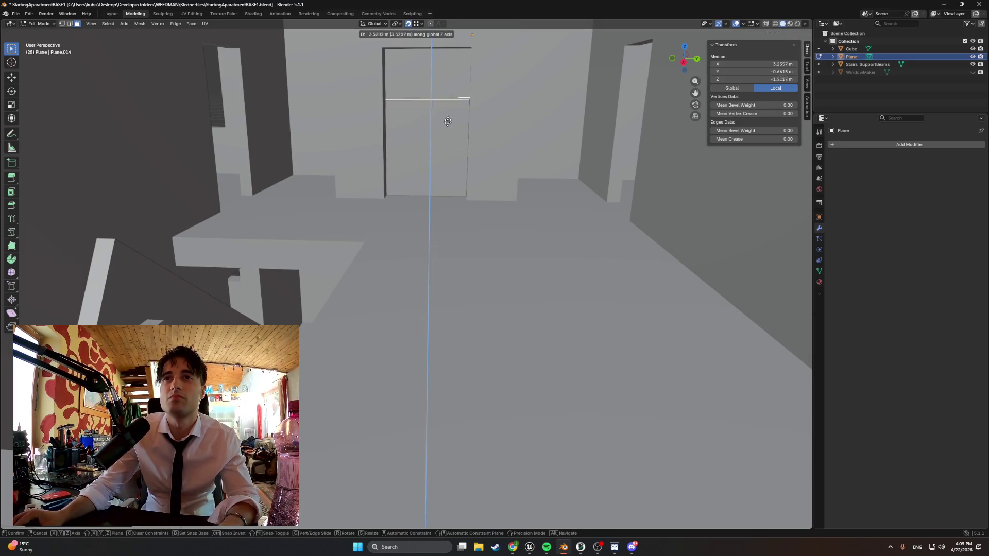
key(Escape)
- Move the whole cutter up to the opening's height, then raise its top face along Z
key(Tab)
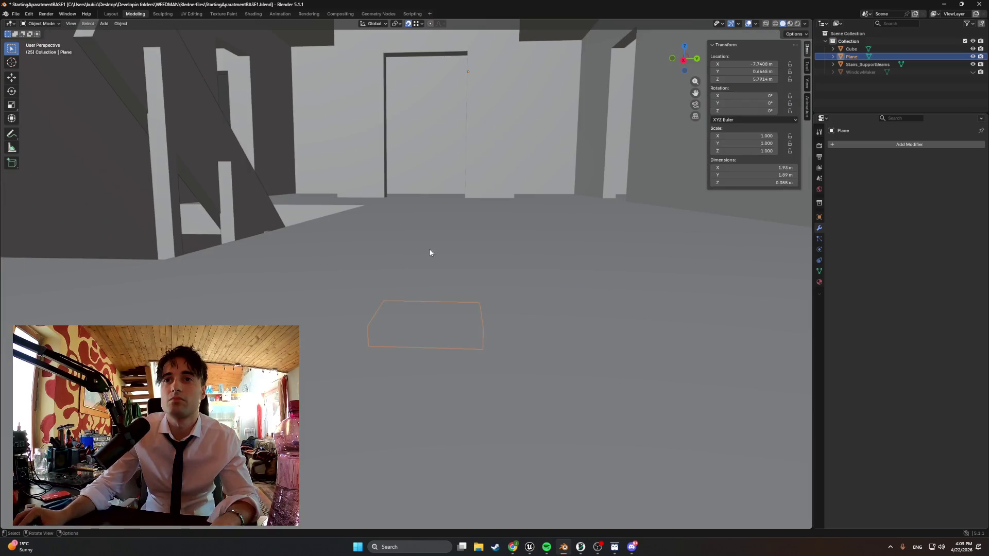
key(g)
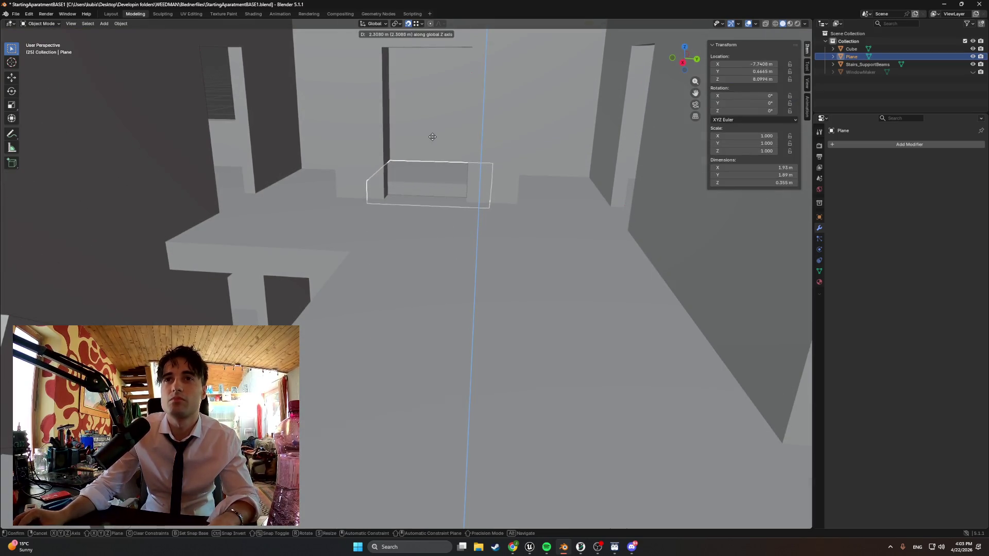
click(433, 146)
key(Tab)
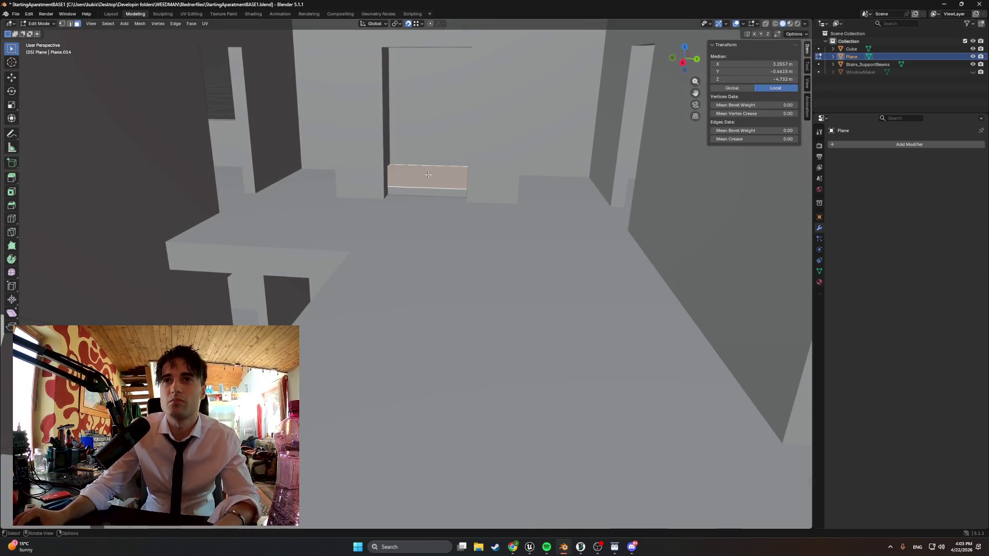
key(g)
key(z)
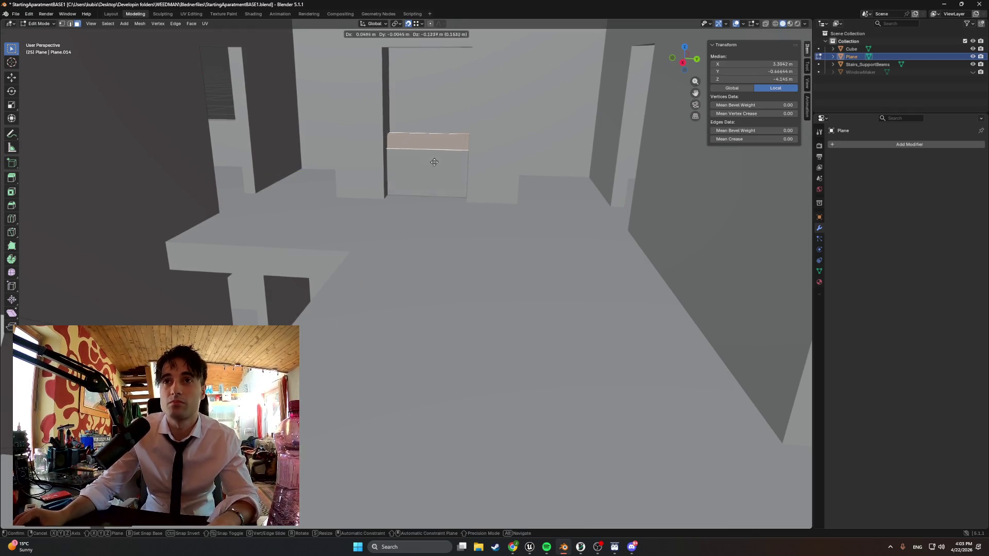
click(432, 186)
mouse_move(432, 186)
middle_down()
mouse_move(446, 170)
mouse_move(454, 201)
mouse_move(426, 177)
middle_up()
key(Tab)
- Check the building Cube's large floor face in Edit Mode
click(424, 168)
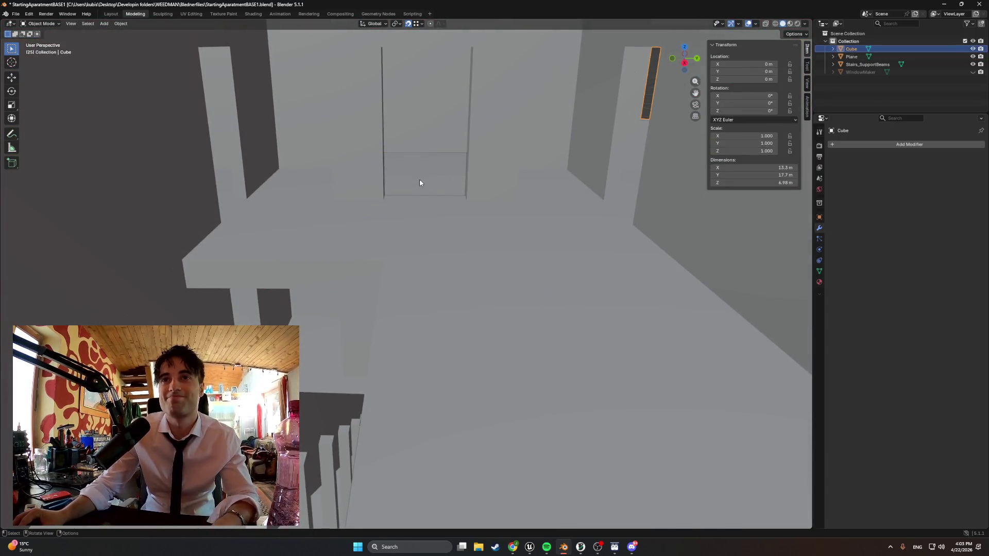
key(Tab)
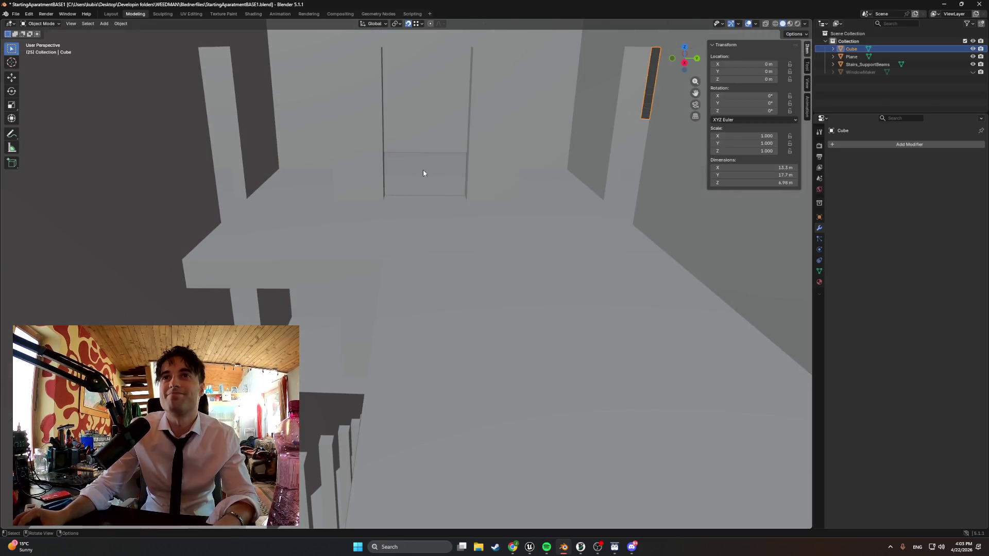
click(422, 174)
key(Tab)
- Raise the Plane cutter's top face further along Z so the block is about 1.19 m tall
click(437, 177)
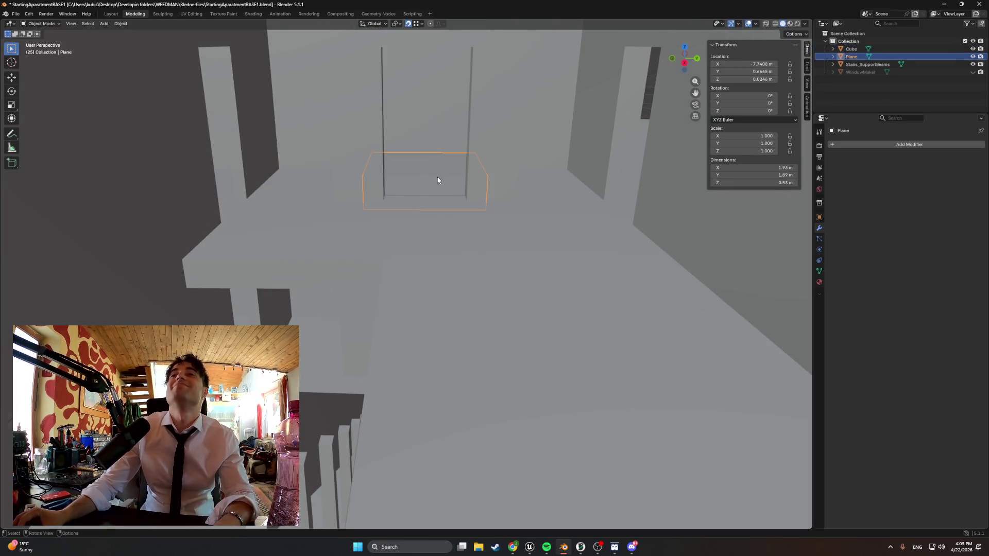
key(Tab)
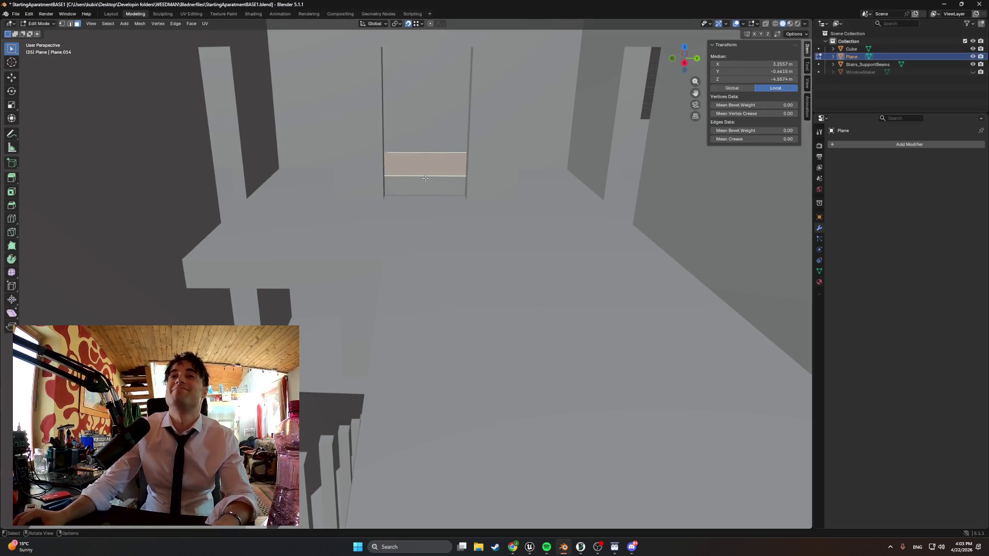
key(g)
key(x)
key(z)
click(443, 183)
mouse_move(443, 183)
middle_down()
mouse_move(448, 165)
mouse_move(439, 157)
middle_up()
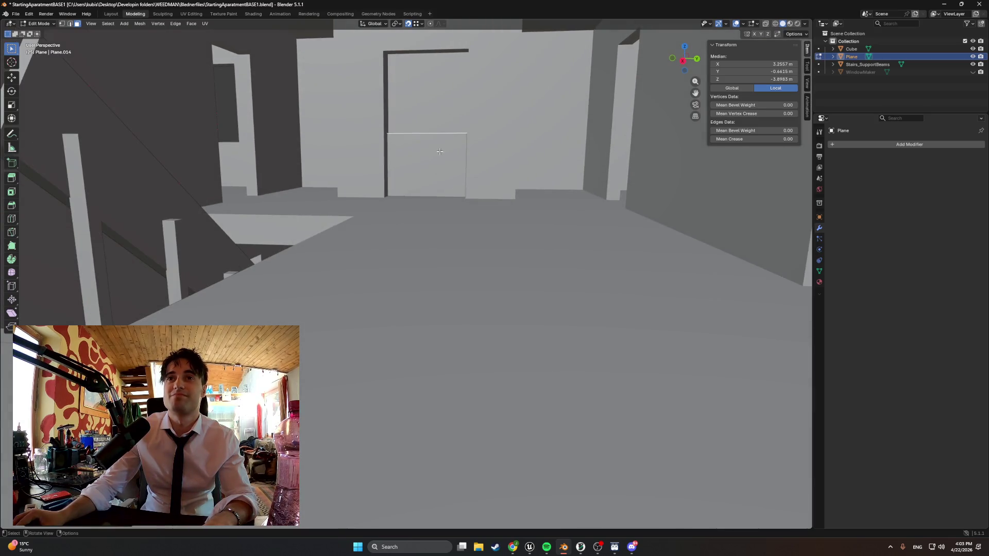
key(Tab)
- Lower the whole cutter along Z to sit in the doorway, ending in Object Mode
key(g)
key(z)
click(442, 195)
mouse_move(442, 195)
middle_down()
mouse_move(457, 218)
mouse_move(448, 248)
mouse_move(470, 225)
middle_up()
key(Tab)
key(Tab)
key(Tab)
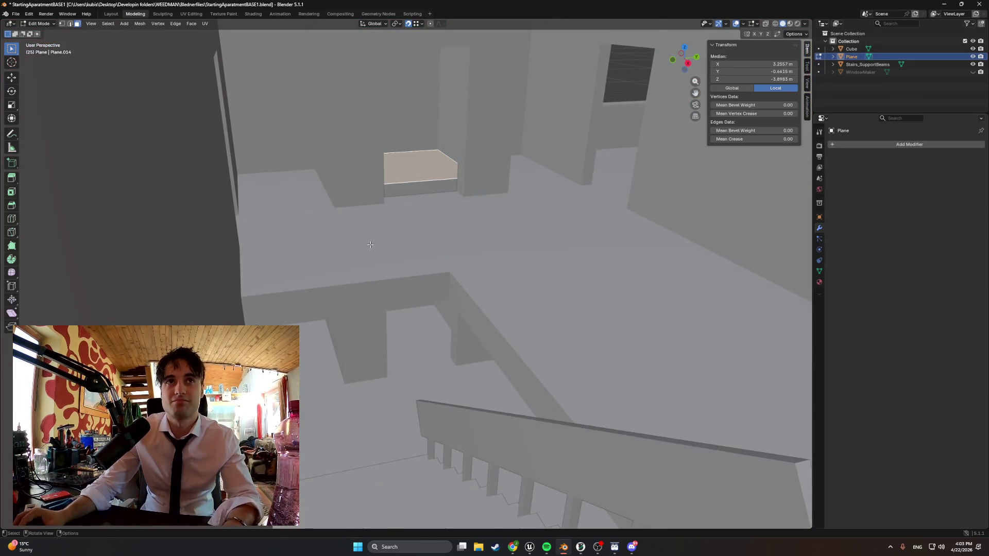
key(Tab)
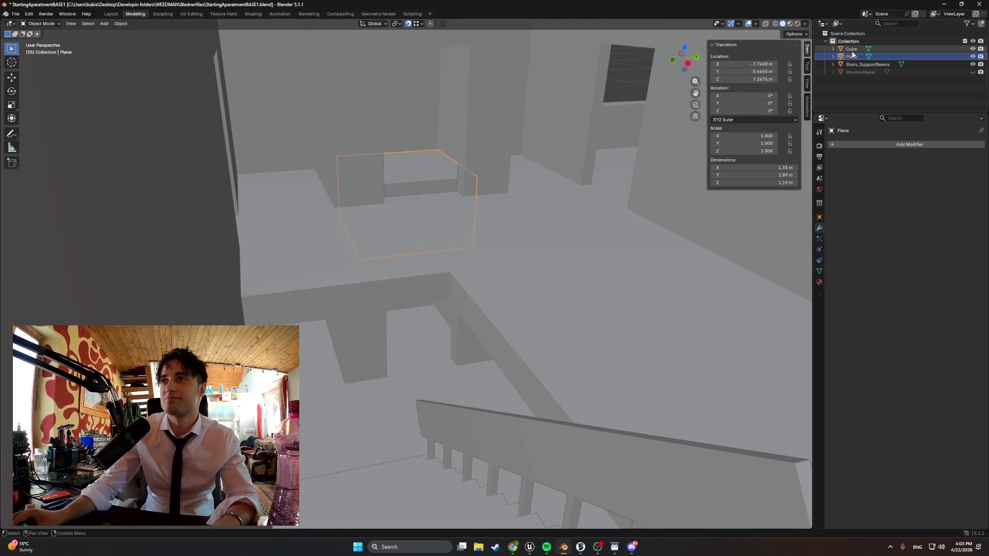
- Select Cube in the Outliner and pick its large floor slab face in Edit Mode
click(851, 49)
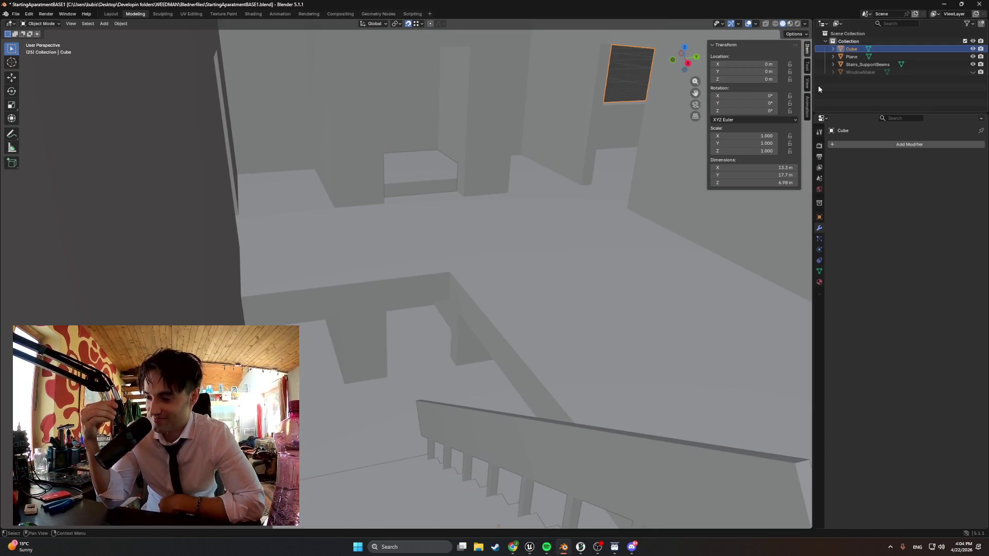
mouse_move(391, 258)
middle_down()
mouse_move(433, 232)
mouse_move(448, 293)
mouse_move(434, 225)
mouse_move(440, 234)
middle_up()
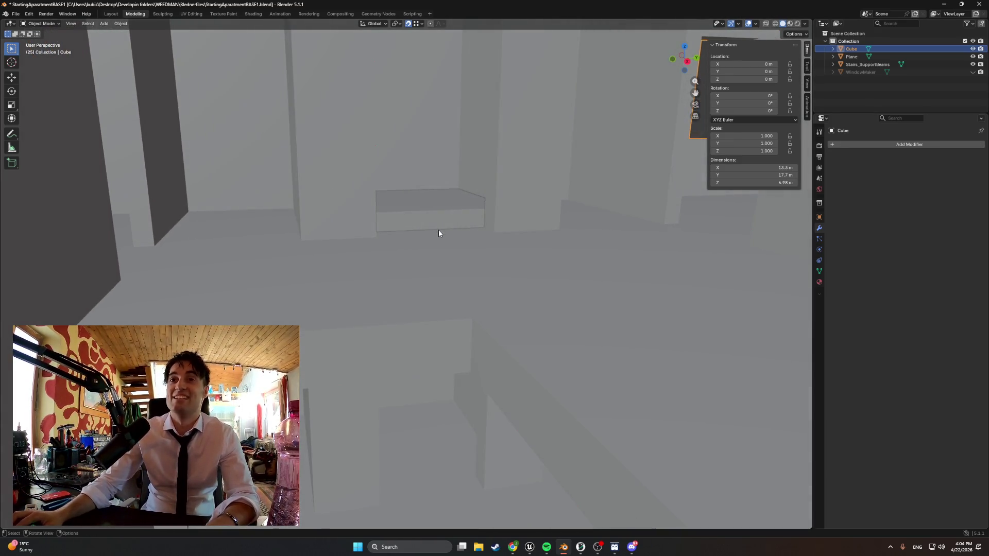
key(Tab)
key(Tab)
key(Tab)
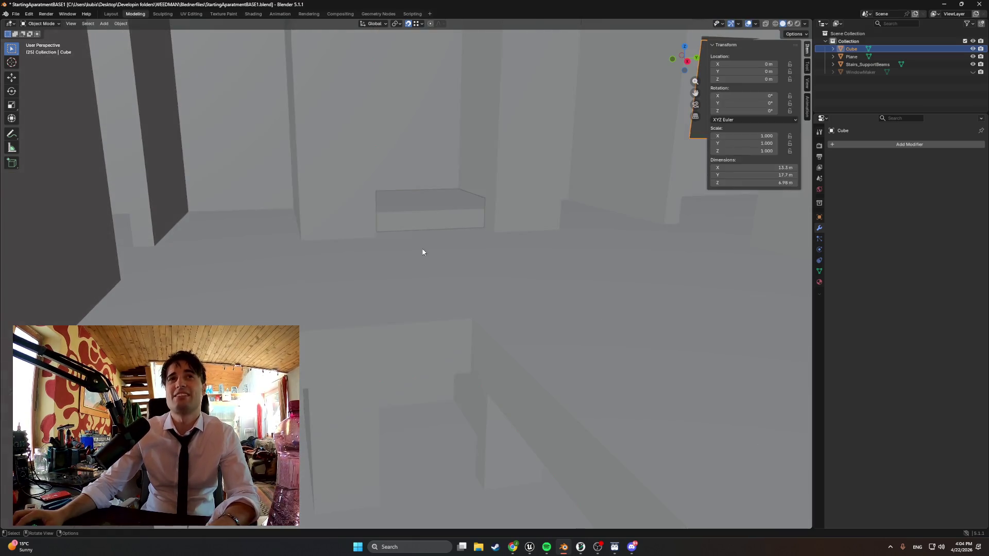
mouse_move(440, 257)
middle_down()
mouse_move(450, 258)
mouse_move(413, 260)
mouse_move(460, 251)
middle_up()
click(418, 227)
mouse_move(417, 227)
middle_down()
mouse_move(446, 277)
mouse_move(418, 255)
middle_up()
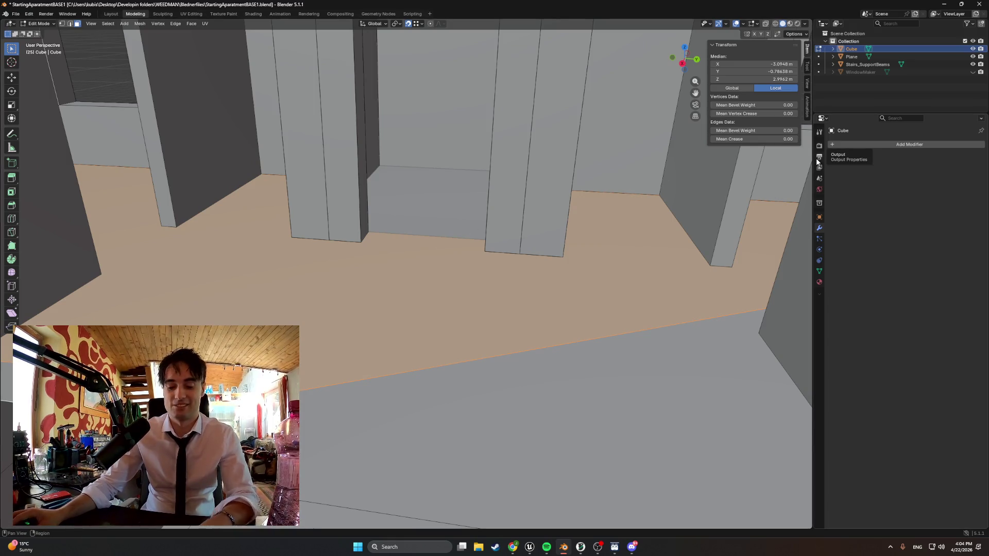
- Separate the selected slab into its own object and rename it 'Roof'
key(p)
click(536, 228)
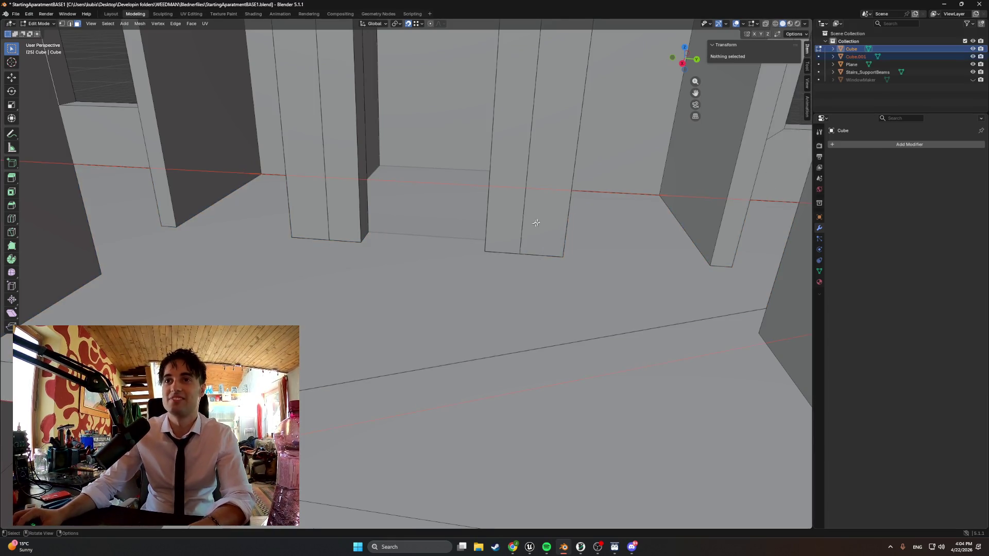
double_click(873, 56)
text(Roof)
key(Return)
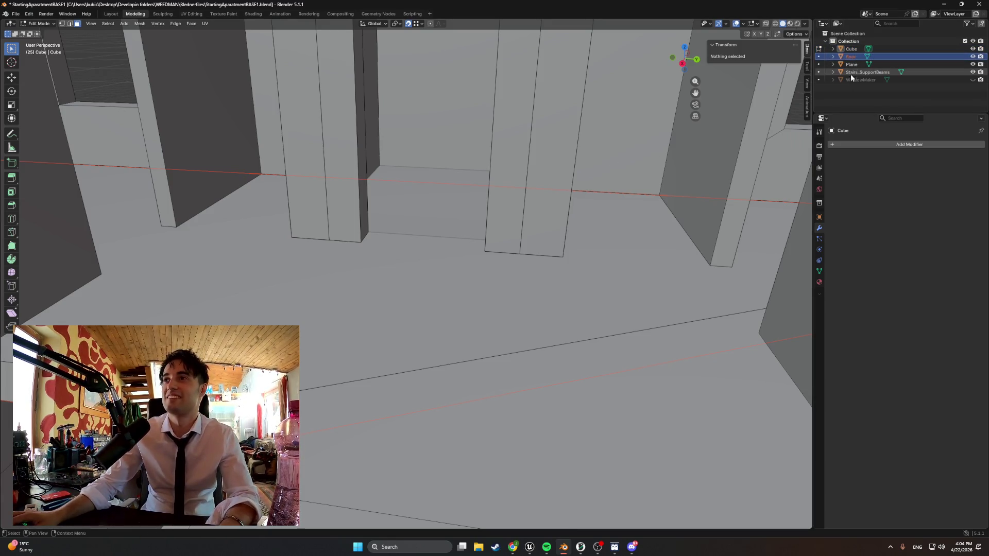
- Add a Boolean modifier to the building Cube with Plane as the cutting object
click(851, 63)
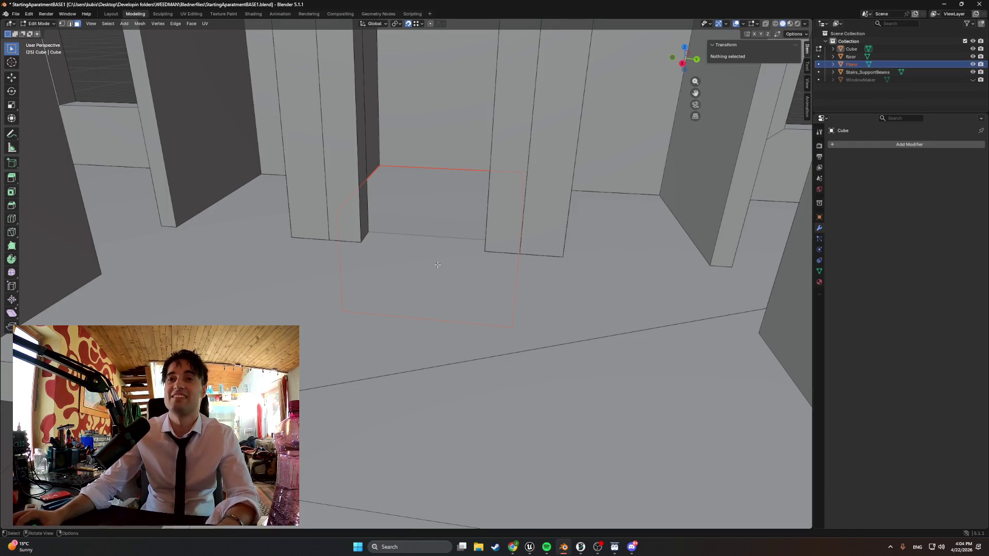
click(855, 57)
click(888, 145)
text(bool)
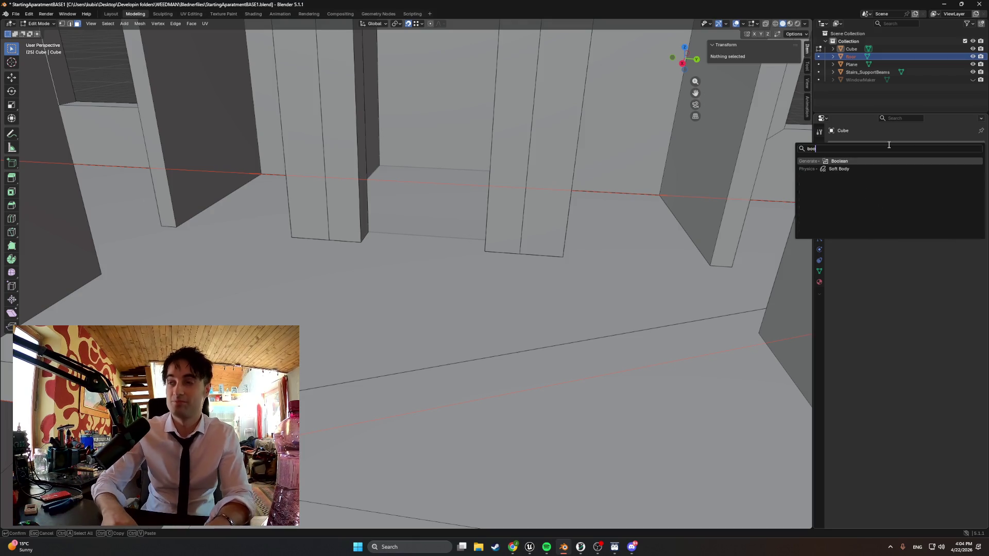
click(861, 161)
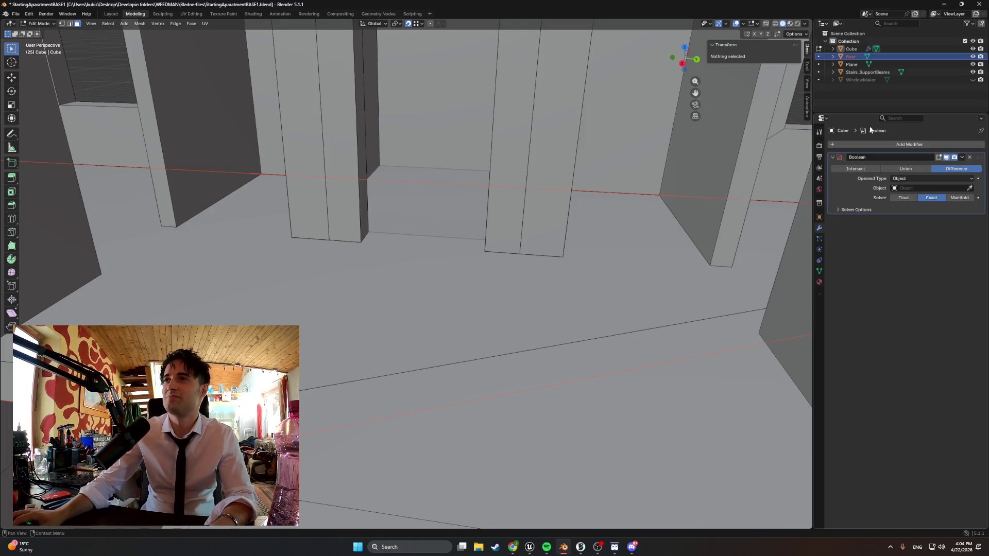
click(426, 205)
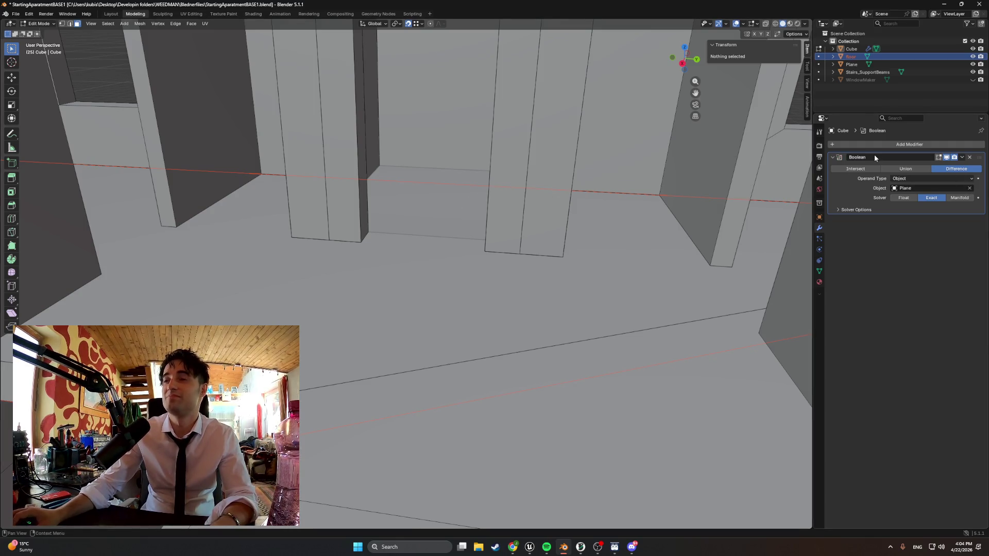
click(962, 157)
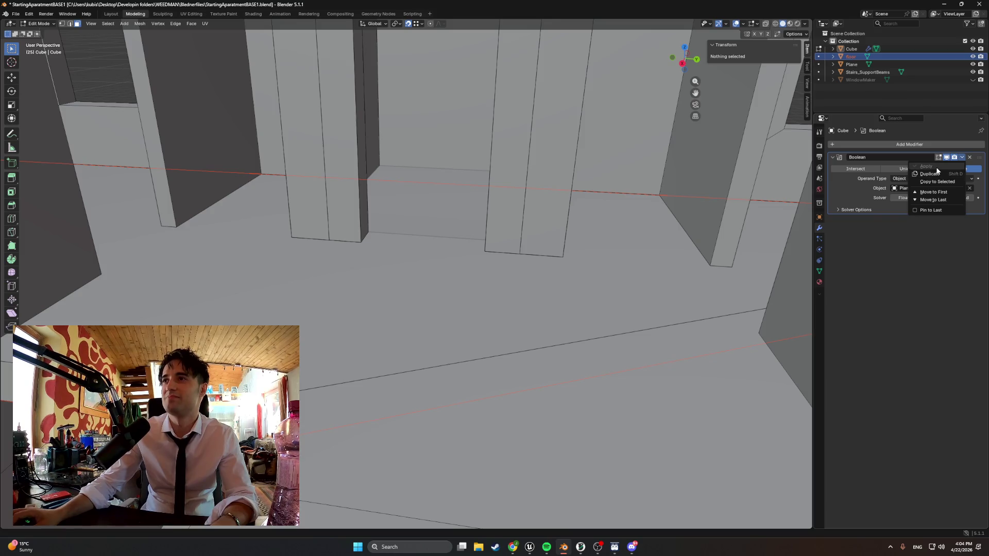
click(771, 210)
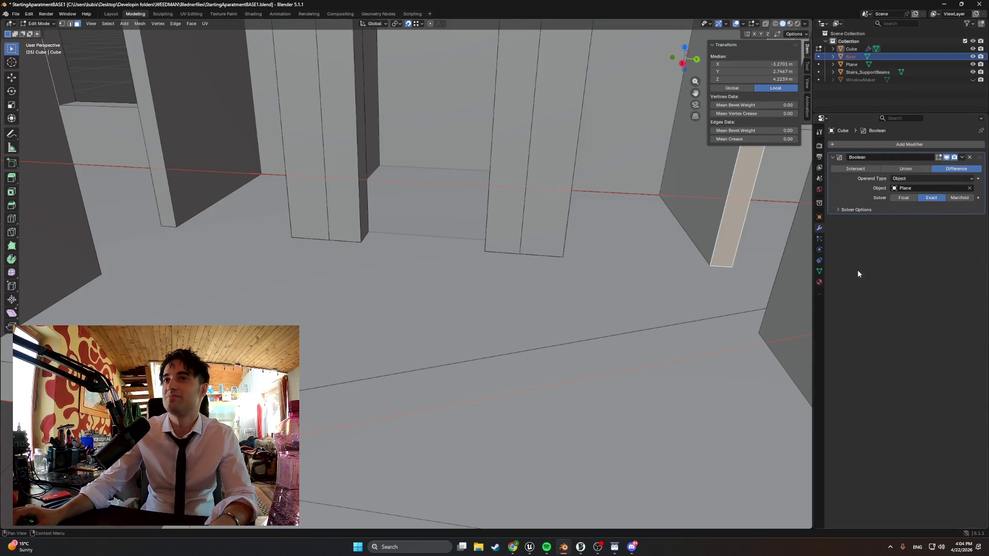
- Apply the Boolean cut permanently and hide the Plane cutter
key(Tab)
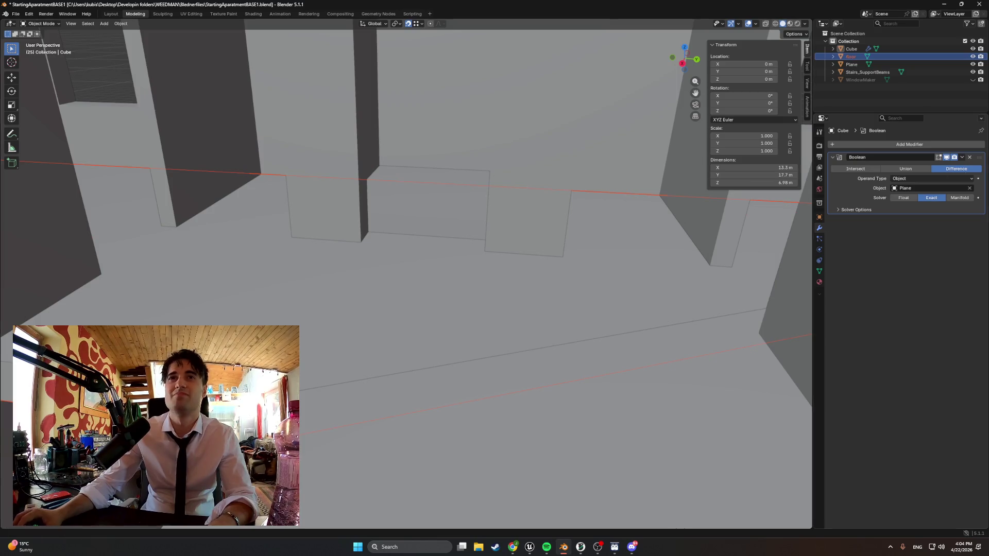
click(962, 158)
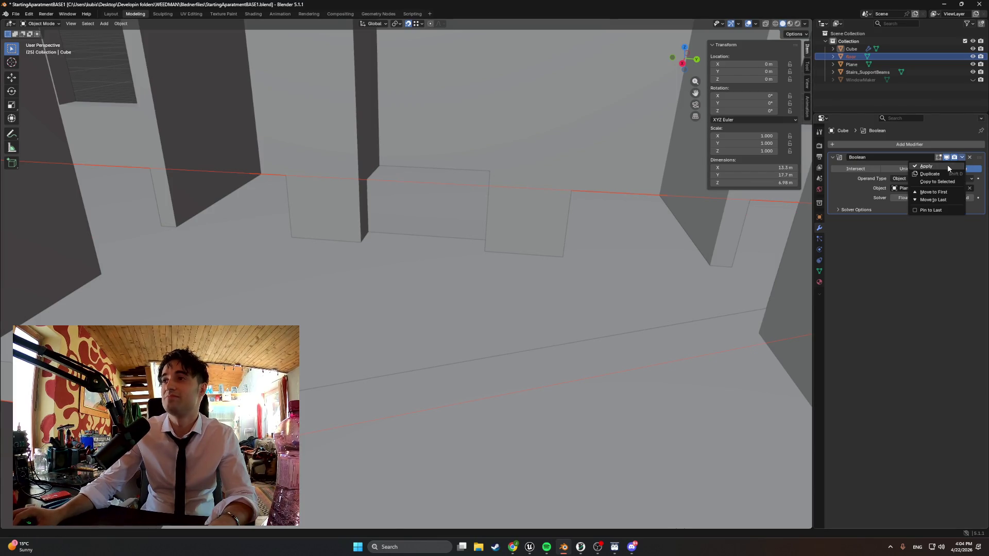
click(947, 165)
click(972, 64)
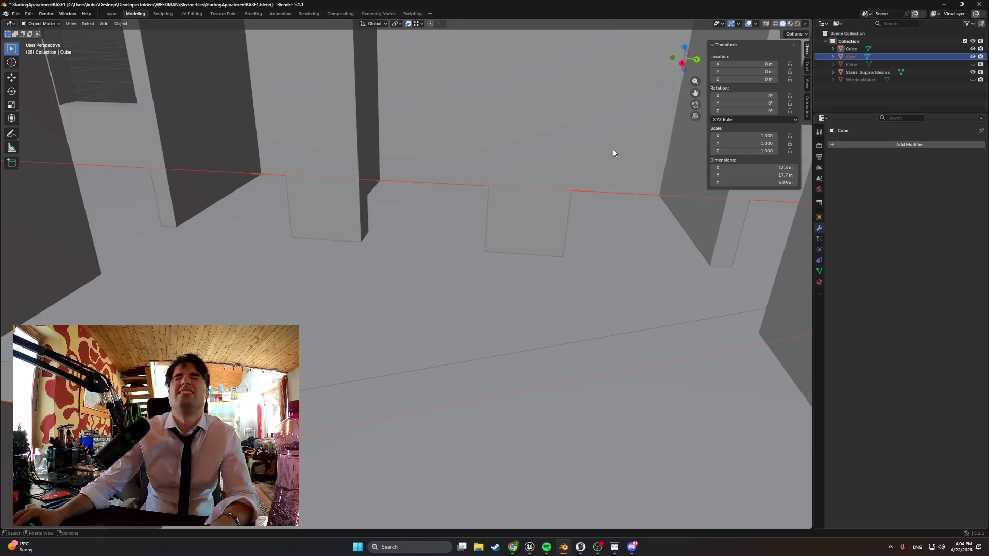
click(973, 64)
click(973, 57)
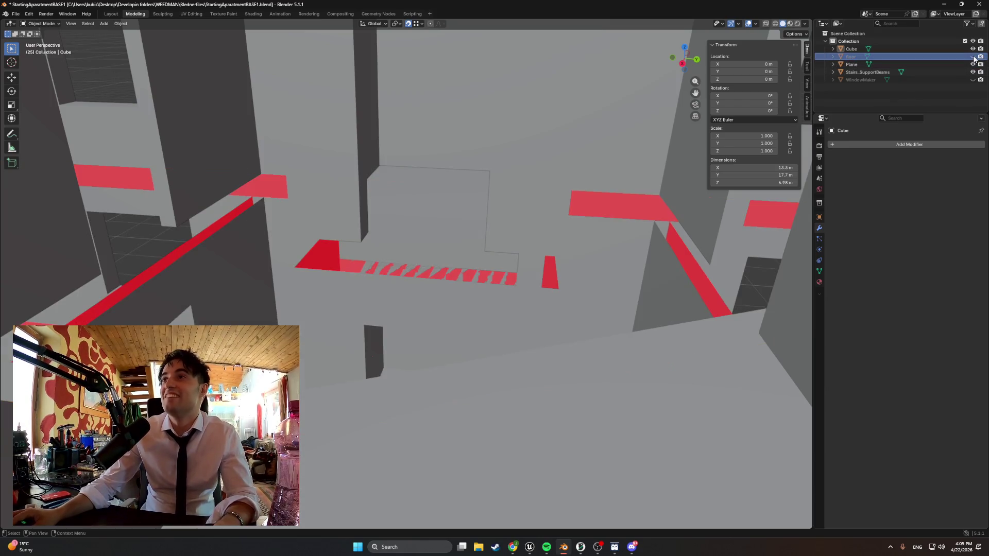
mouse_move(548, 175)
middle_down()
mouse_move(547, 195)
mouse_move(570, 185)
middle_up()
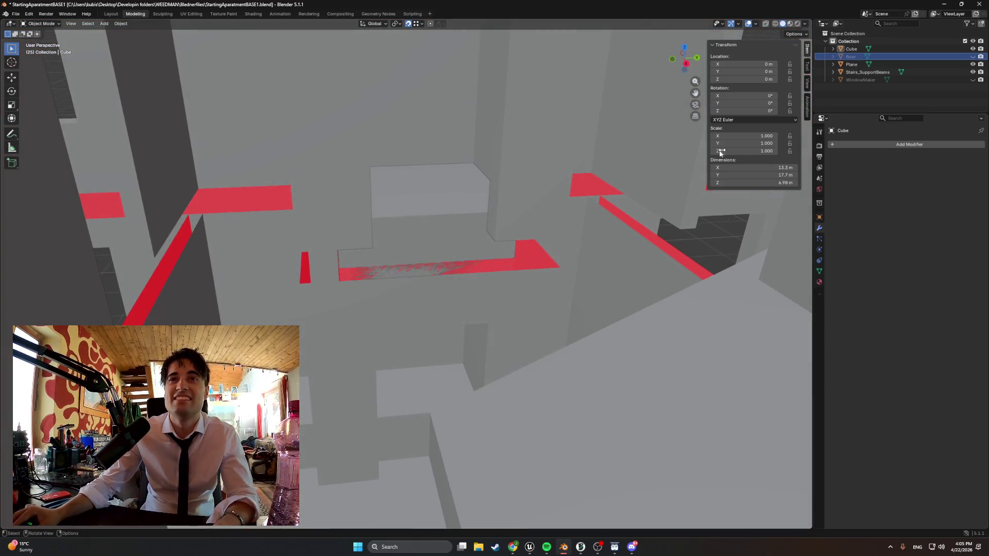
click(972, 64)
click(972, 56)
middle_drag(626, 172, 609, 179)
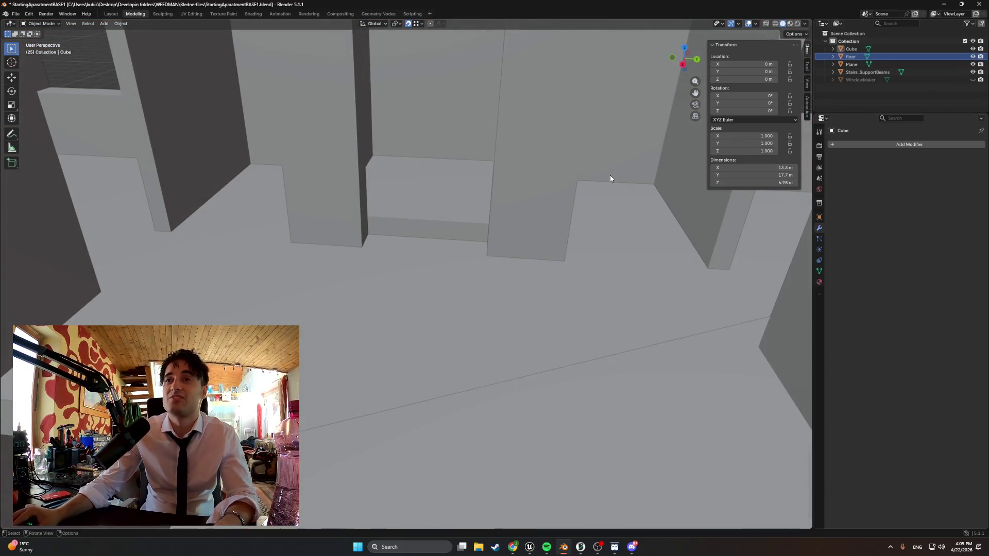
click(611, 175)
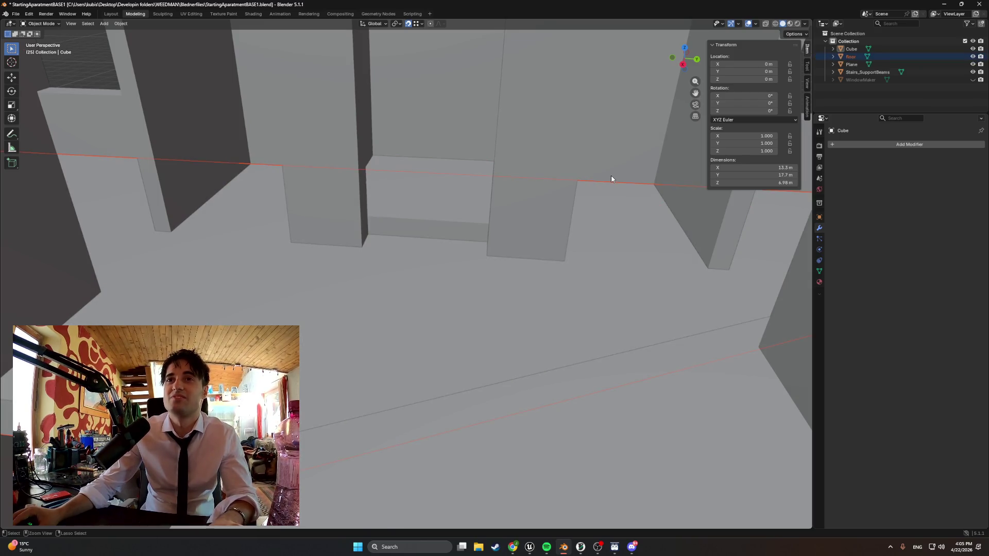
click(850, 58)
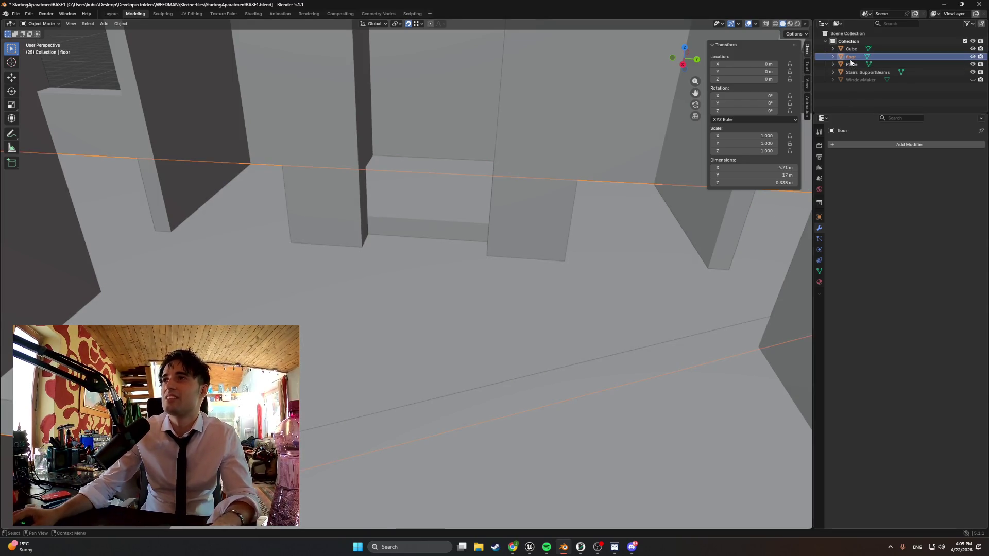
- Add a Boolean modifier to the floor using Plane as cutter, apply it, and hide Plane
click(883, 144)
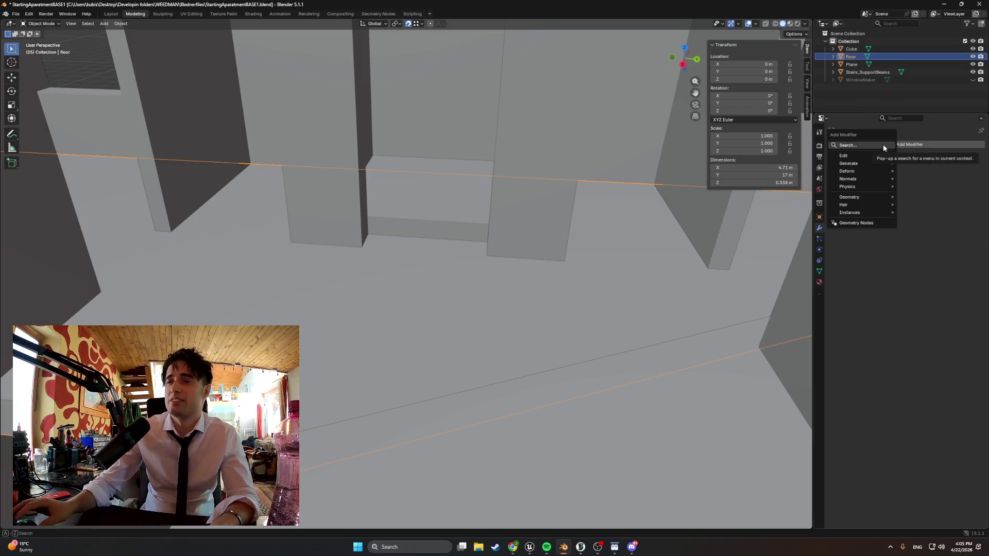
text(f)
key(BackSpace)
text(boo)
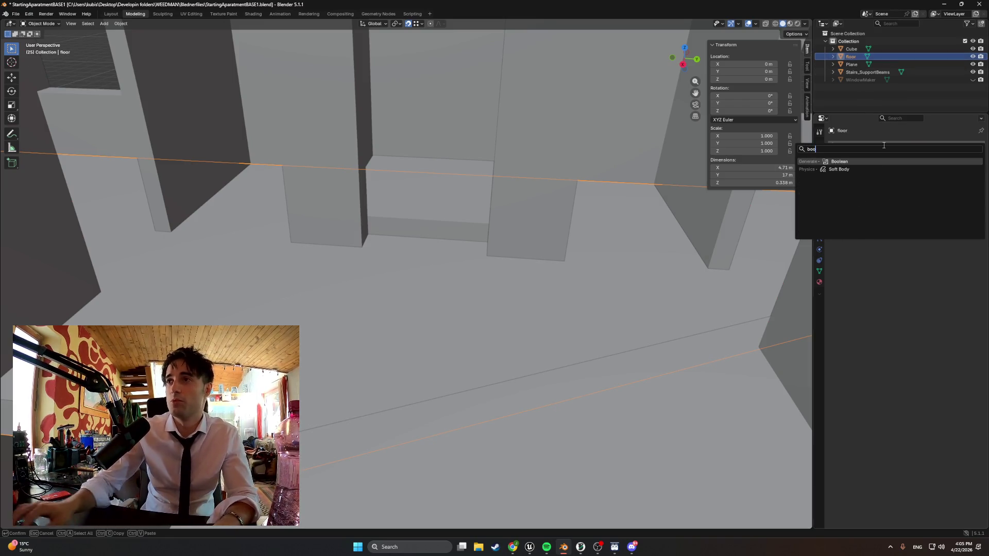
click(859, 161)
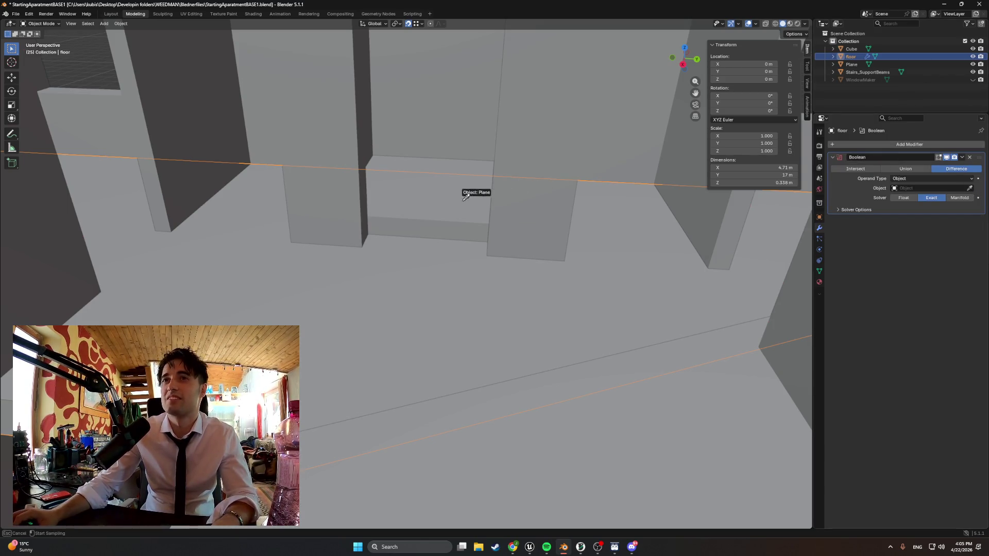
click(448, 211)
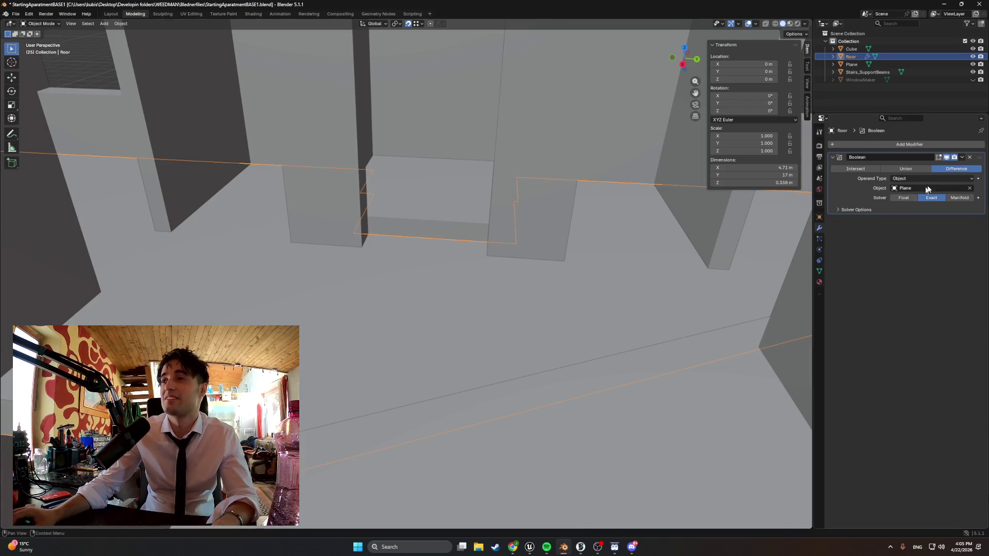
click(962, 158)
click(946, 171)
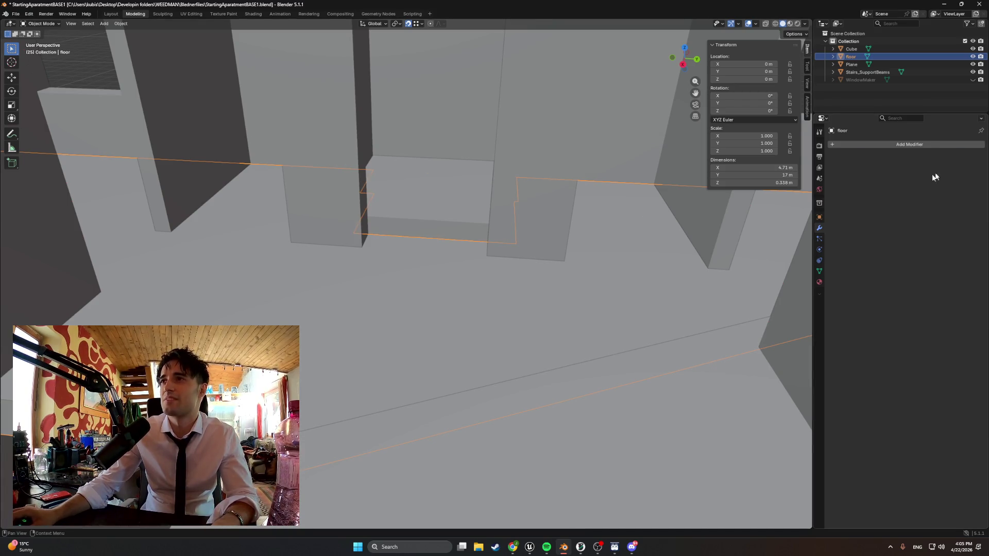
click(972, 64)
mouse_move(644, 175)
middle_down()
mouse_move(616, 169)
mouse_move(613, 154)
mouse_move(435, 171)
mouse_move(411, 247)
mouse_move(375, 274)
mouse_move(438, 267)
mouse_move(426, 268)
middle_up()
- Enter Edit Mode on the Cube and select an internal face by the red band
mouse_move(647, 165)
middle_down()
mouse_move(469, 201)
mouse_move(477, 163)
mouse_move(440, 194)
mouse_move(542, 194)
middle_up()
click(472, 169)
key(Tab)
click(471, 166)
mouse_move(534, 214)
middle_down()
mouse_move(421, 191)
mouse_move(466, 168)
mouse_move(540, 154)
mouse_move(527, 175)
mouse_move(475, 199)
mouse_move(435, 174)
mouse_move(393, 199)
mouse_move(423, 221)
mouse_move(481, 227)
mouse_move(518, 215)
mouse_move(479, 233)
mouse_move(508, 258)
mouse_move(444, 270)
mouse_move(461, 259)
mouse_move(464, 204)
middle_up()
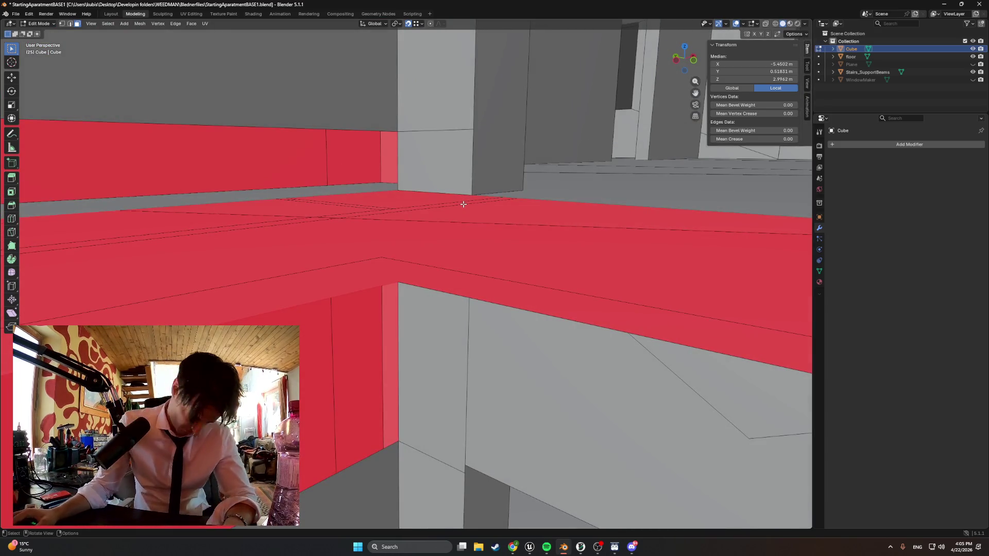
mouse_move(420, 230)
middle_down()
mouse_move(336, 245)
mouse_move(307, 232)
mouse_move(418, 249)
middle_up()
- Try deleting the selected face twice, undoing each attempt with Ctrl+Z
key(x)
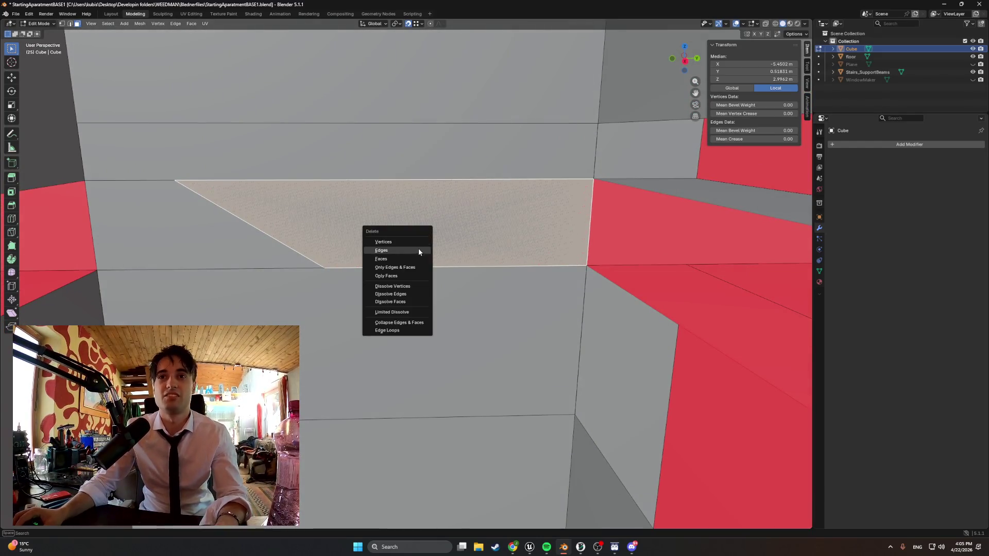
click(416, 258)
key(ctrl+z)
mouse_move(416, 259)
middle_down()
mouse_move(353, 221)
mouse_move(415, 231)
mouse_move(342, 232)
mouse_move(523, 230)
mouse_move(324, 220)
middle_up()
key(x)
click(437, 237)
key(ctrl+z)
- Delete the small left face, the large internal face, and the next internal face
click(271, 211)
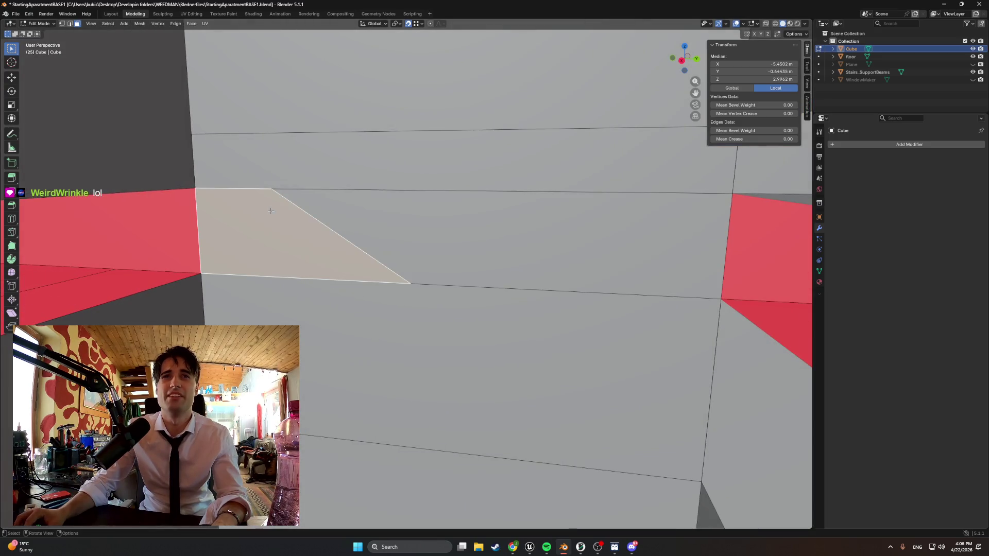
key(x)
click(367, 231)
click(368, 231)
key(x)
click(391, 233)
middle_drag(391, 233, 436, 237)
middle_drag(279, 240, 287, 237)
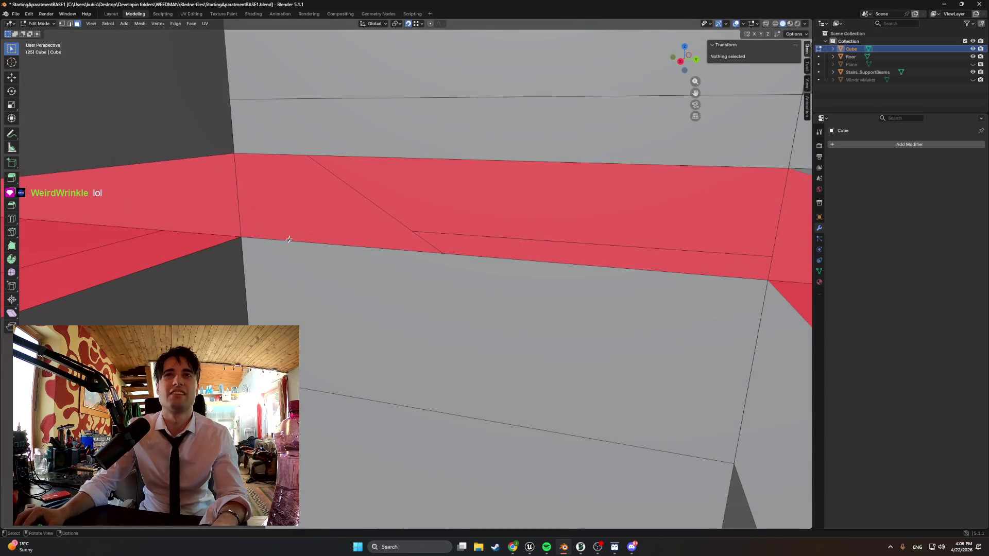
click(360, 206)
key(x)
mouse_move(371, 204)
middle_down()
mouse_move(341, 203)
mouse_move(525, 207)
mouse_move(594, 220)
mouse_move(484, 223)
mouse_move(435, 210)
mouse_move(557, 225)
mouse_move(512, 229)
mouse_move(532, 210)
mouse_move(642, 209)
mouse_move(579, 203)
mouse_move(316, 235)
middle_up()
click(338, 206)
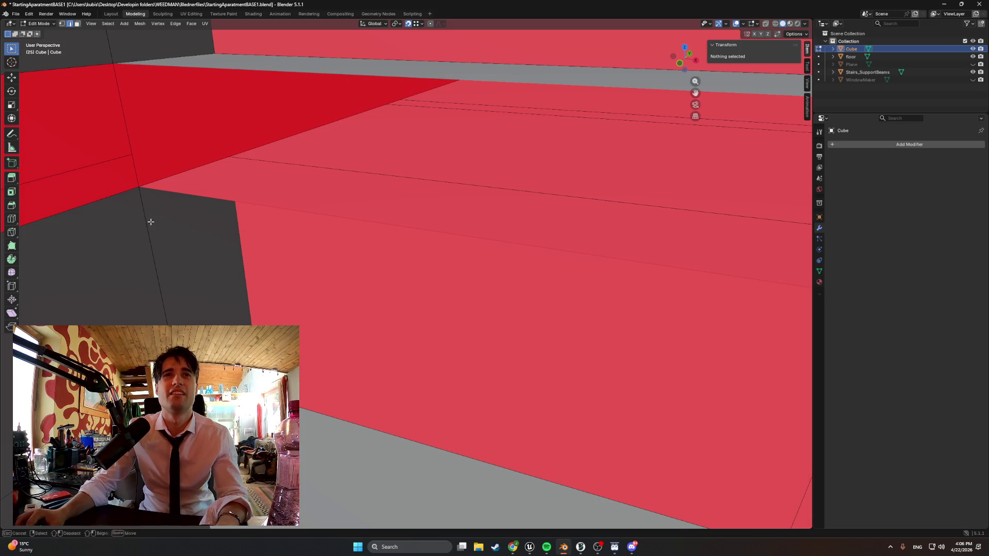
- Inspect several faces on the red wall band in face select mode for leftover geometry
click(183, 193)
mouse_move(183, 192)
middle_down()
mouse_move(250, 199)
mouse_move(258, 263)
mouse_move(447, 184)
mouse_move(276, 194)
mouse_move(408, 223)
mouse_move(404, 288)
mouse_move(379, 160)
mouse_move(338, 121)
mouse_move(345, 256)
mouse_move(364, 283)
mouse_move(350, 309)
mouse_move(654, 360)
mouse_move(412, 271)
mouse_move(375, 270)
middle_up()
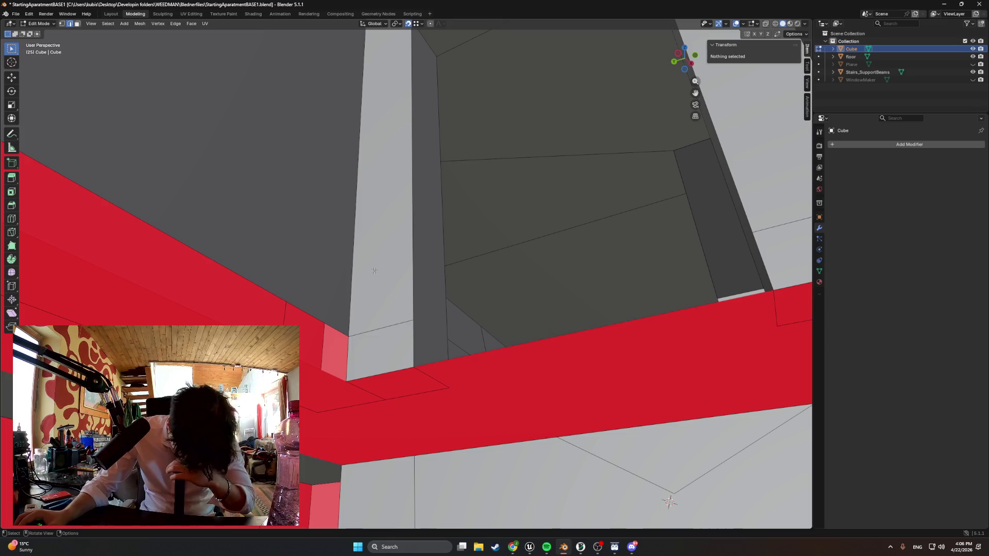
mouse_move(426, 209)
middle_down()
mouse_move(391, 261)
mouse_move(273, 269)
mouse_move(311, 281)
mouse_move(386, 274)
mouse_move(356, 273)
mouse_move(250, 210)
mouse_move(242, 259)
mouse_move(305, 287)
mouse_move(354, 172)
mouse_move(399, 290)
middle_up()
click(432, 460)
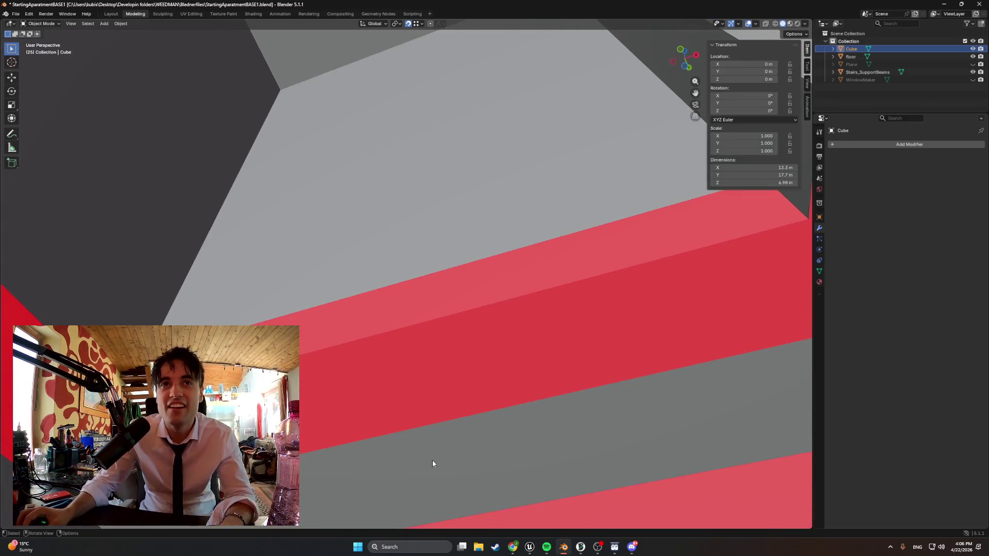
key(3)
mouse_move(490, 444)
middle_down()
mouse_move(499, 464)
mouse_move(438, 472)
middle_up()
click(381, 412)
mouse_move(437, 404)
middle_down()
mouse_move(483, 404)
mouse_move(514, 430)
mouse_move(494, 331)
middle_up()
click(481, 203)
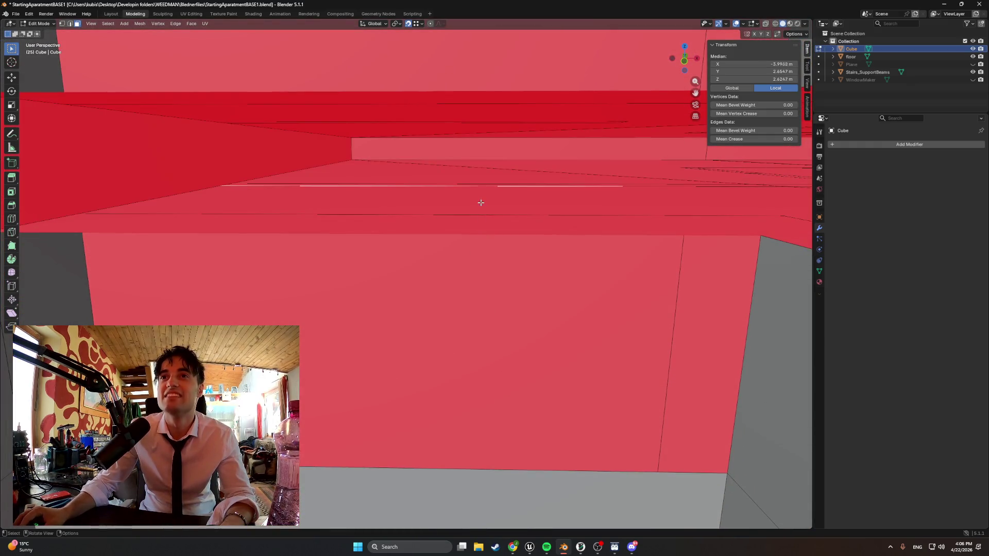
mouse_move(466, 188)
middle_down()
mouse_move(521, 197)
mouse_move(394, 148)
middle_up()
click(394, 148)
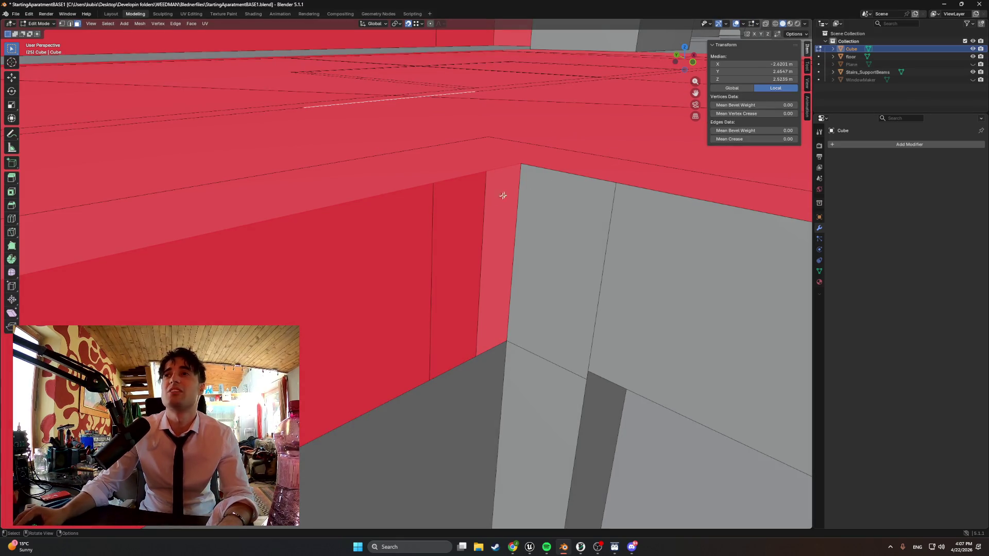
- Make the floor object active and turn the Plane cutter's visibility back on
click(874, 57)
middle_drag(506, 233, 371, 237)
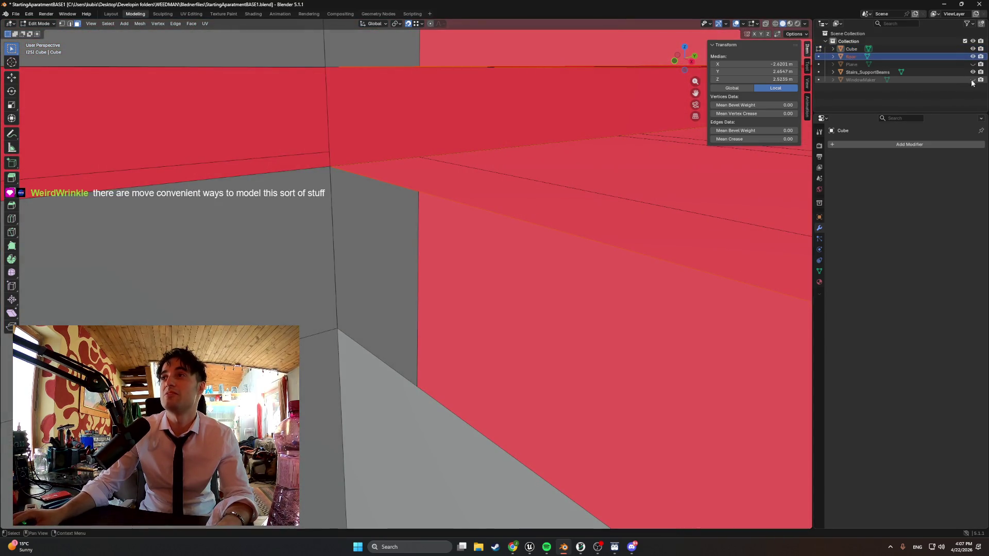
click(973, 64)
click(975, 64)
click(974, 64)
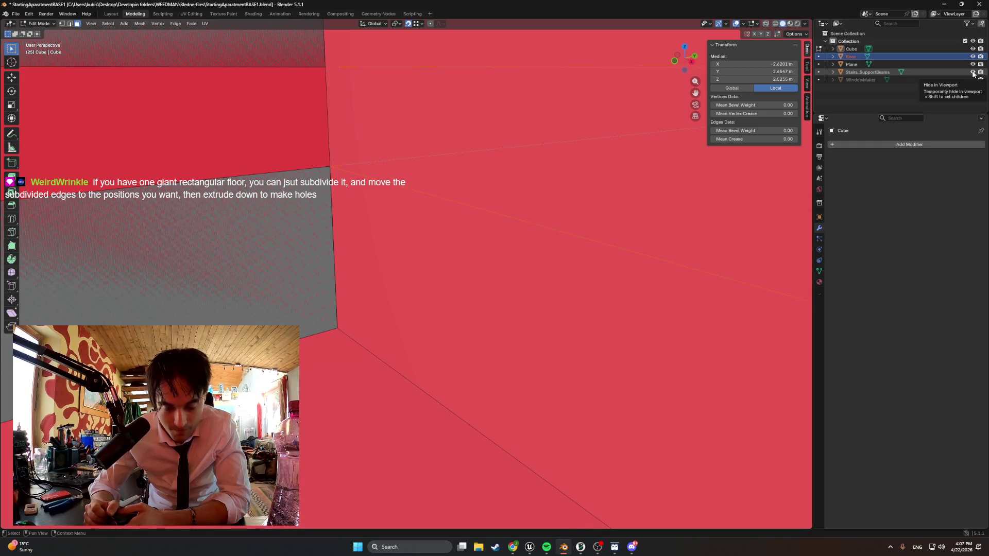
- Select the Cube's doorway faces, leave Edit Mode, and undo the recent wall and floor edits
scroll(434, 254, down, 5)
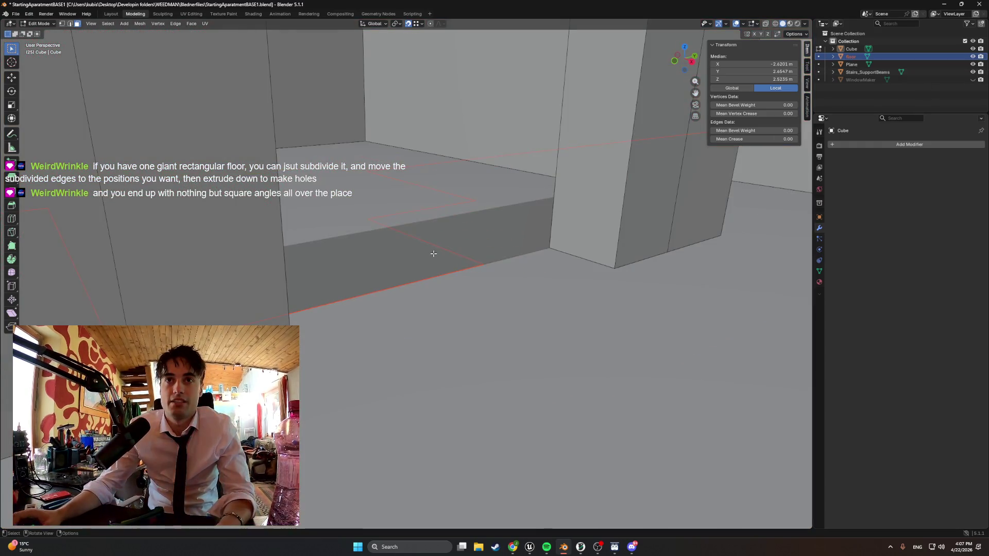
click(464, 238)
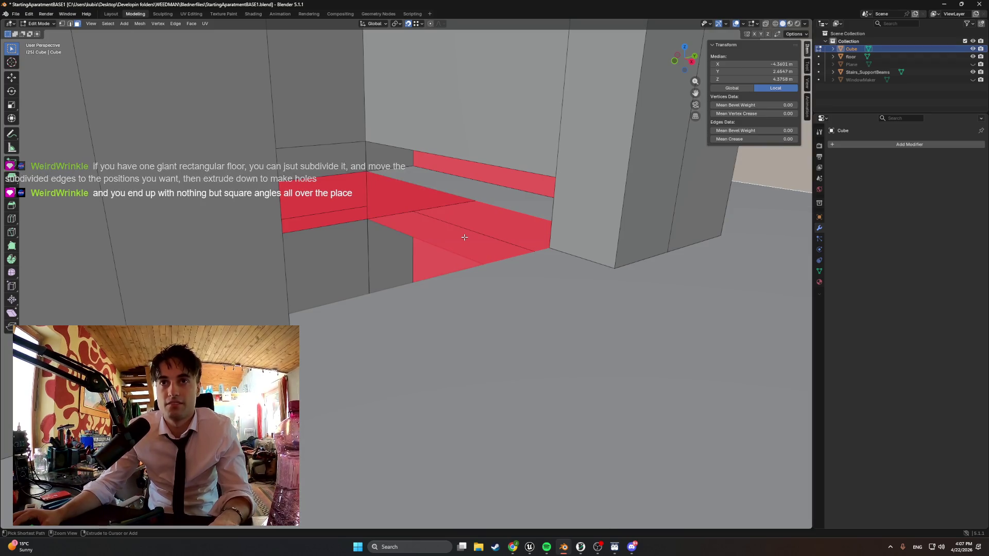
key(2)
middle_drag(465, 238, 444, 259)
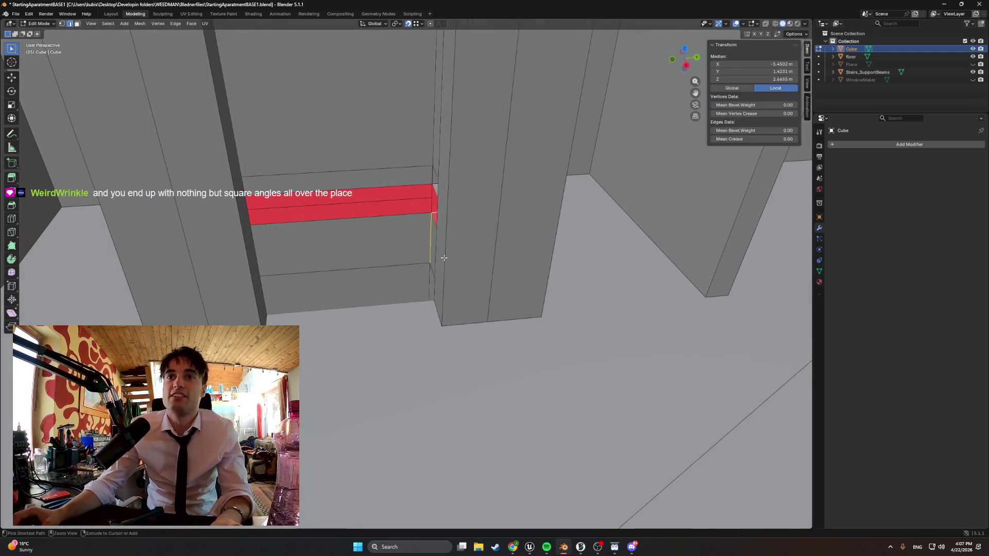
key(3)
key(Tab)
key(ctrl+z)
key(ctrl+z)
key(ctrl+z)
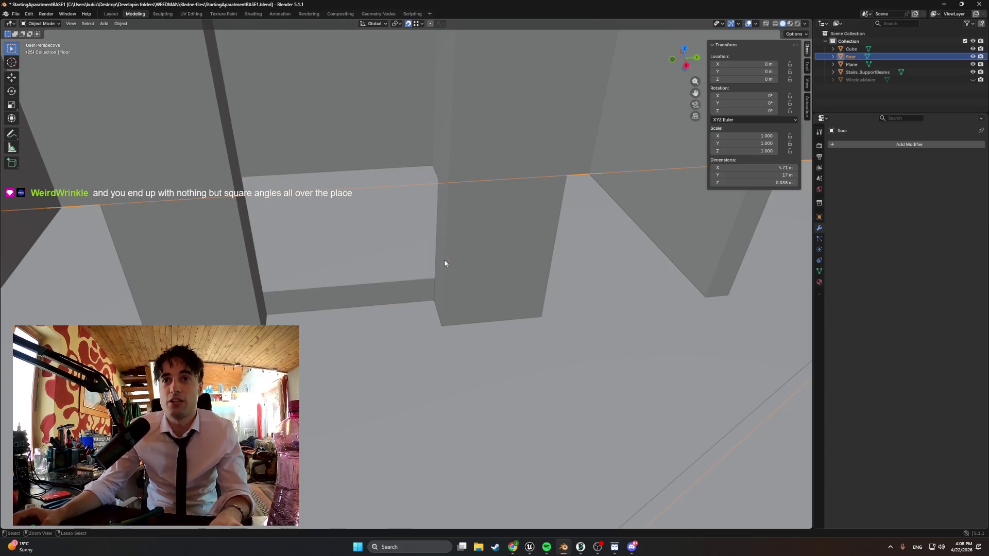
- Undo four more times until the floor and Plane cutter objects are removed
key(ctrl+z)
key(ctrl+z)
key(ctrl+z)
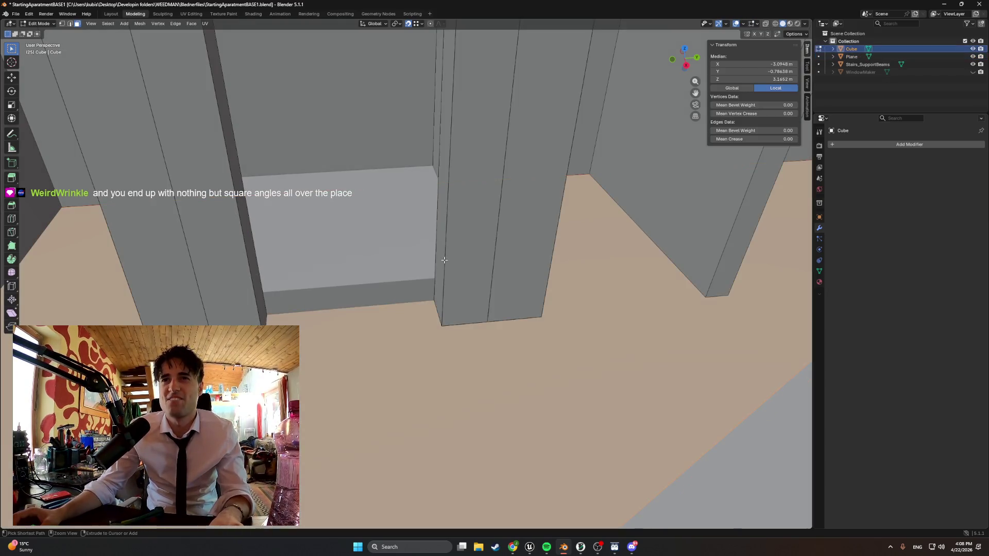
key(ctrl+z)
key(ctrl+z)
key(ctrl+z)
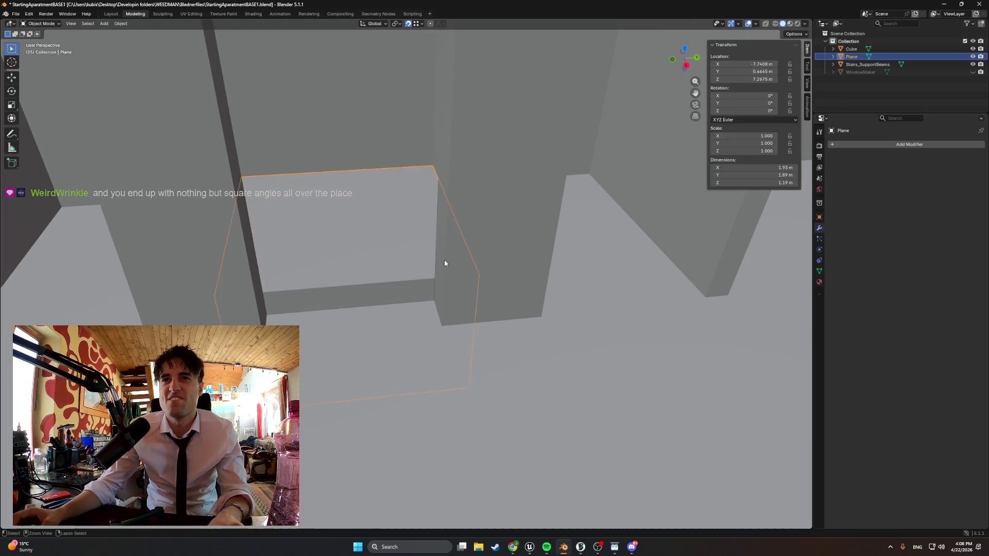
key(ctrl+z)
key(ctrl+z)
key(ctrl+z)
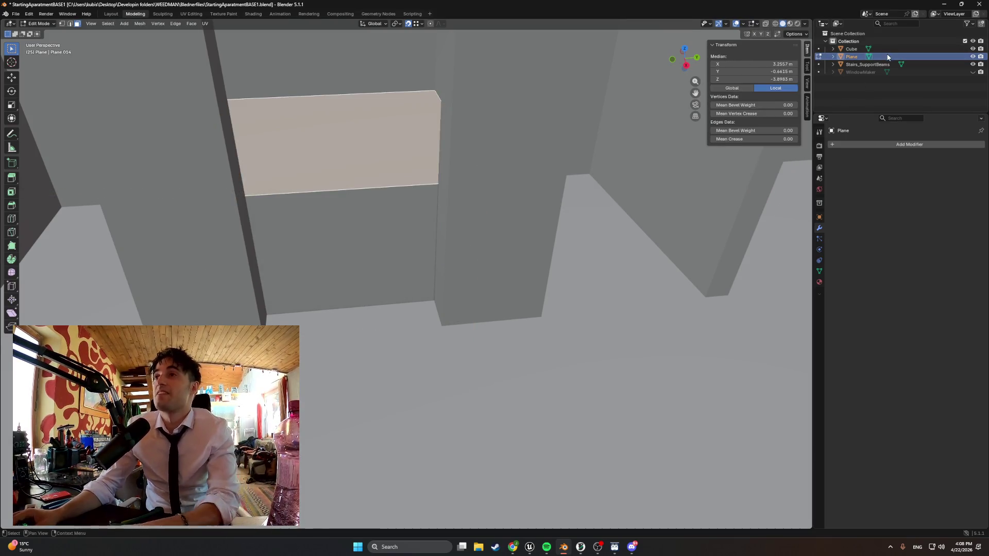
key(ctrl+z)
key(ctrl+z)
key(ctrl+z)
- Start an inset on the Cube's floor face, cancel it, and view the floor plan from above
mouse_move(408, 308)
middle_down()
mouse_move(477, 366)
mouse_move(478, 357)
middle_up()
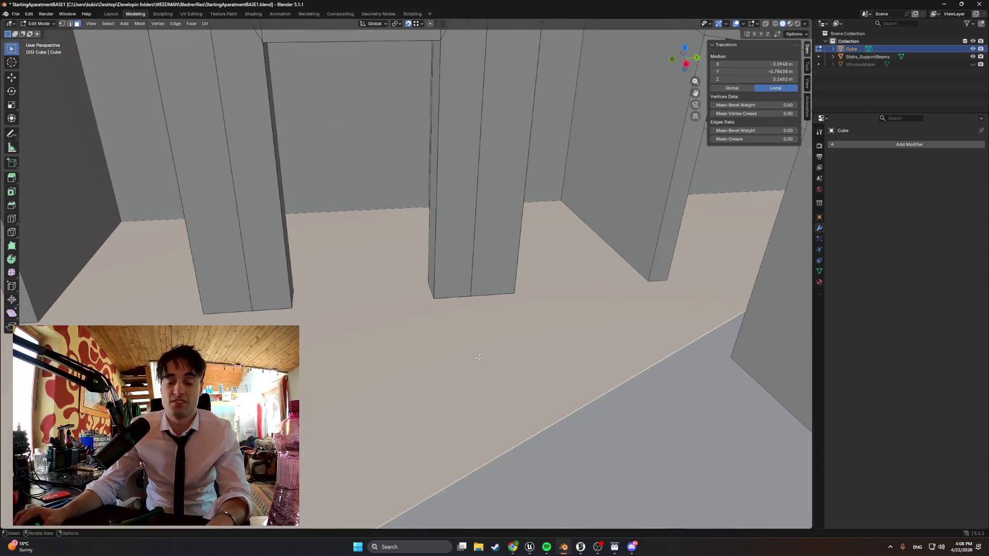
key(i)
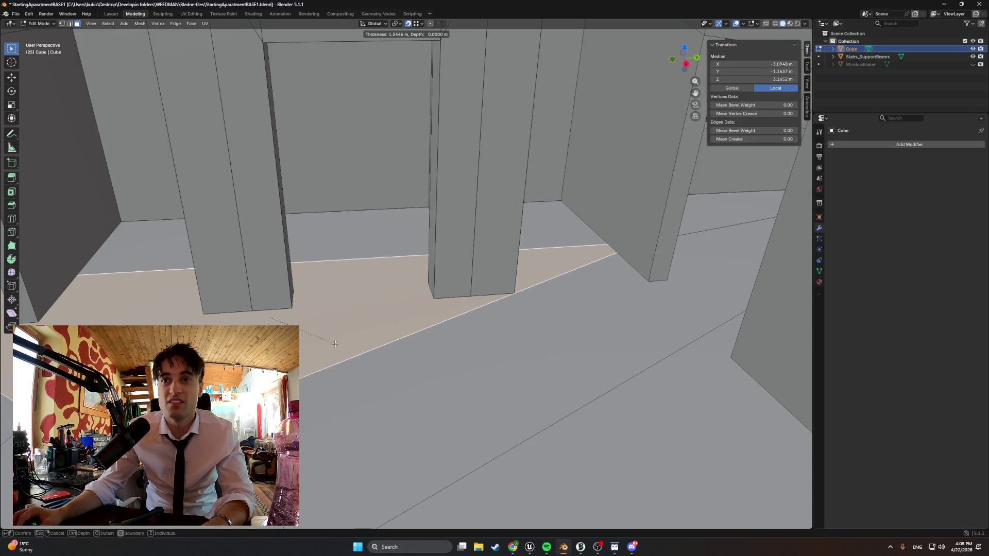
key(Escape)
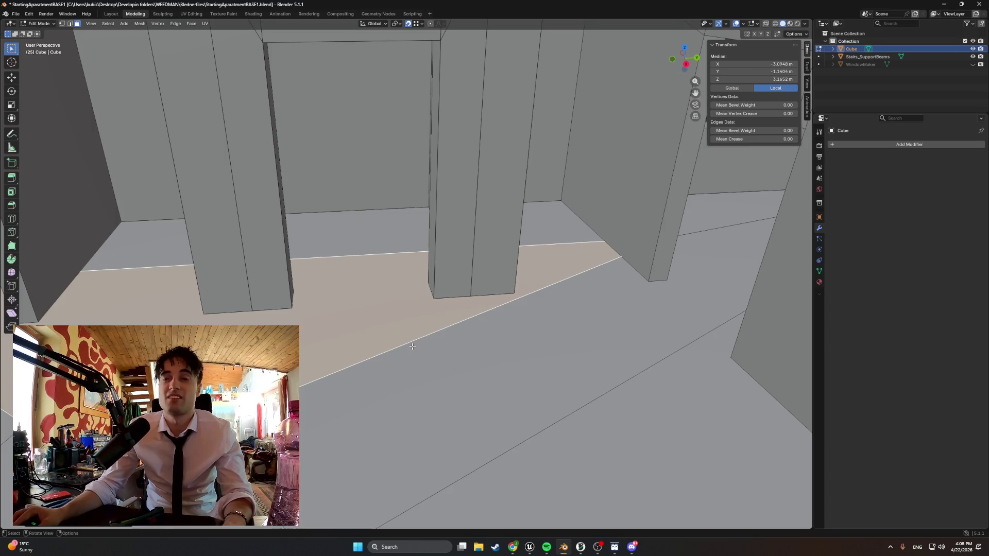
alt+middle_drag(416, 337, 360, 356)
- In vertex select mode, move the first stray corner vertex to its new position
scroll(300, 366, down, 6)
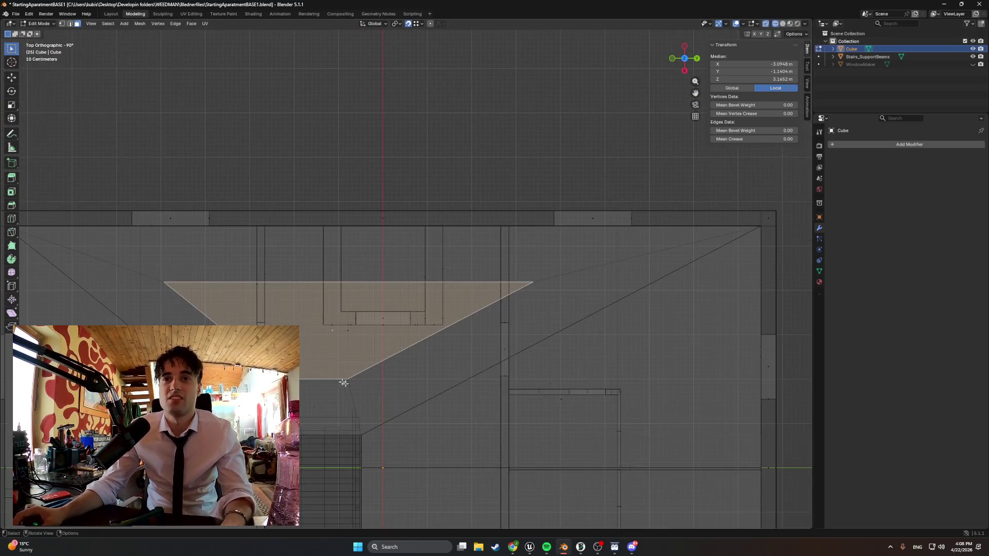
scroll(459, 249, up, 4)
key(1)
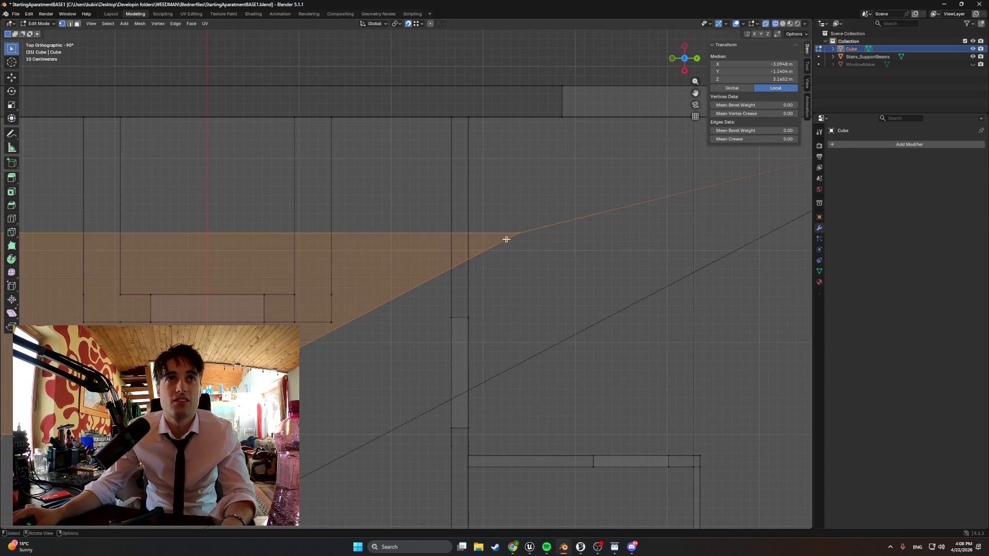
key(g)
key(Escape)
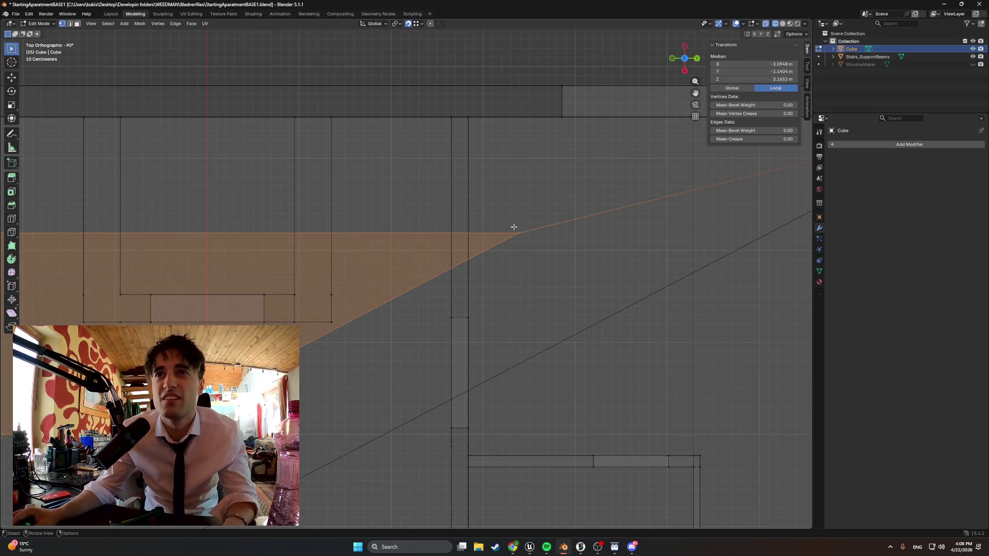
click(519, 236)
key(g)
key(y)
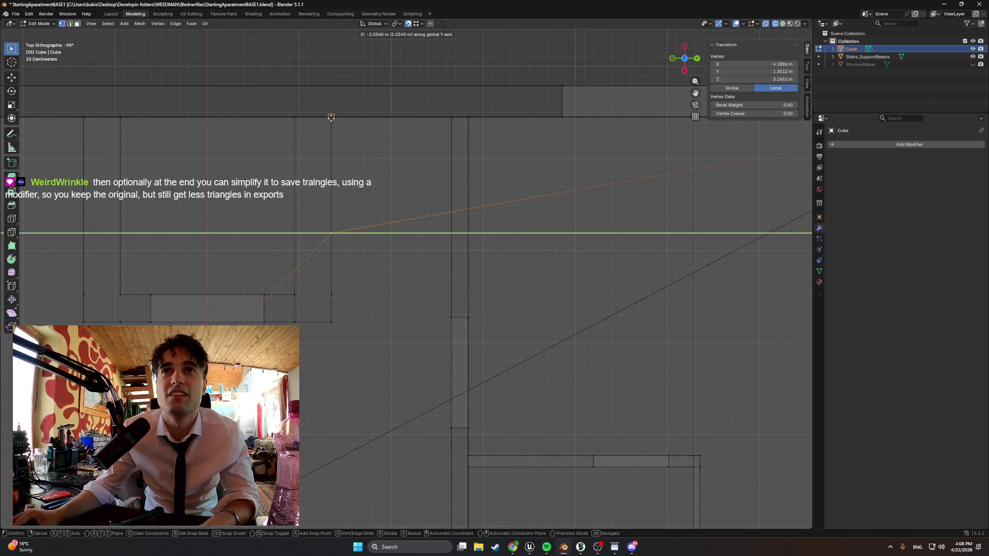
key(Escape)
key(g)
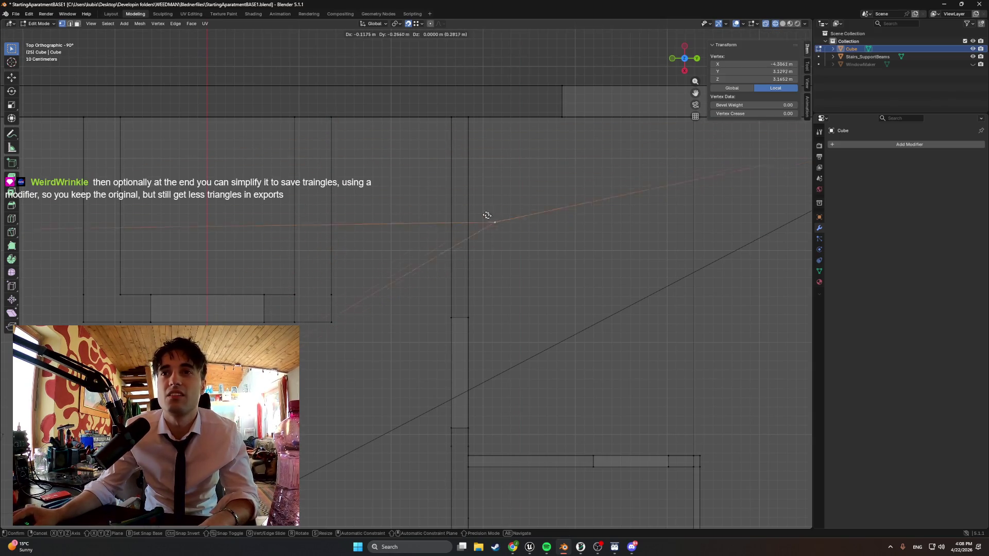
click(331, 115)
mouse_move(332, 114)
middle_down()
mouse_move(287, 271)
mouse_move(252, 294)
mouse_move(371, 325)
mouse_move(371, 276)
mouse_move(306, 229)
mouse_move(409, 207)
mouse_move(379, 202)
mouse_move(323, 199)
mouse_move(428, 242)
mouse_move(441, 191)
middle_up()
- Move the next stray vertex along X onto the wall corner at X -5.45, Y 3.38, Z 3.17 m
click(596, 190)
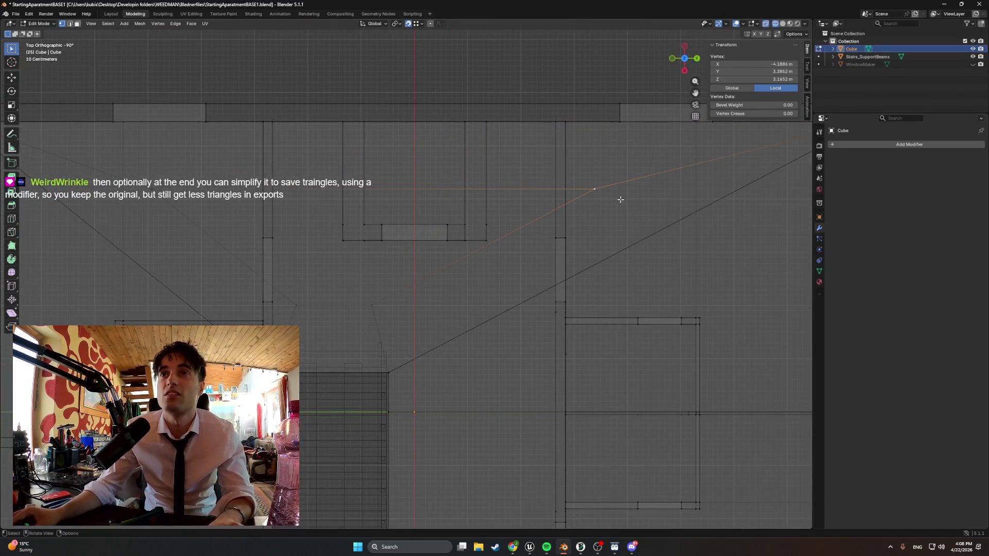
key(g)
key(y)
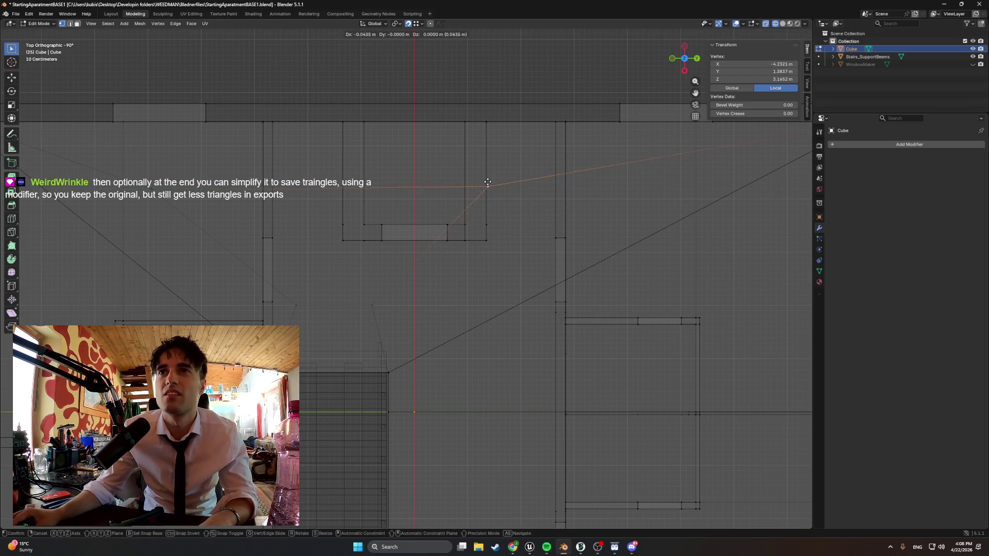
key(x)
click(487, 127)
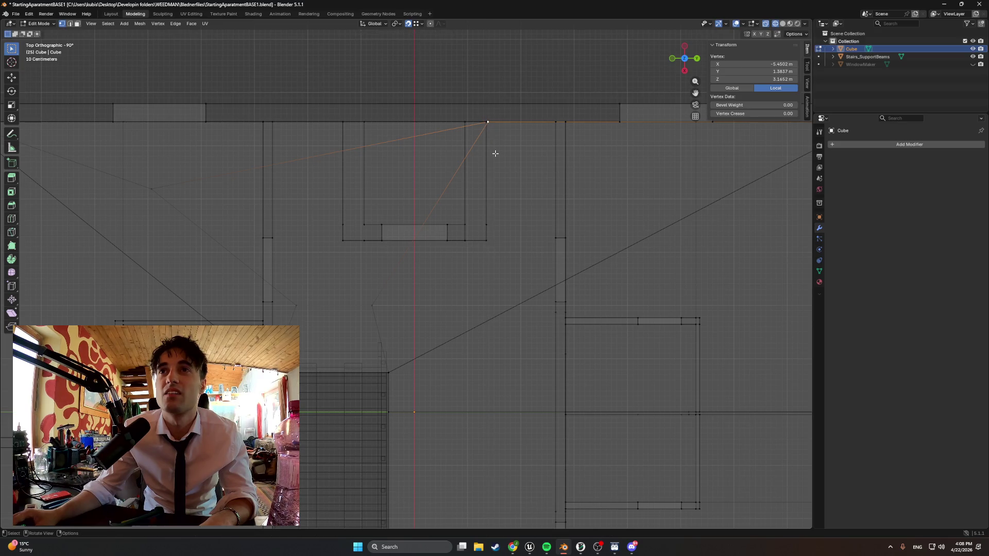
scroll(495, 152, up, 5)
key(g)
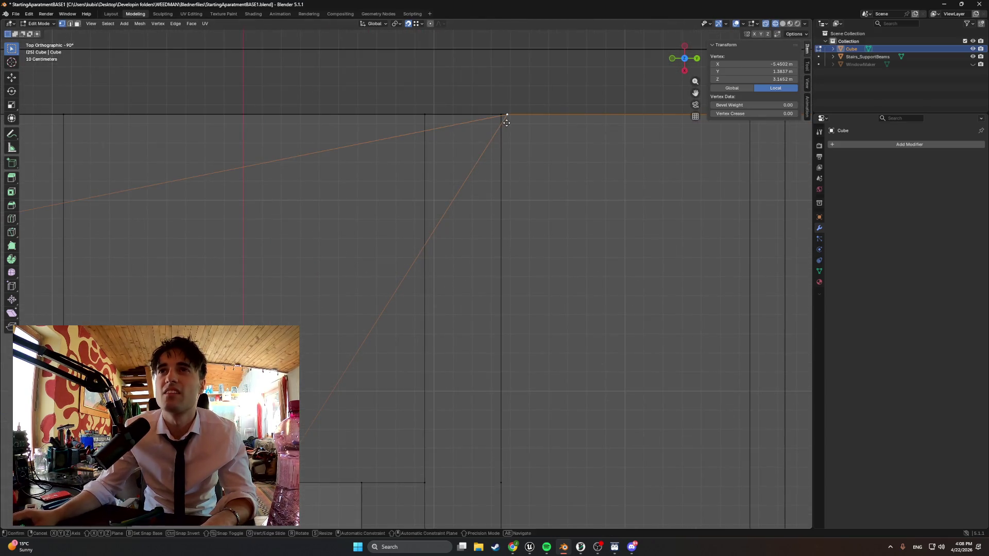
click(458, 196)
mouse_move(458, 196)
middle_down()
mouse_move(464, 161)
mouse_move(393, 106)
mouse_move(428, 106)
mouse_move(384, 100)
mouse_move(375, 148)
mouse_move(428, 199)
mouse_move(481, 204)
middle_up()
scroll(481, 205, down, 5)
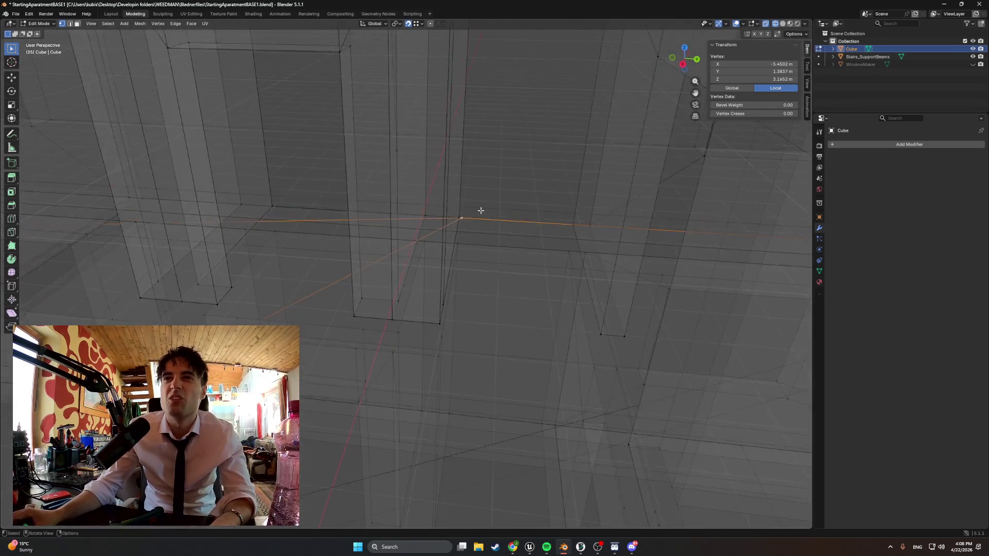
- Undo the last vertex move and reposition that vertex again
mouse_move(470, 239)
middle_down()
mouse_move(424, 238)
mouse_move(434, 273)
middle_up()
key(ctrl+z)
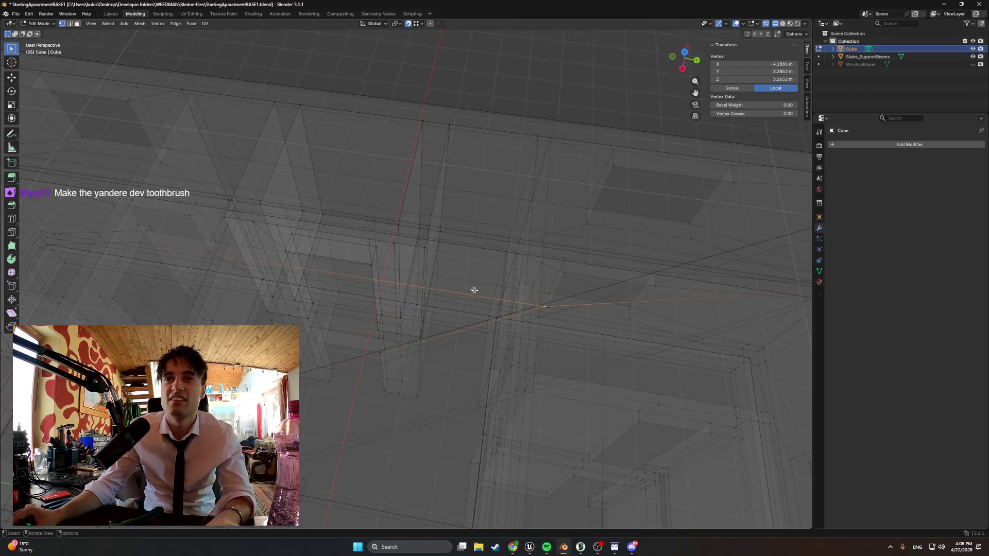
key(g)
click(438, 229)
mouse_move(437, 229)
middle_down()
mouse_move(397, 271)
mouse_move(348, 249)
middle_up()
mouse_move(415, 251)
shift+middle_down()
mouse_move(422, 256)
mouse_move(406, 247)
mouse_move(309, 269)
mouse_move(536, 292)
mouse_move(373, 344)
shift+middle_up()
- Select the lower corner vertex and move it along Y to Y -2.217 m
click(385, 267)
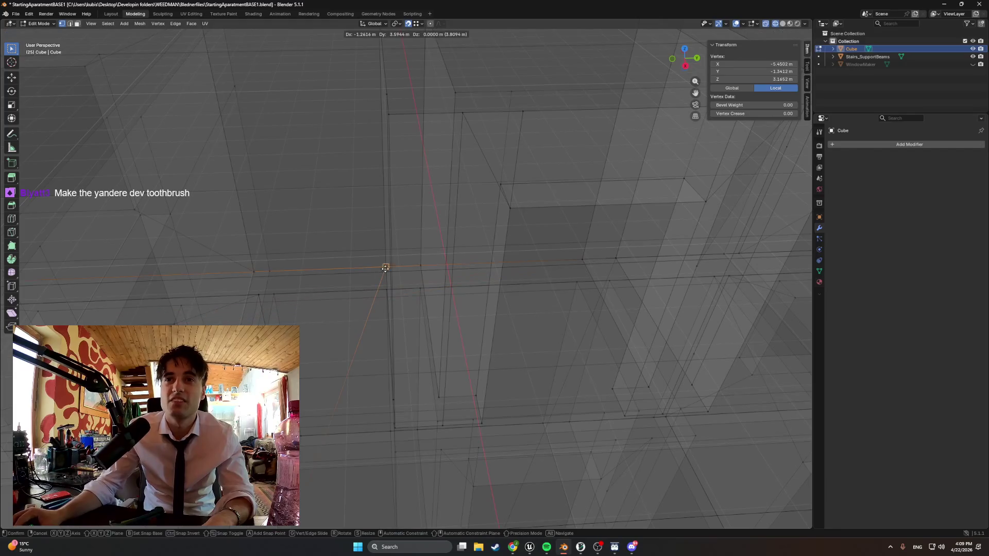
mouse_move(385, 267)
shift+middle_down()
mouse_move(409, 339)
mouse_move(400, 354)
shift+middle_up()
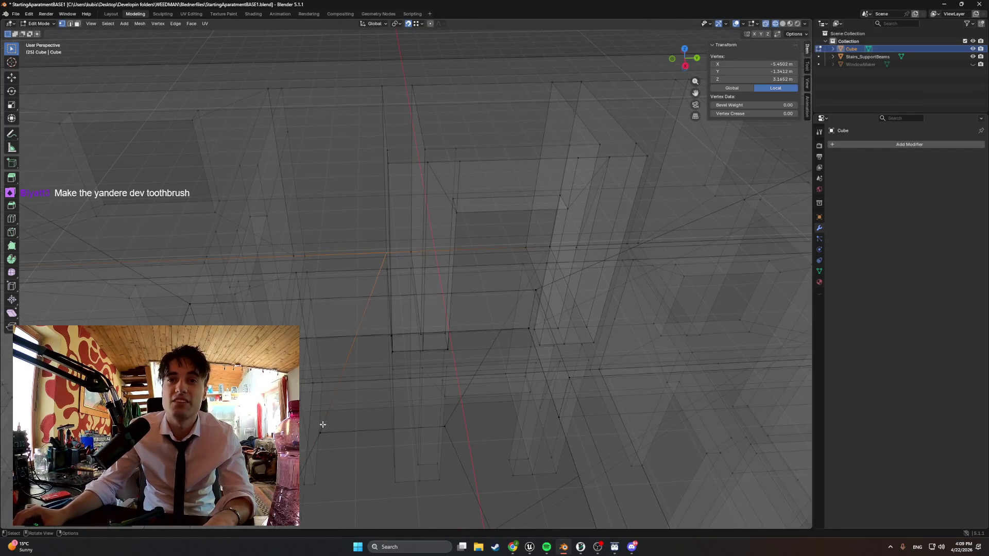
click(391, 361)
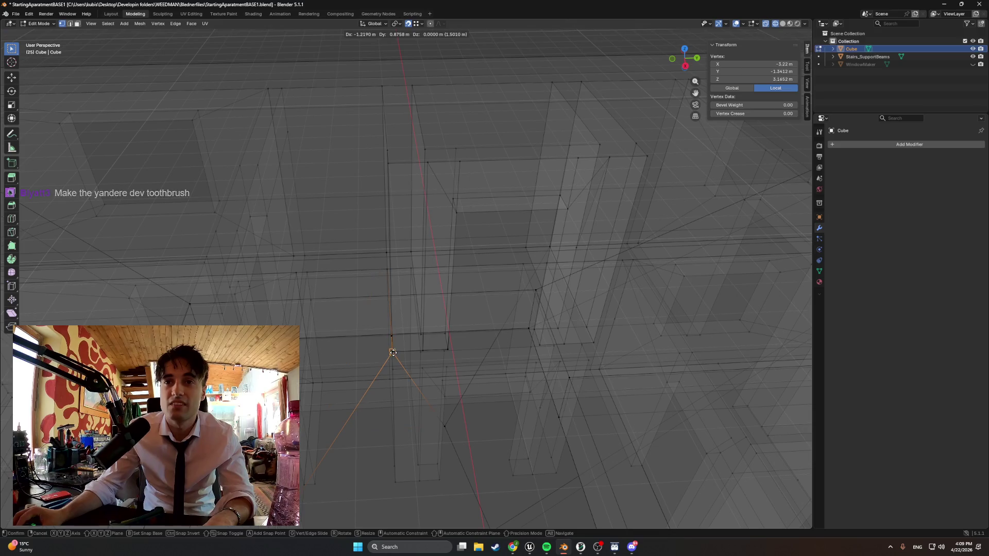
ctrl+right_click(353, 419)
mouse_move(354, 419)
middle_down()
mouse_move(354, 386)
mouse_move(350, 394)
middle_up()
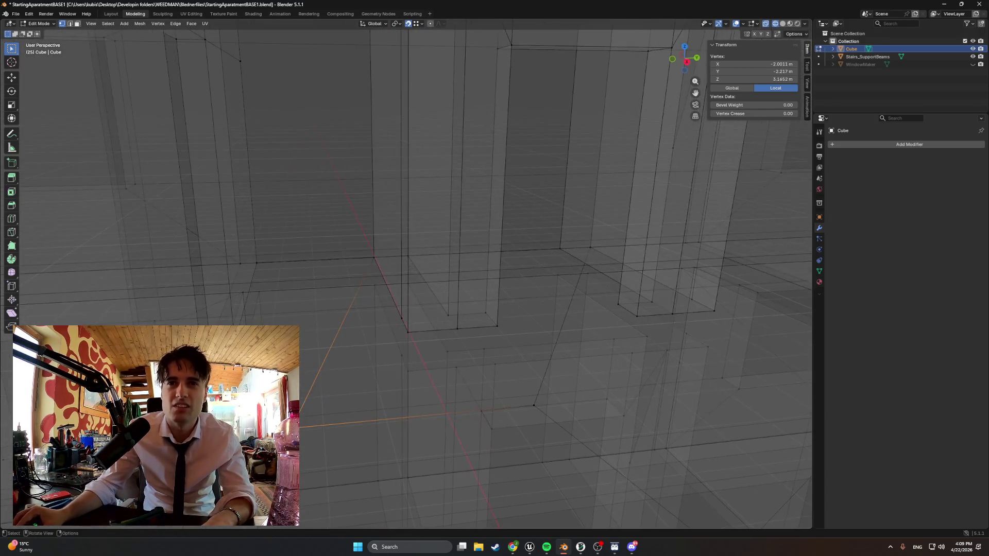
key(g)
key(y)
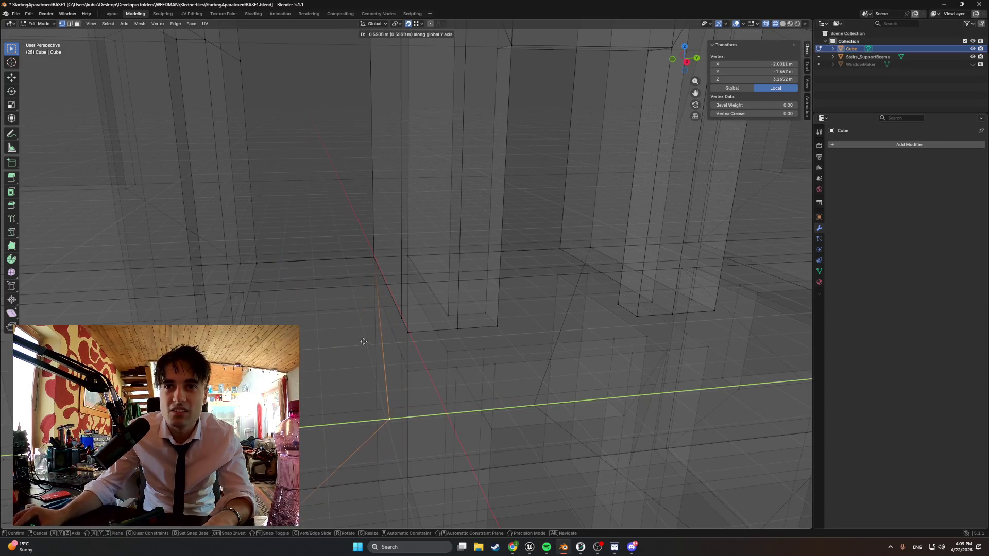
click(355, 363)
- Move the vertex onto the wall corner, confirming it at Y 1.3512 m
key(g)
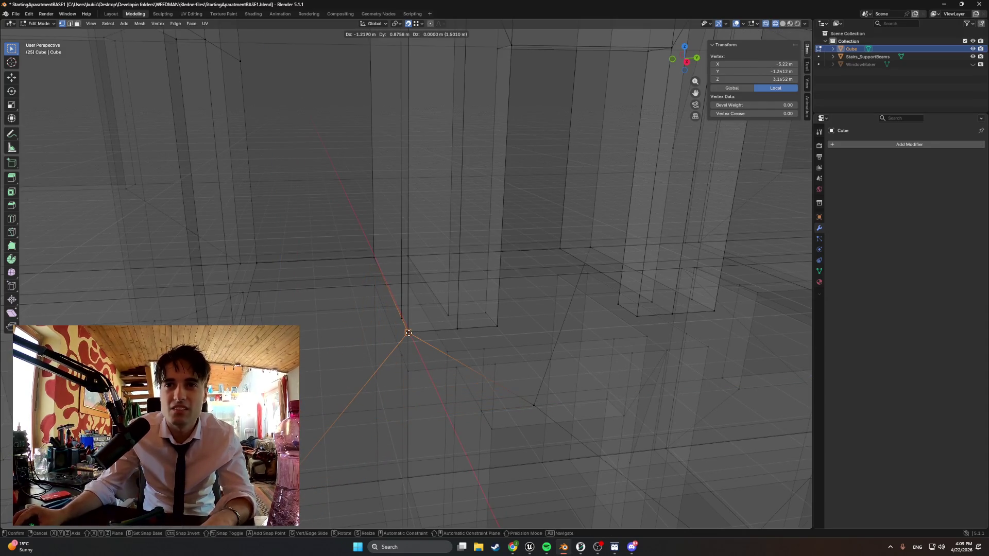
click(409, 333)
mouse_move(479, 376)
middle_down()
mouse_move(444, 380)
mouse_move(332, 443)
middle_up()
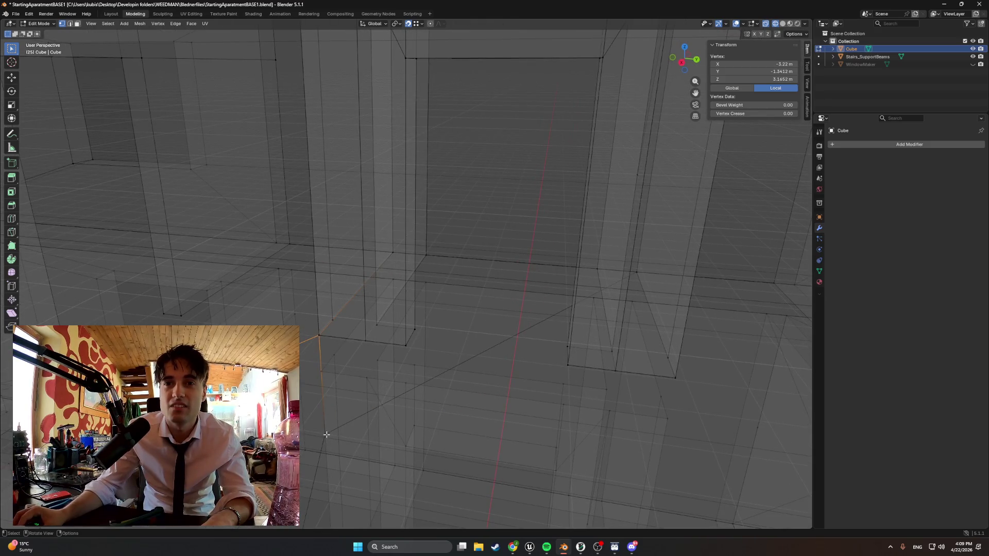
key(g)
click(675, 375)
mouse_move(490, 380)
middle_down()
mouse_move(448, 376)
mouse_move(476, 387)
mouse_move(487, 367)
mouse_move(479, 330)
middle_up()
- Return to solid shading and select the floor face inside the room in face mode
key(z)
click(538, 373)
key(3)
click(534, 350)
middle_drag(534, 350, 523, 352)
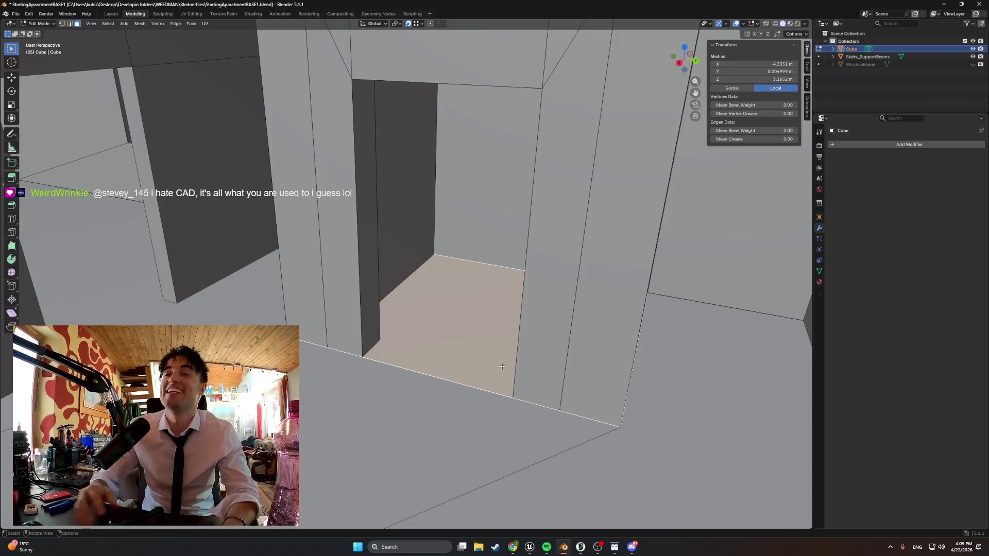
- Delete the selected internal face inside the doorway opening
right_click(457, 335)
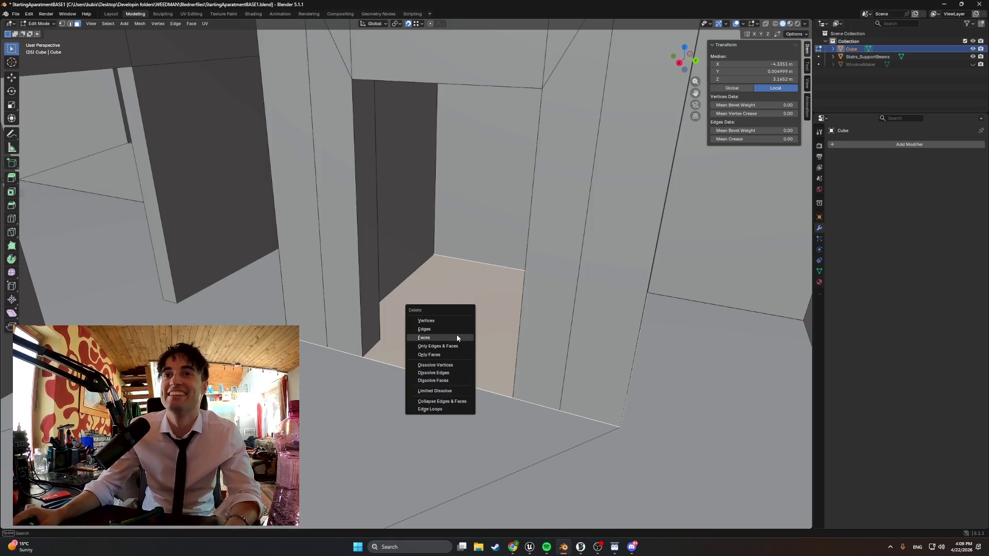
click(456, 335)
mouse_move(469, 347)
middle_down()
mouse_move(484, 347)
mouse_move(464, 342)
mouse_move(485, 317)
mouse_move(488, 283)
mouse_move(448, 278)
mouse_move(500, 309)
mouse_move(499, 300)
middle_up()
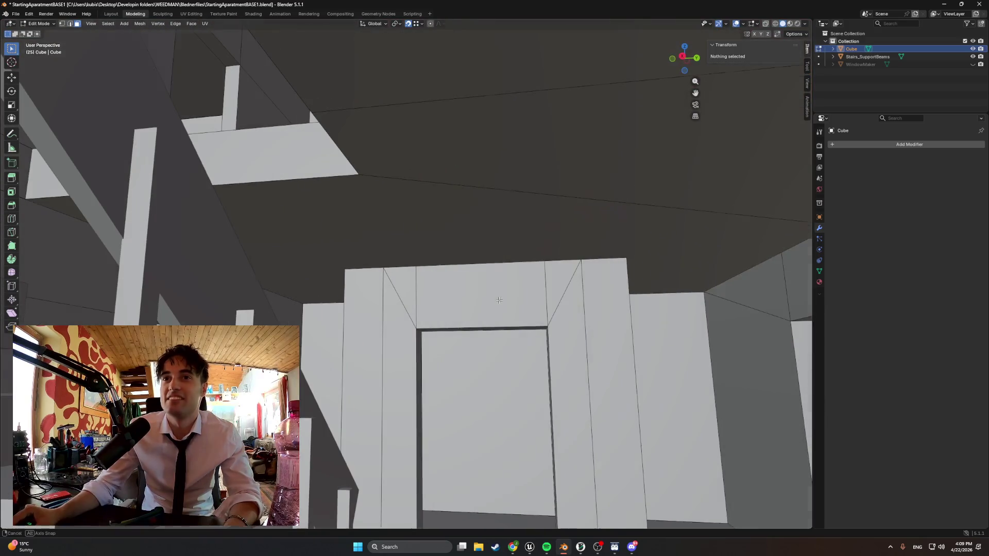
- Select the ceiling face and check it from a side view in wireframe, then solid shading
click(455, 223)
key(ctrl+KP_3)
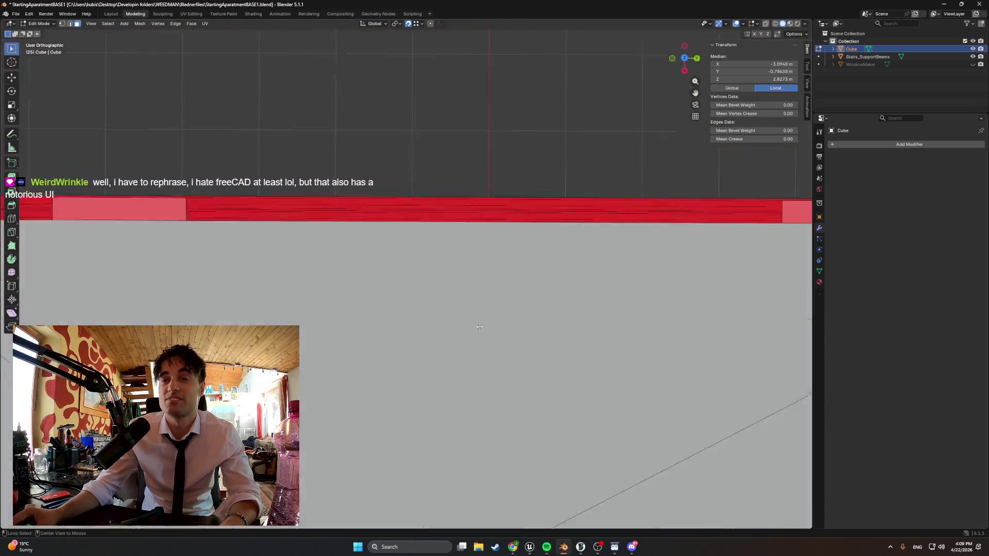
mouse_move(463, 346)
middle_down()
mouse_move(450, 285)
mouse_move(307, 346)
middle_up()
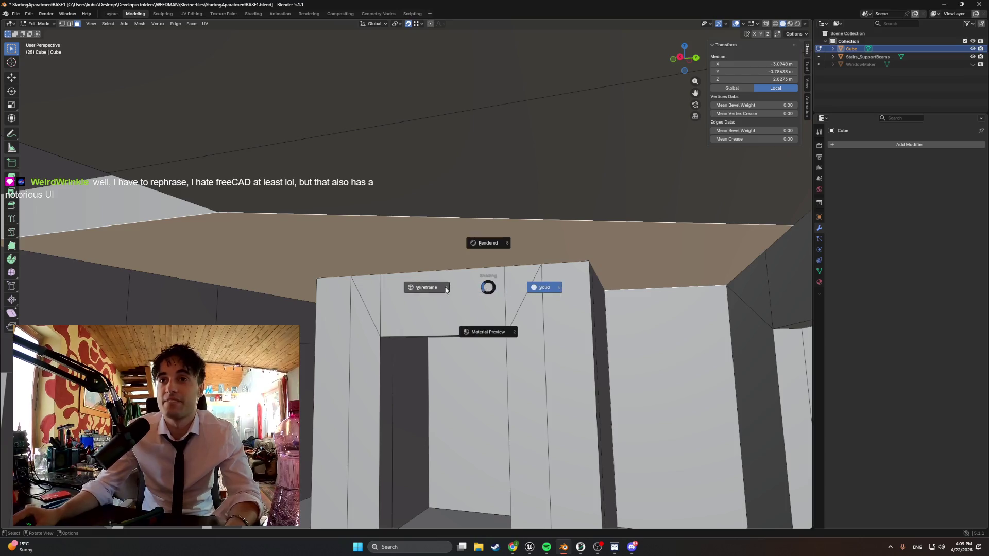
click(446, 290)
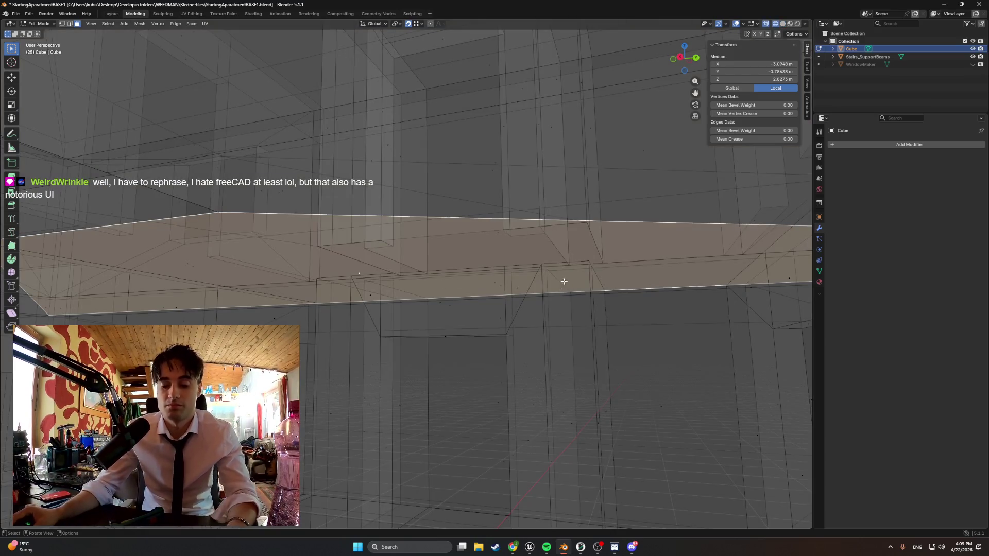
key(z)
click(627, 281)
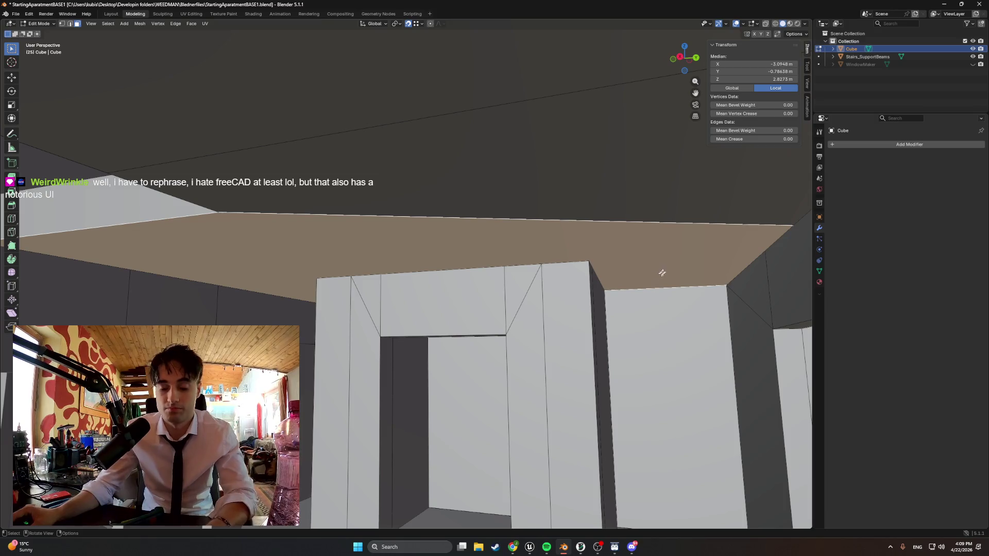
- Inset the ceiling face and switch the viewport to wireframe
key(i)
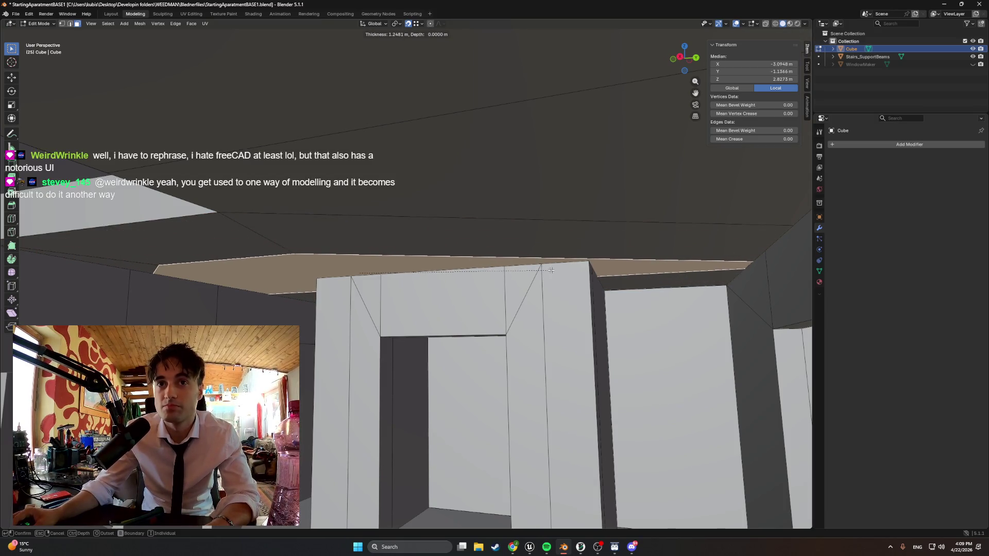
click(551, 270)
key(z)
click(571, 273)
mouse_move(571, 273)
middle_down()
mouse_move(658, 294)
mouse_move(539, 281)
mouse_move(582, 284)
middle_up()
- Move the tip vertex of the inset strip into line with the wall below
click(725, 252)
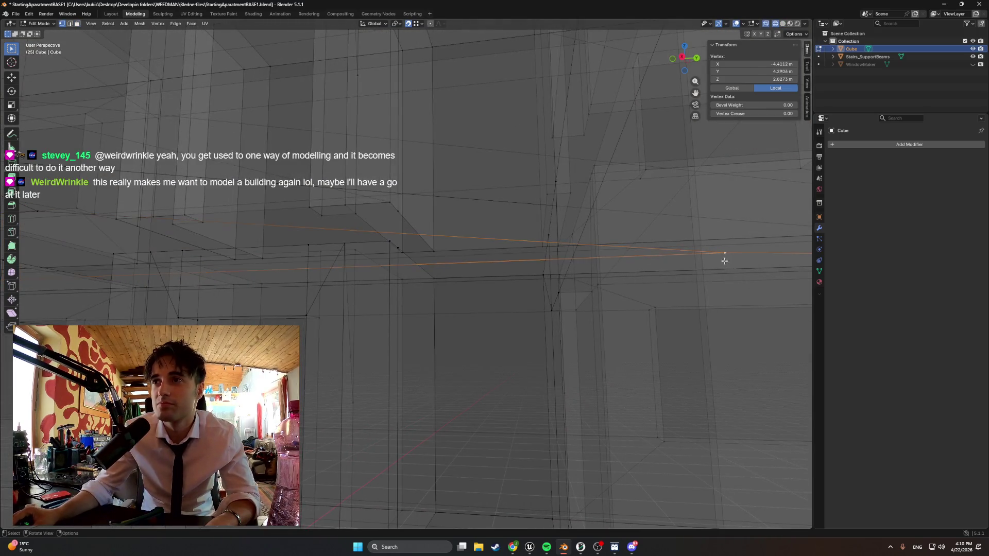
key(g)
click(378, 283)
middle_drag(377, 282, 239, 253)
key(g)
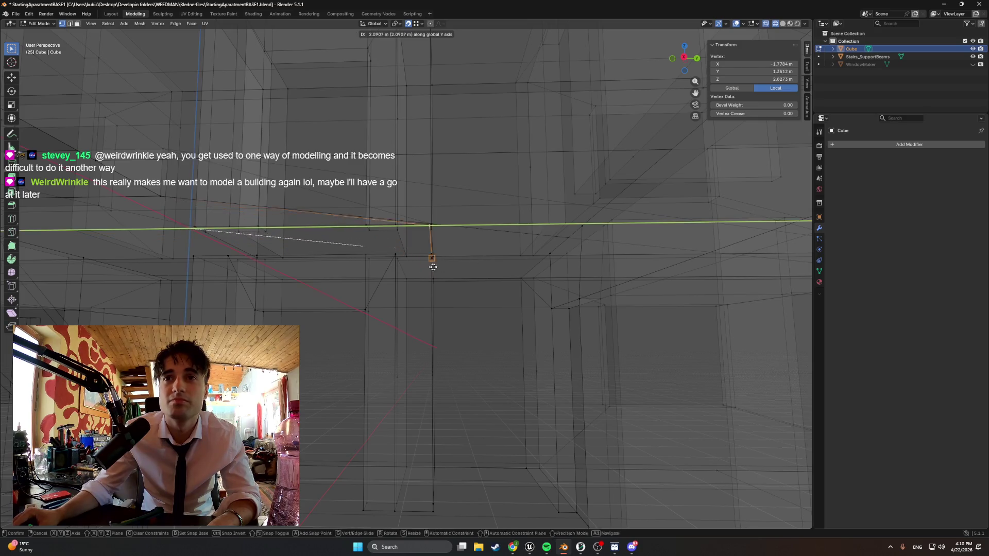
click(497, 278)
mouse_move(497, 278)
middle_down()
mouse_move(461, 271)
mouse_move(465, 283)
mouse_move(412, 337)
mouse_move(402, 309)
middle_up()
- Move another inset vertex to X -3.22 and check its alignment
key(g)
click(379, 256)
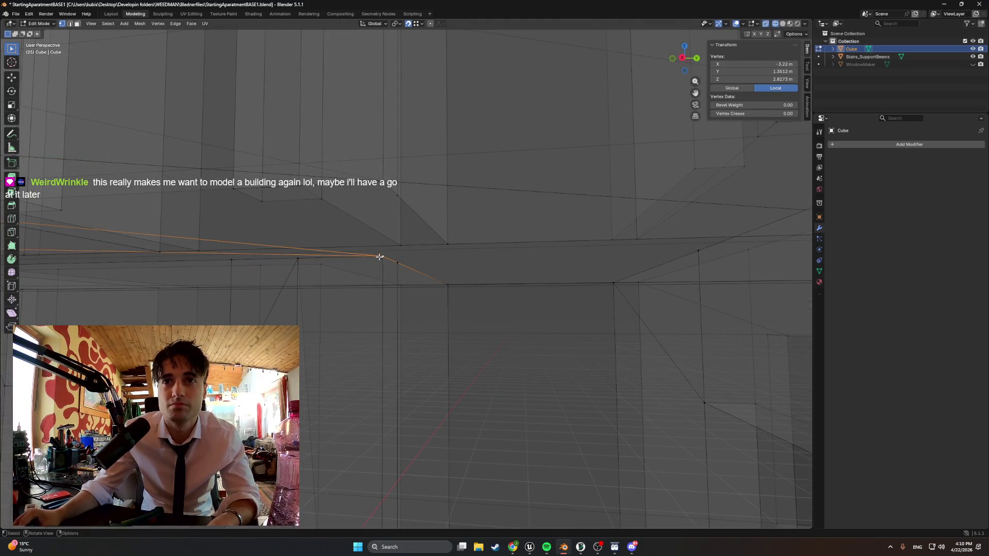
mouse_move(297, 305)
middle_down()
mouse_move(506, 303)
mouse_move(378, 302)
mouse_move(437, 313)
mouse_move(387, 315)
mouse_move(189, 290)
middle_up()
key(g)
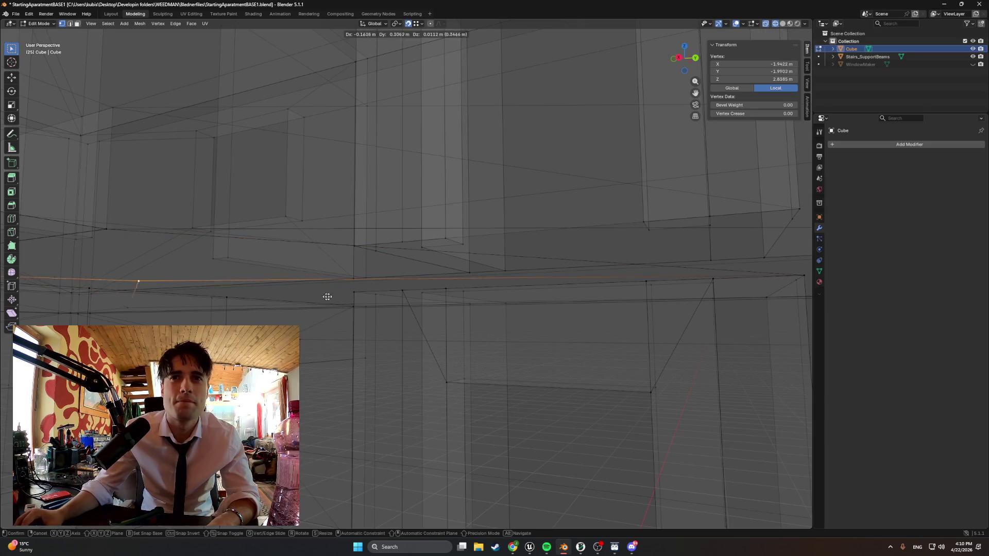
mouse_move(363, 301)
middle_down()
mouse_move(384, 296)
mouse_move(348, 293)
mouse_move(363, 318)
middle_up()
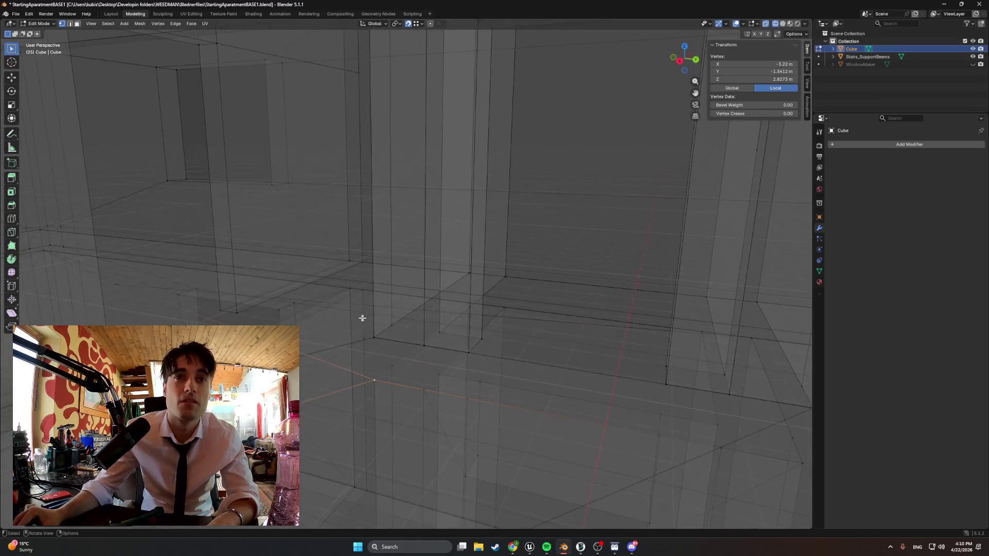
mouse_move(299, 315)
middle_down()
mouse_move(470, 278)
mouse_move(510, 304)
mouse_move(461, 294)
mouse_move(479, 320)
mouse_move(517, 342)
mouse_move(494, 304)
mouse_move(553, 317)
mouse_move(567, 331)
mouse_move(563, 324)
middle_up()
click(470, 277)
- Switch back to solid shading and select the floor face by the wall in face mode
key(z)
click(546, 302)
key(3)
click(559, 265)
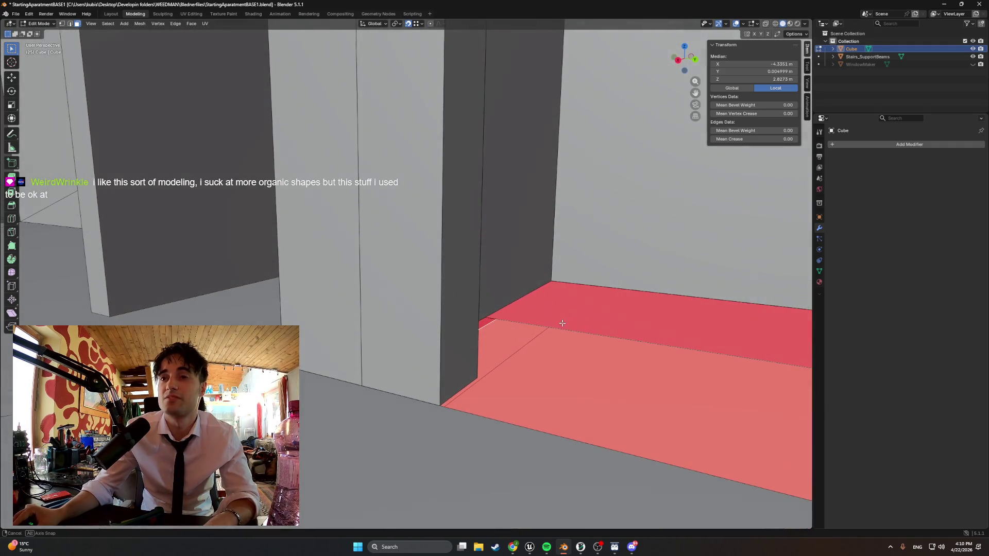
- Extrude the selected floor face from the right-click face menu
right_click(549, 333)
click(537, 329)
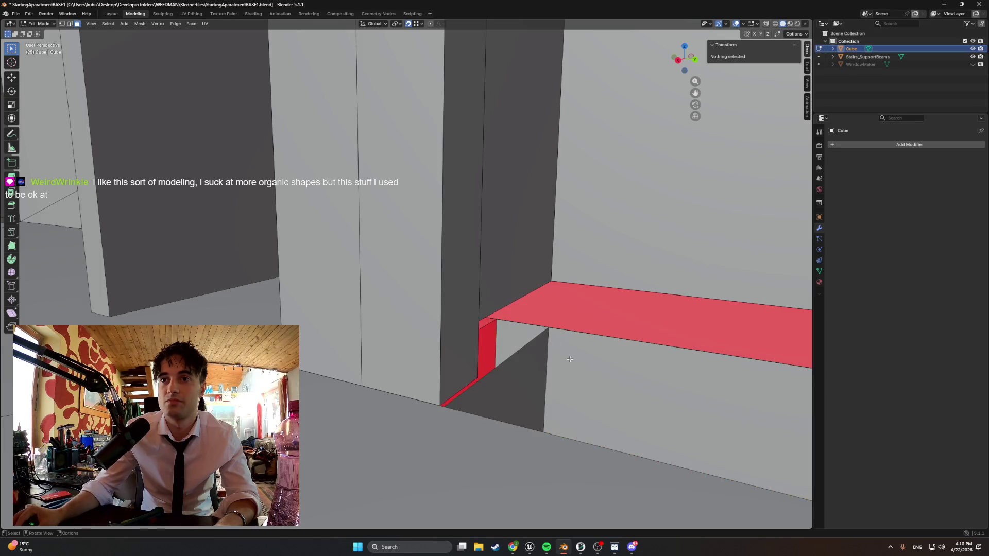
mouse_move(539, 371)
middle_down()
mouse_move(403, 379)
mouse_move(333, 345)
mouse_move(388, 363)
middle_up()
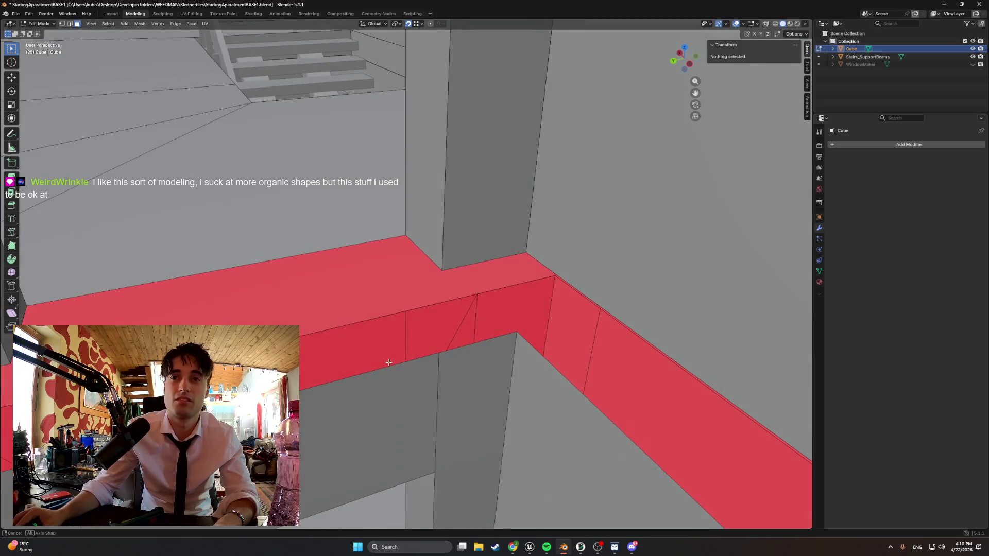
- Move the vertex at the wall and red ledge corner into place, then deselect with Alt+A
click(405, 312)
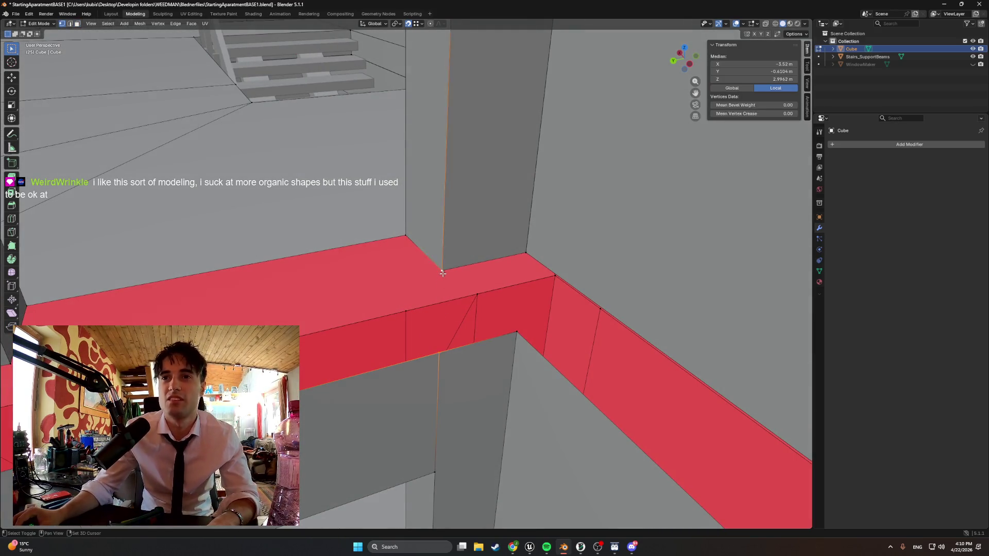
key(g)
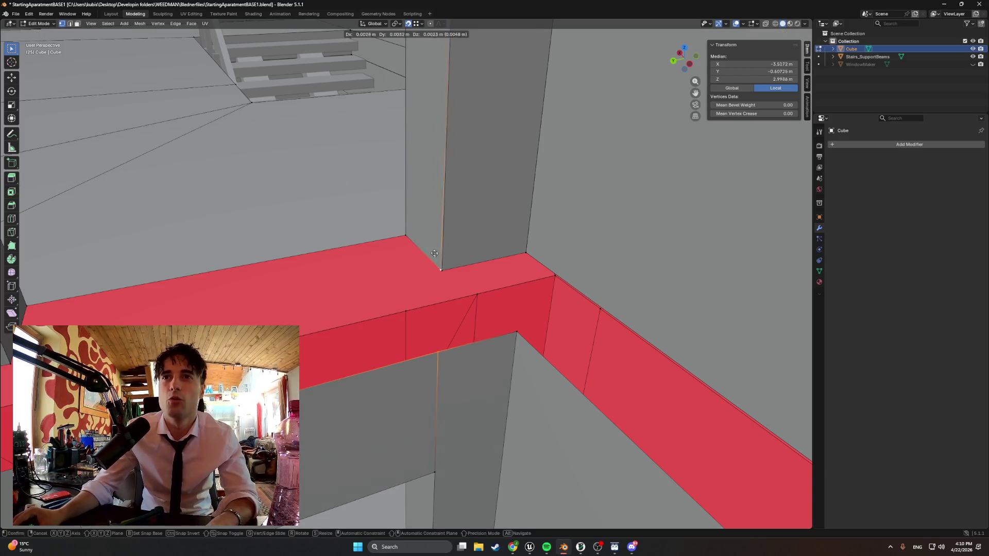
click(385, 240)
middle_drag(397, 260, 508, 254)
scroll(508, 254, up, 5)
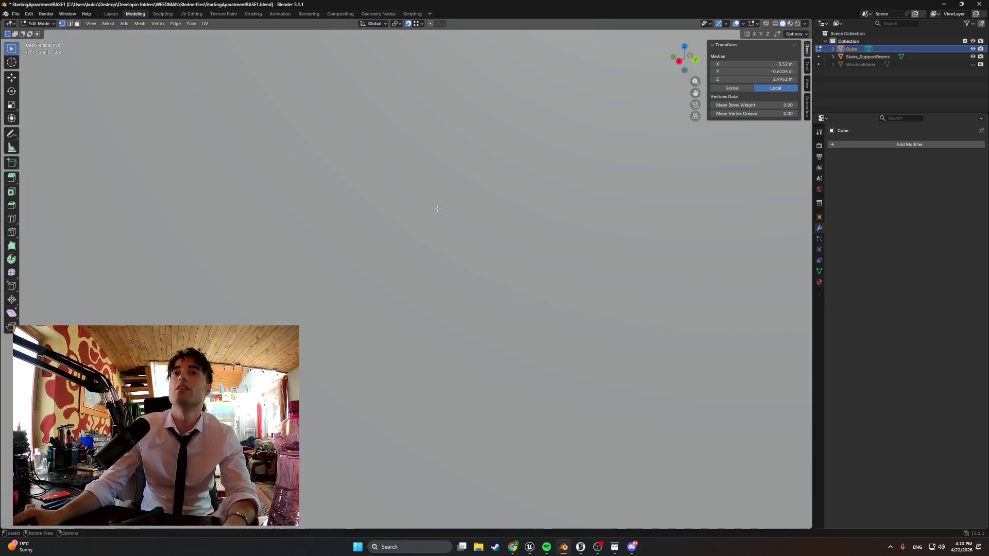
scroll(437, 209, down, 5)
scroll(465, 328, up, 2)
middle_drag(446, 288, 473, 282)
scroll(399, 289, up, 4)
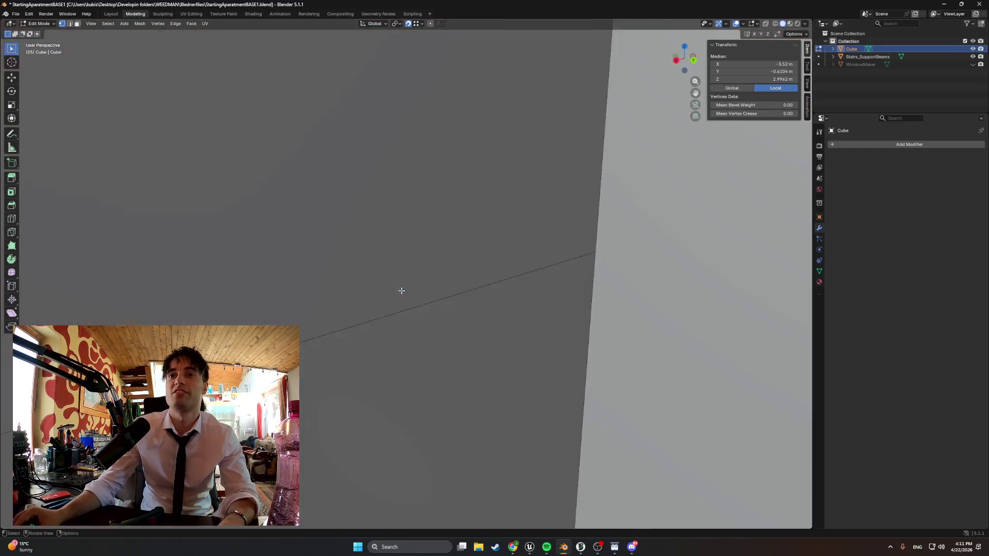
scroll(404, 289, down, 2)
key(alt+a)
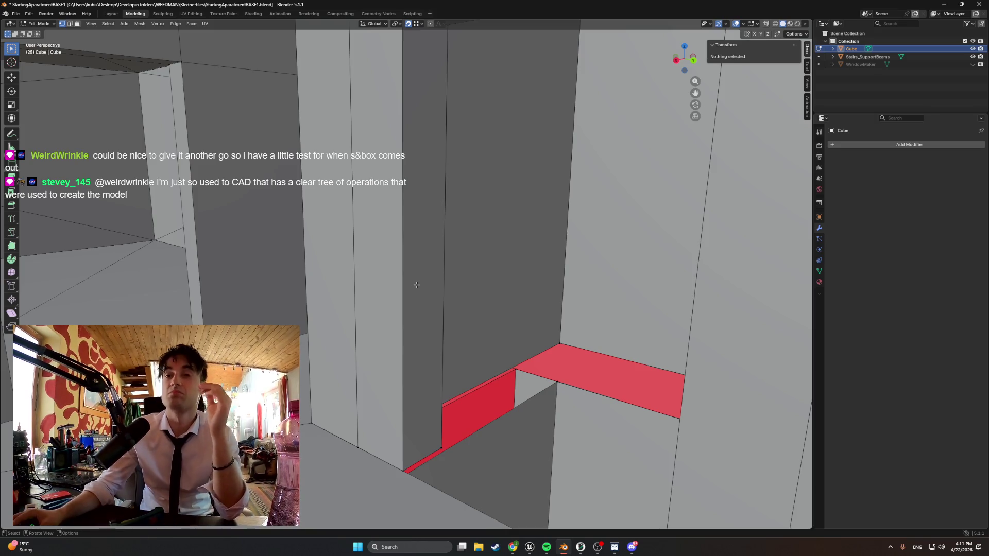
mouse_move(457, 301)
middle_down()
mouse_move(479, 301)
mouse_move(349, 294)
mouse_move(464, 296)
middle_up()
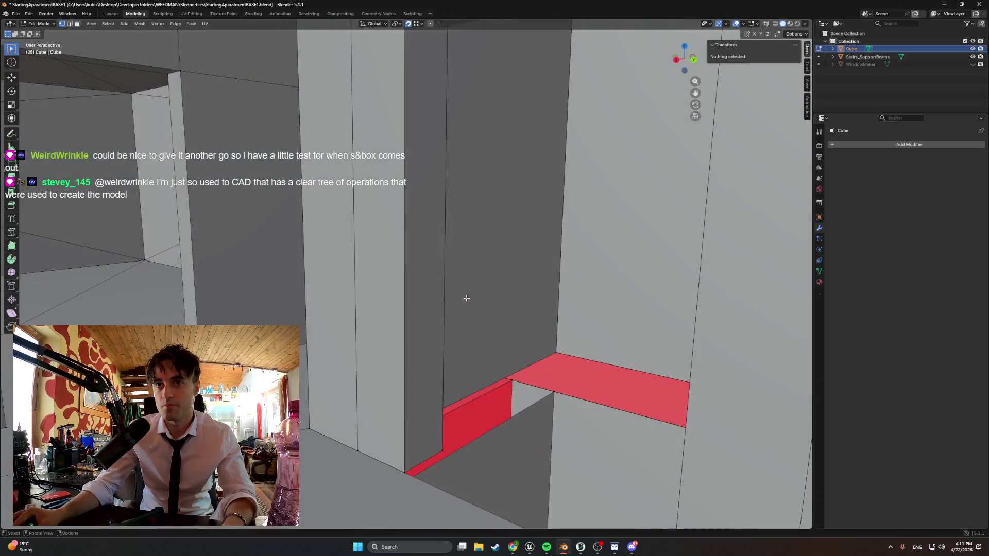
- Select the door-jamb face plus two adjacent wall faces and delete them
click(415, 274)
scroll(427, 268, down, 3)
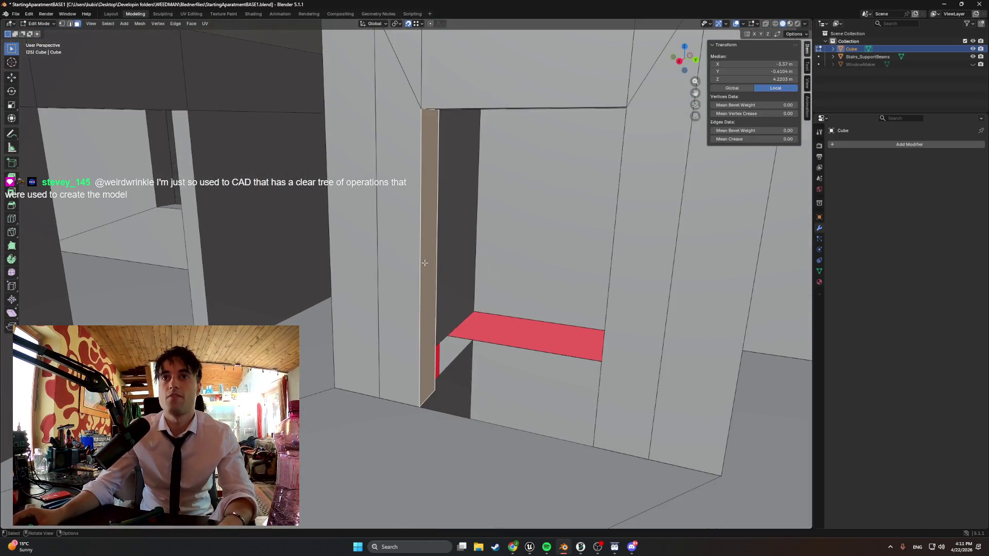
middle_drag(426, 269, 407, 255)
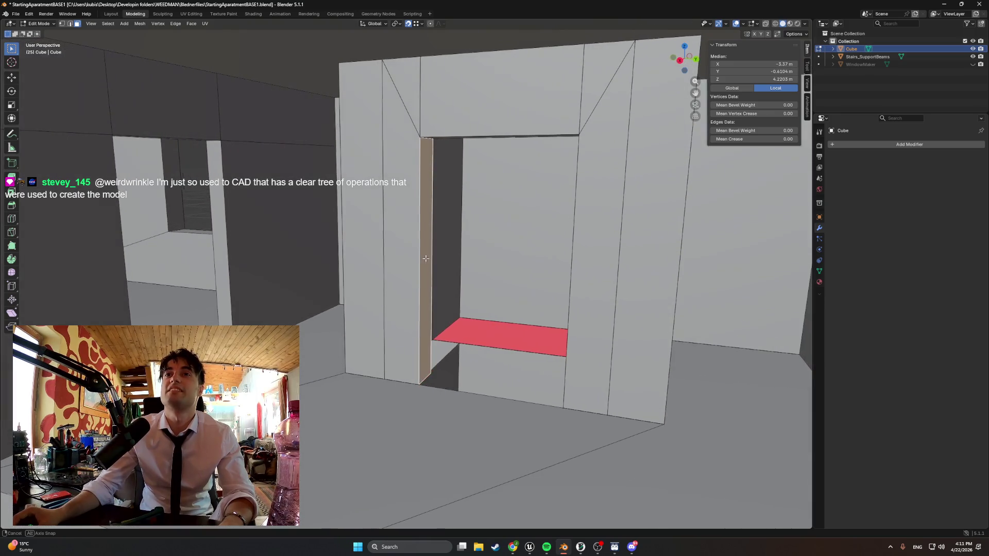
shift+click(402, 232)
shift+click(363, 233)
key(x)
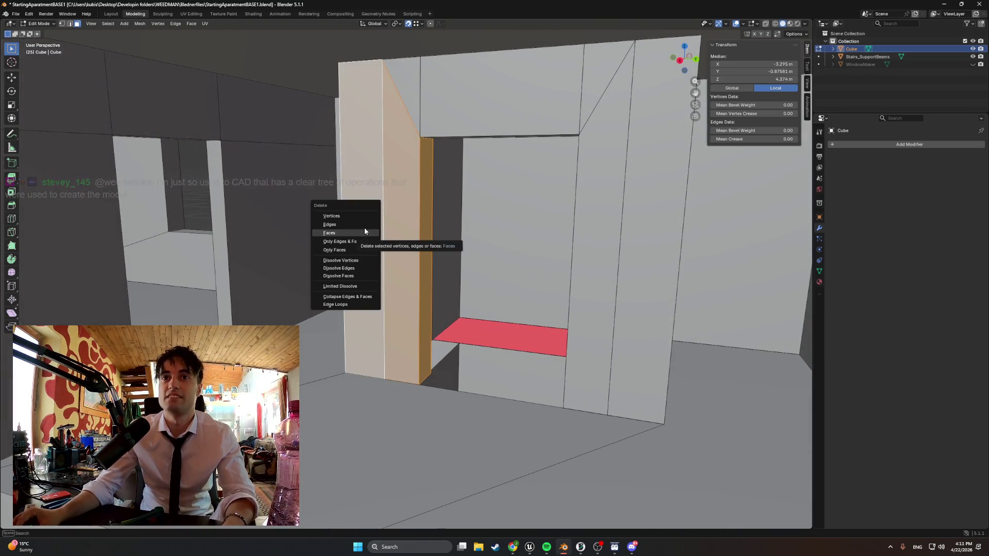
click(361, 233)
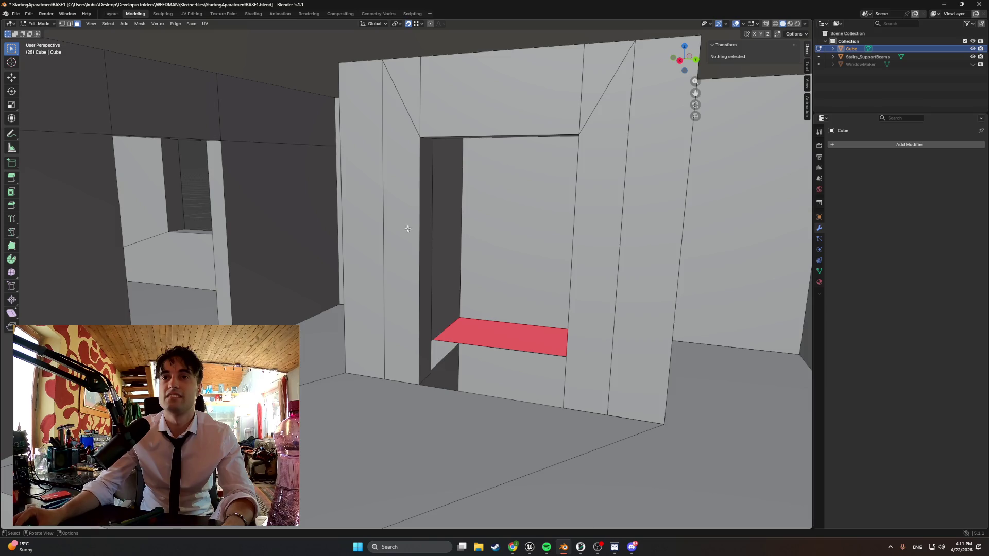
- Undo the deletion and earlier edits with Ctrl+Z until the Plane object returns
scroll(397, 224, up, 3)
key(ctrl+z)
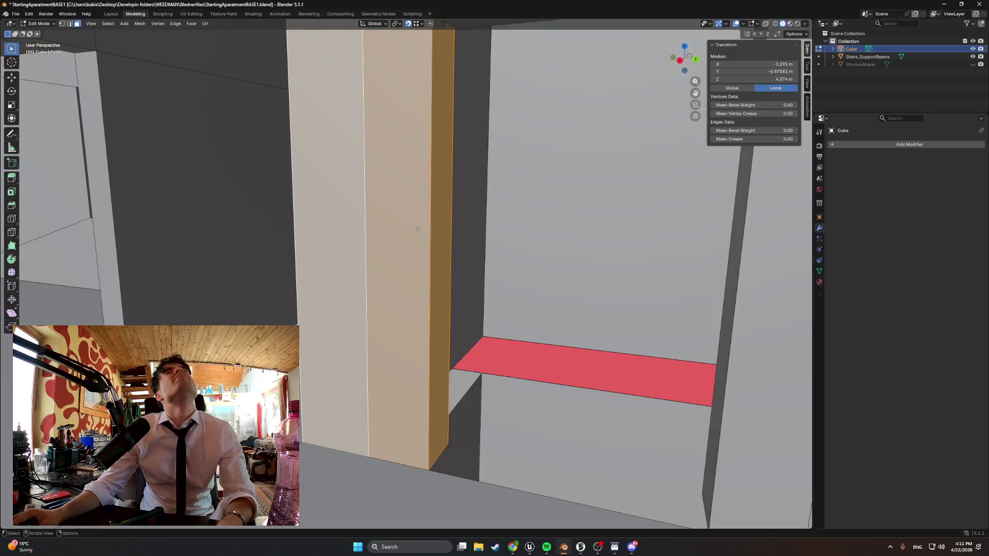
scroll(432, 248, down, 2)
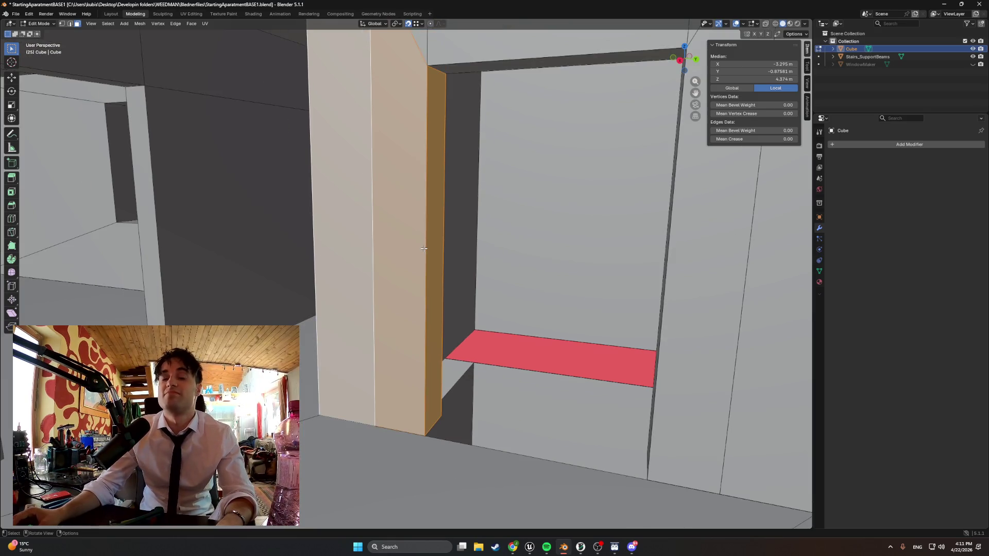
scroll(424, 251, down, 2)
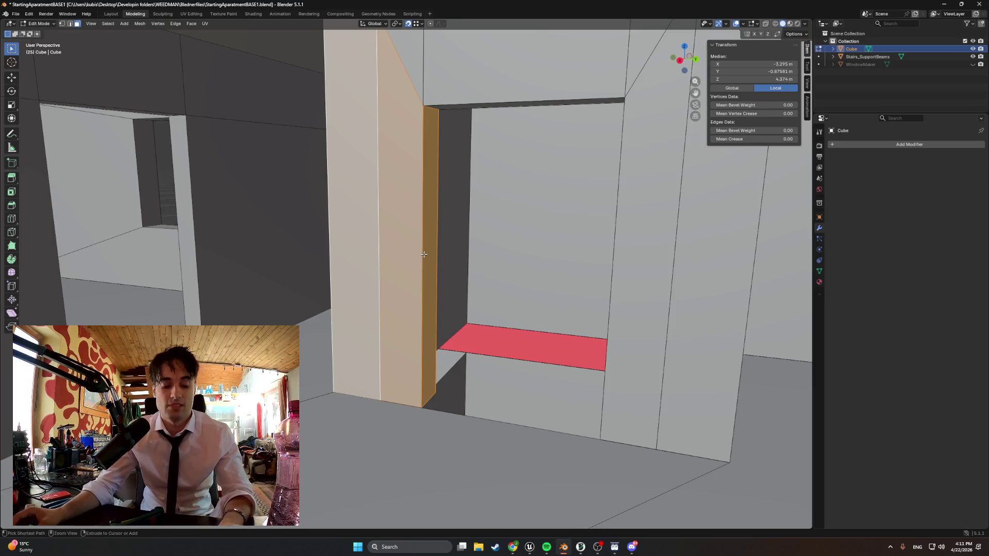
key(ctrl+z)
key(ctrl+z)
key(ctrl+z)
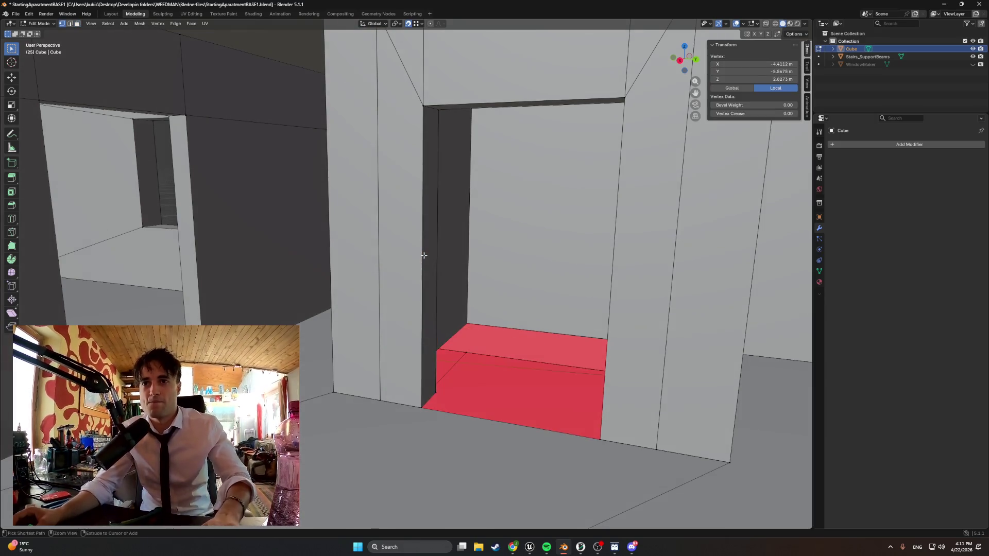
key(ctrl+z)
key(ctrl+z)
key(ctrl+z)
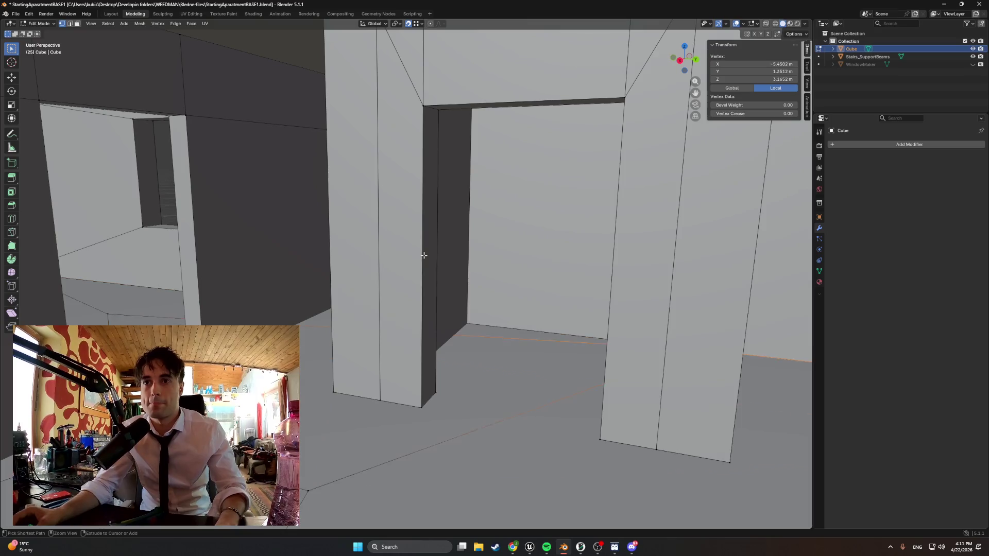
key(ctrl+z)
key(ctrl+z)
key(ctrl+z)
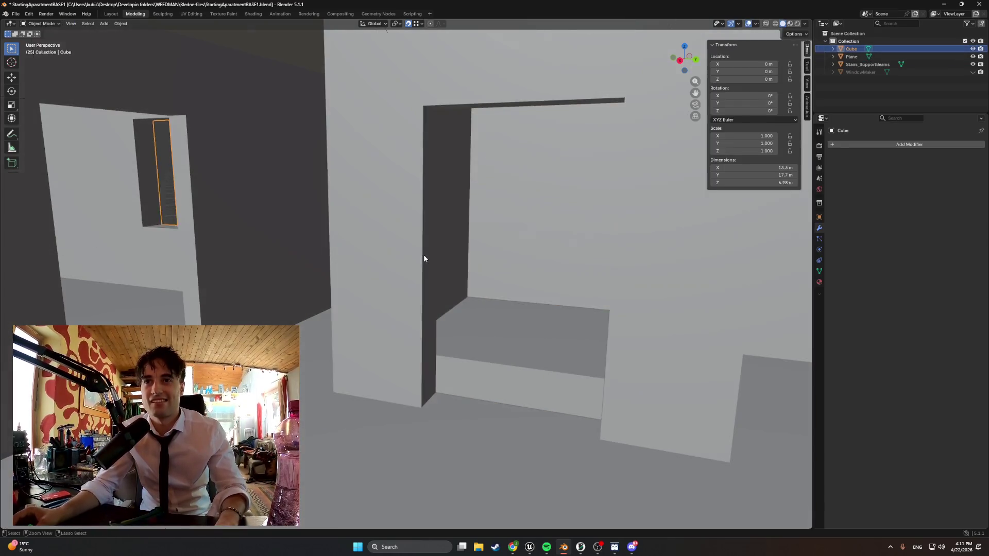
- Step through undo and redo states, inspecting a Cube edge and the pillar face
key(ctrl+z)
key(ctrl+z)
key(ctrl+z)
key(ctrl+z)
key(ctrl+z)
key(ctrl+z)
key(ctrl+z)
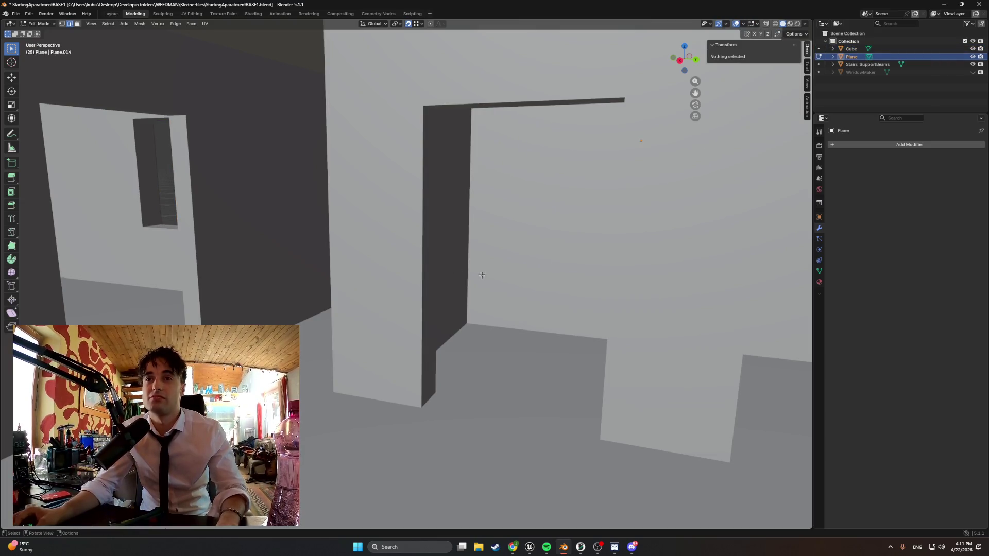
middle_drag(426, 268, 429, 279)
key(ctrl+shift+z)
key(ctrl+shift+z)
key(ctrl+shift+z)
click(433, 264)
key(ctrl+z)
mouse_move(463, 251)
middle_down()
mouse_move(433, 256)
mouse_move(476, 256)
middle_up()
click(425, 272)
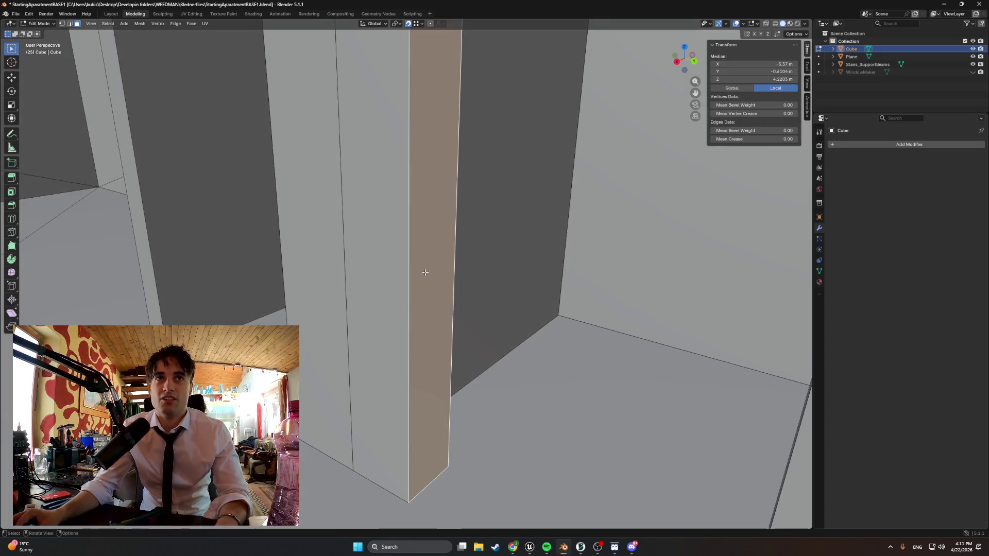
right_click(425, 268)
key(Escape)
- Undo back to the Plane object and delete it in Object Mode
key(ctrl+z)
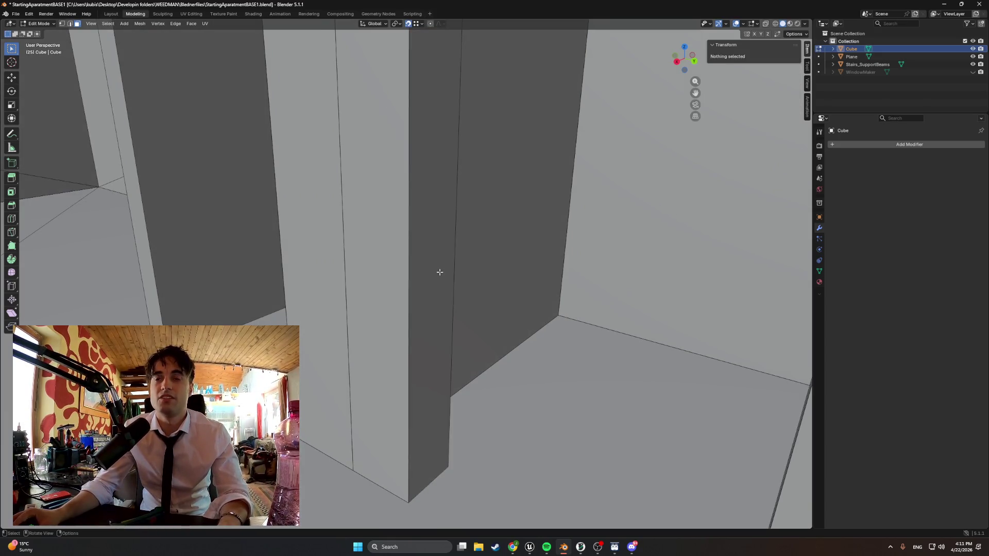
key(ctrl+z)
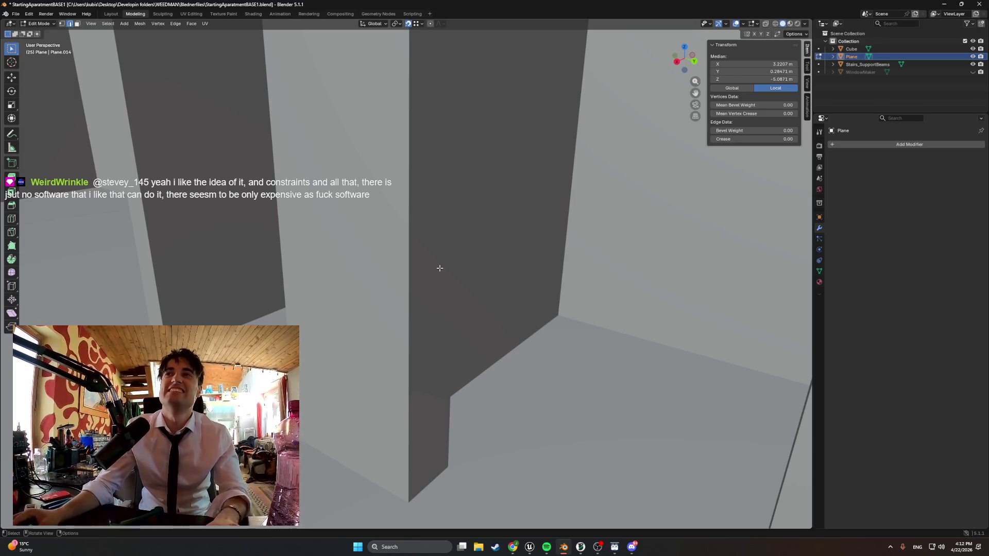
key(ctrl+z)
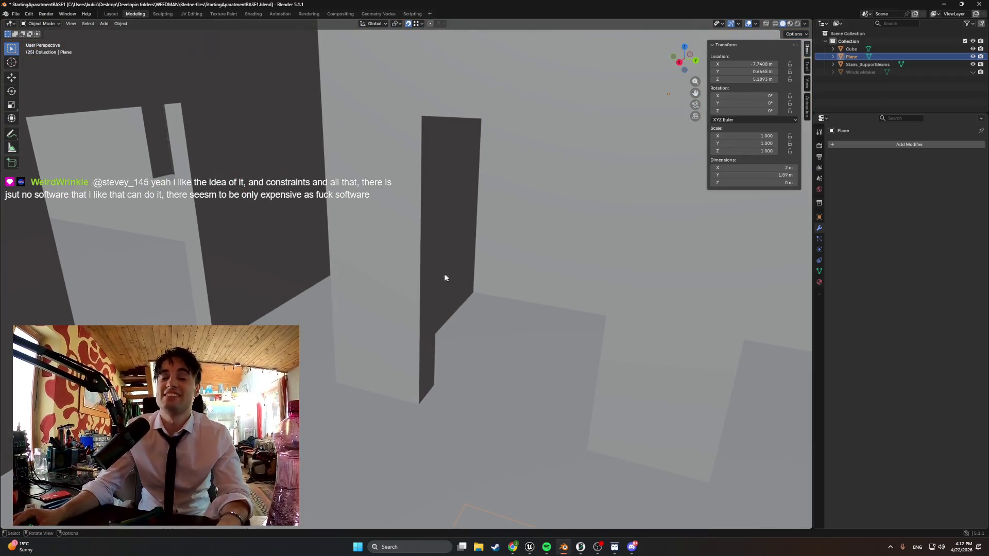
key(ctrl+shift+z)
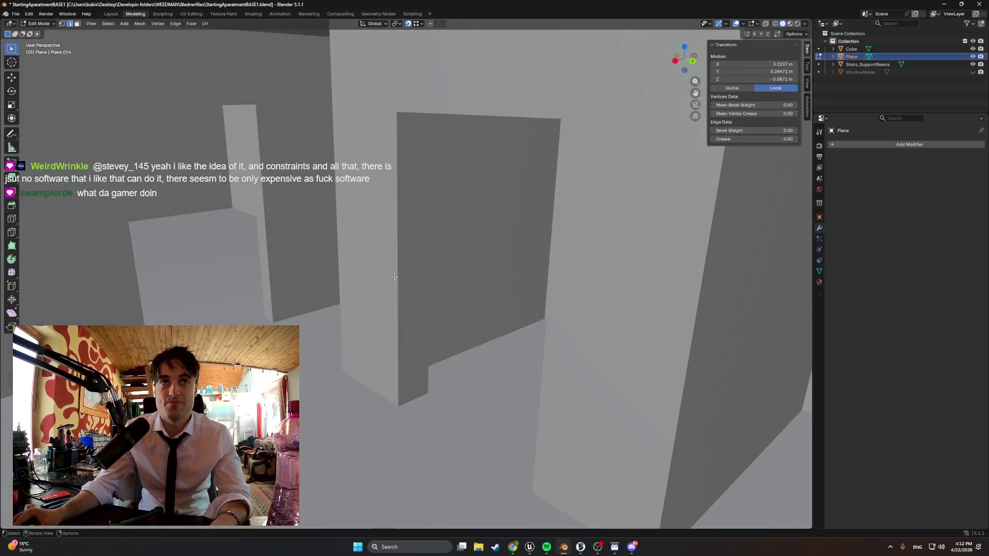
key(alt+a)
middle_drag(422, 283, 469, 280)
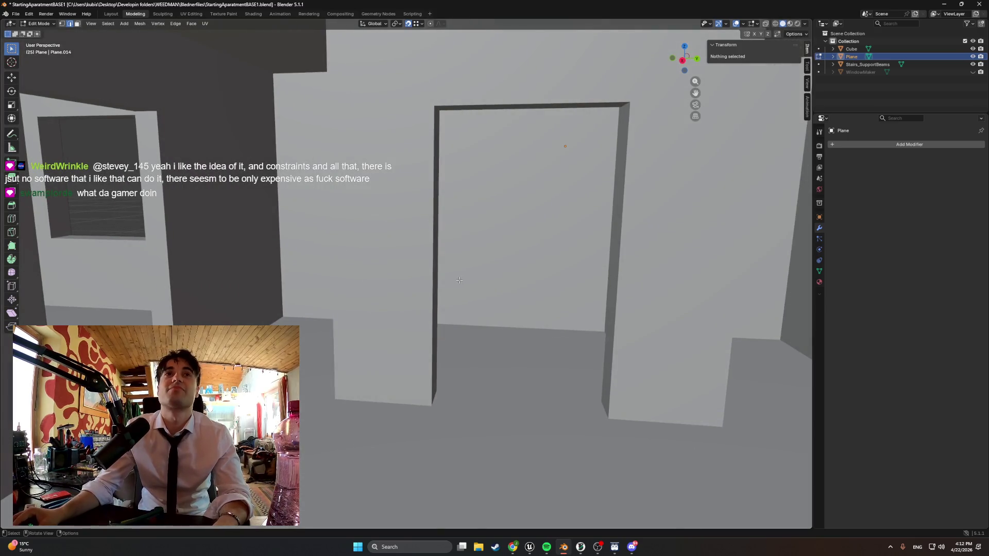
key(ctrl+z)
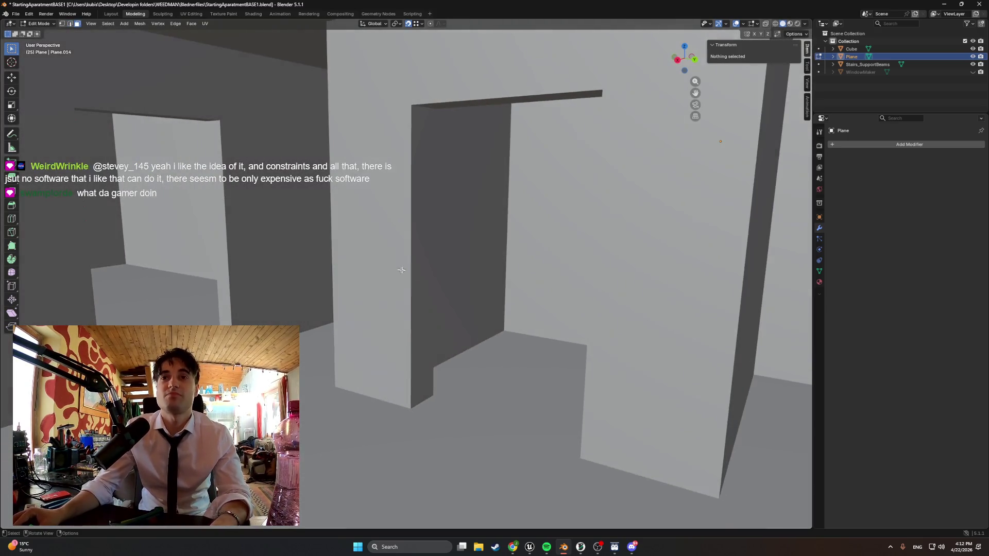
key(Tab)
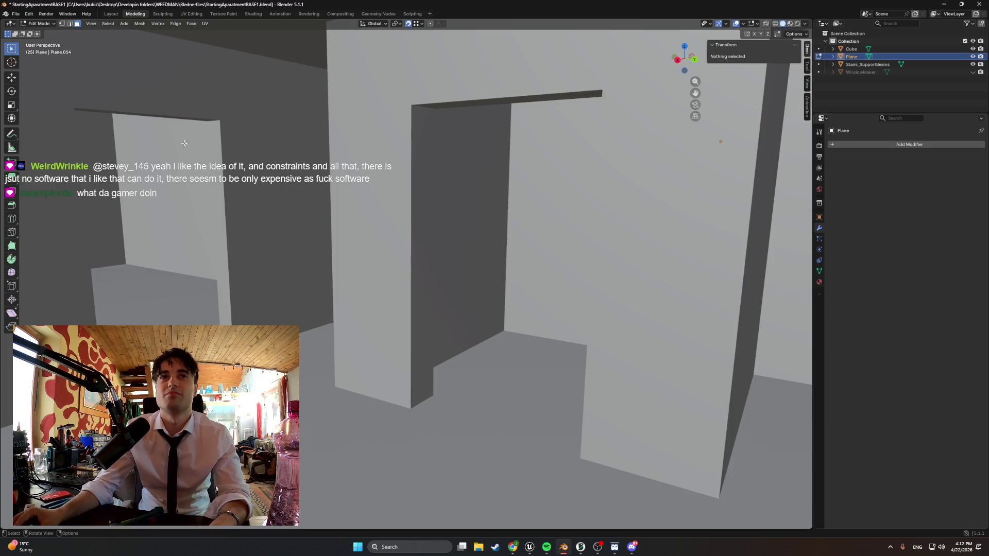
key(Tab)
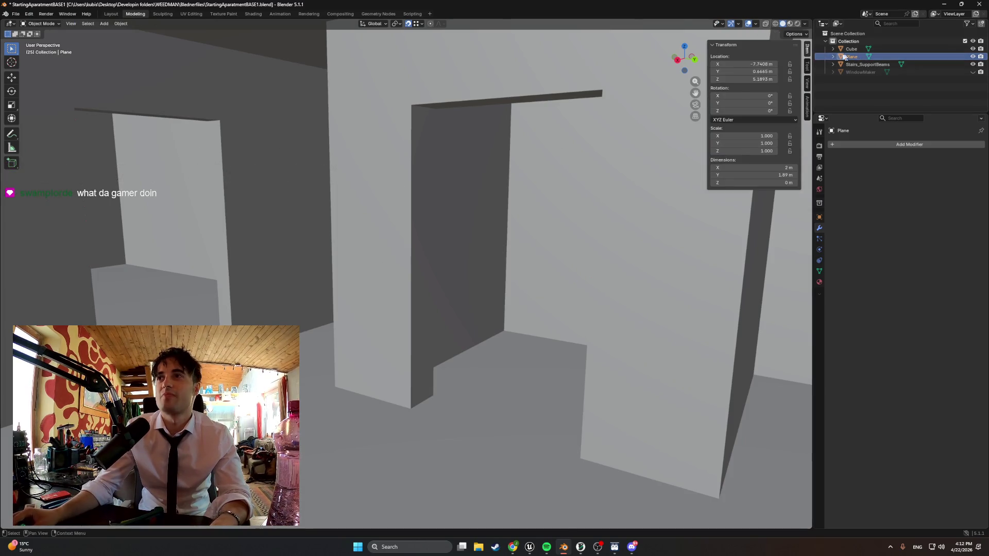
key(Delete)
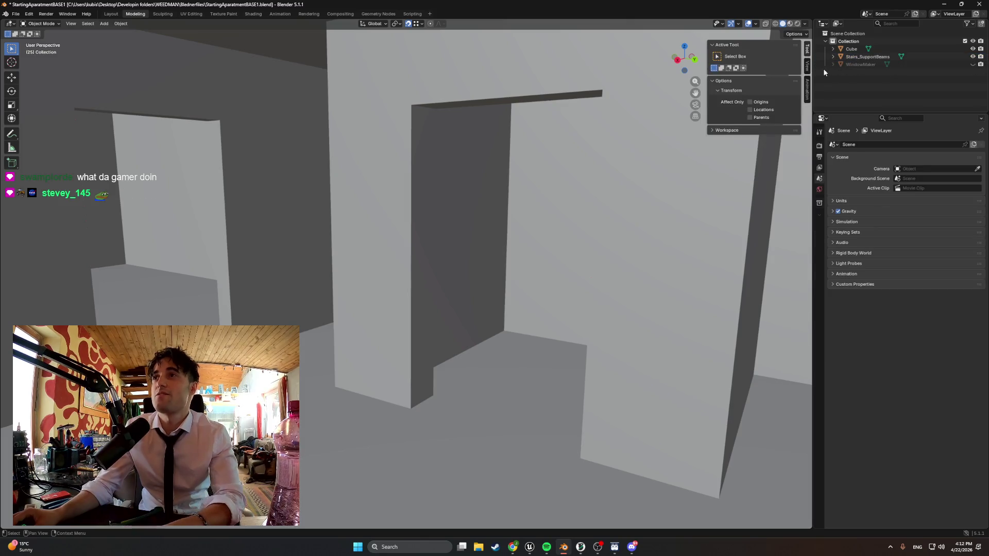
- Make the Cube active, enter Edit Mode and pick the narrow pillar face beside the doorway
click(398, 189)
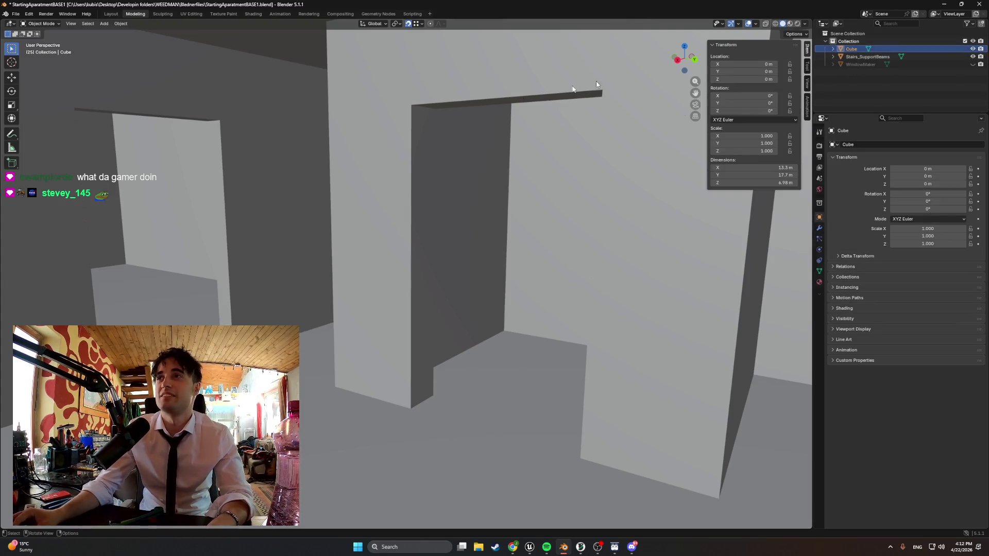
key(Tab)
click(381, 194)
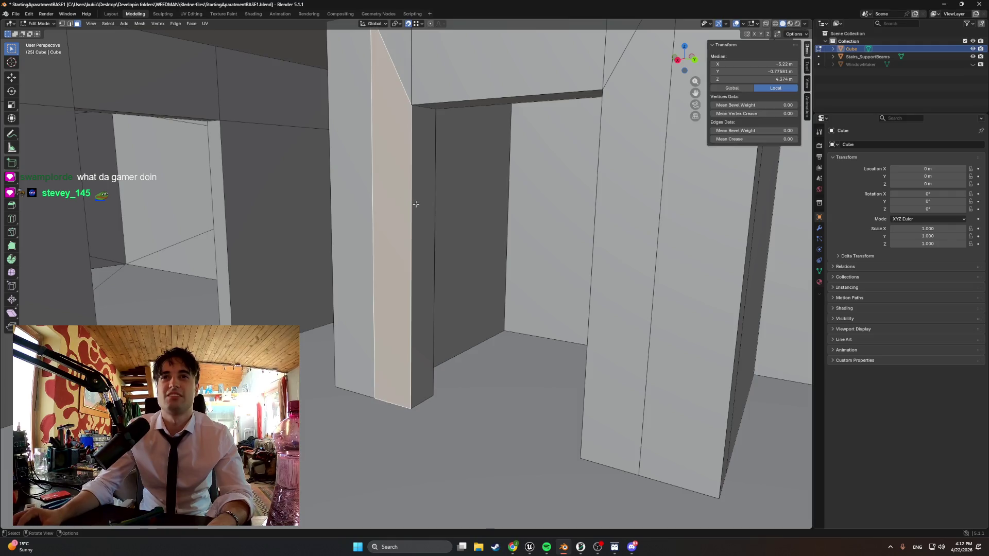
mouse_move(416, 203)
middle_down()
mouse_move(441, 185)
mouse_move(479, 199)
mouse_move(353, 209)
mouse_move(412, 209)
middle_up()
- Select the inner side face of the left doorway pillar, leaving the walls unchanged
click(391, 192)
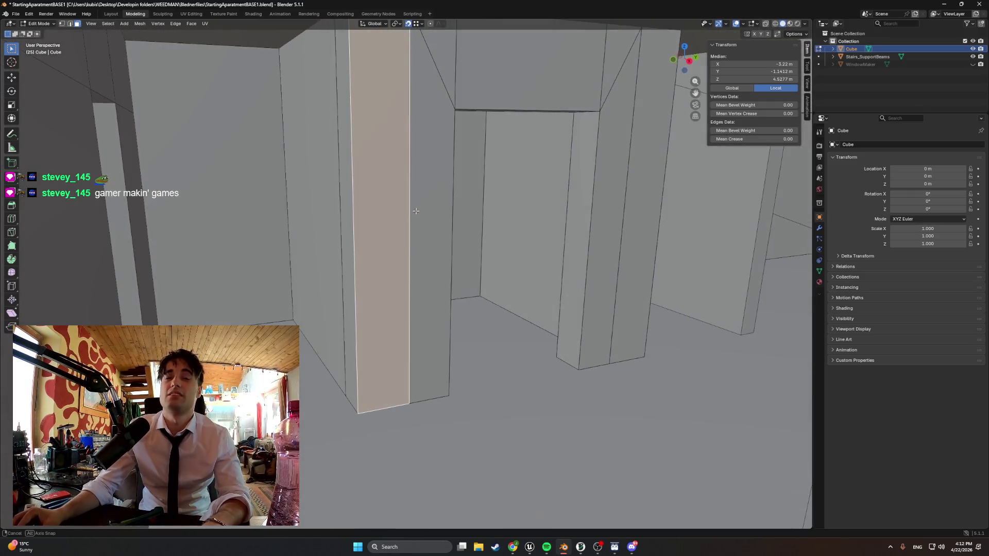
right_click(413, 210)
click(410, 209)
click(391, 209)
right_click(390, 210)
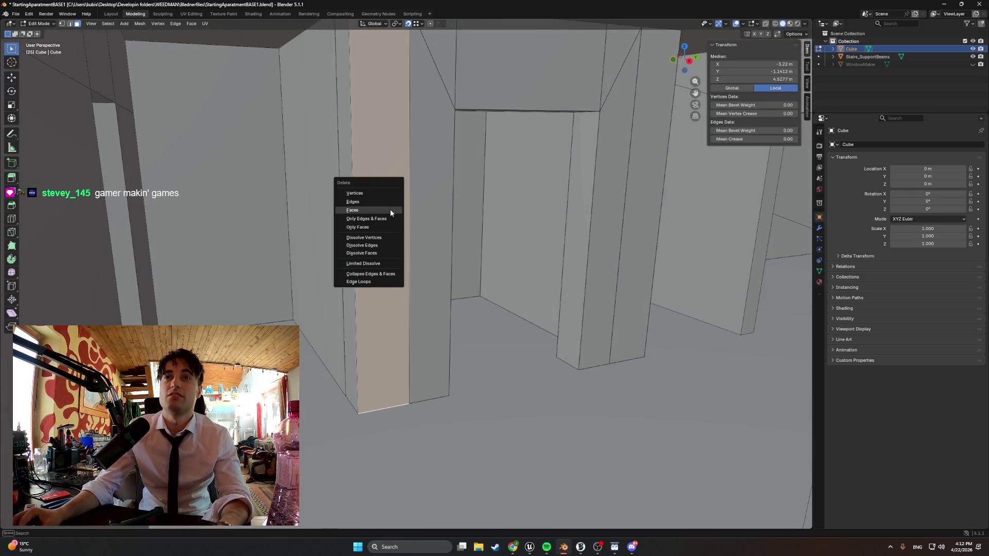
click(402, 208)
click(410, 210)
click(428, 211)
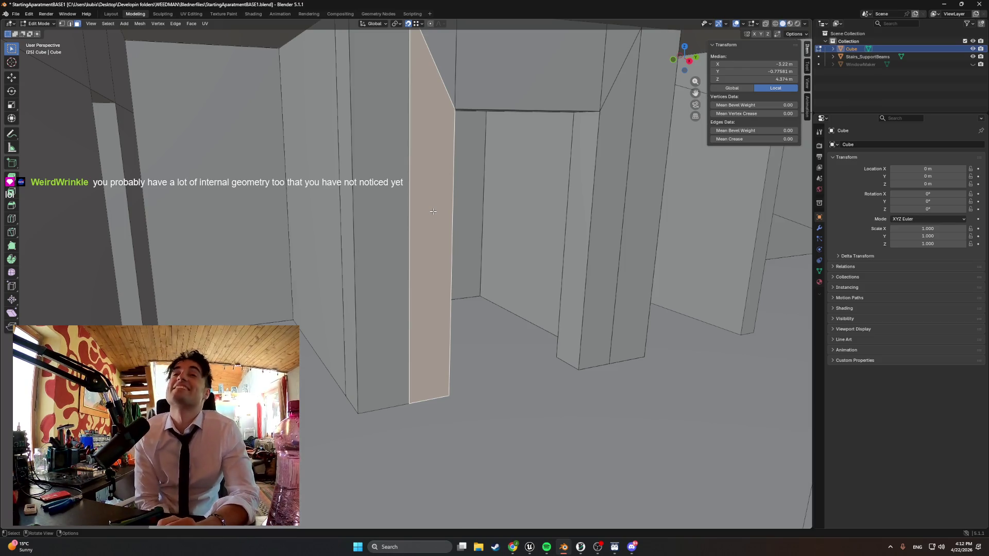
scroll(498, 218, down, 10)
- Orbit out around the whole apartment building, then zoom back in and box-select the wall faces behind the doorway
mouse_move(502, 283)
middle_down()
mouse_move(440, 273)
mouse_move(457, 277)
mouse_move(464, 293)
middle_up()
scroll(446, 316, up, 4)
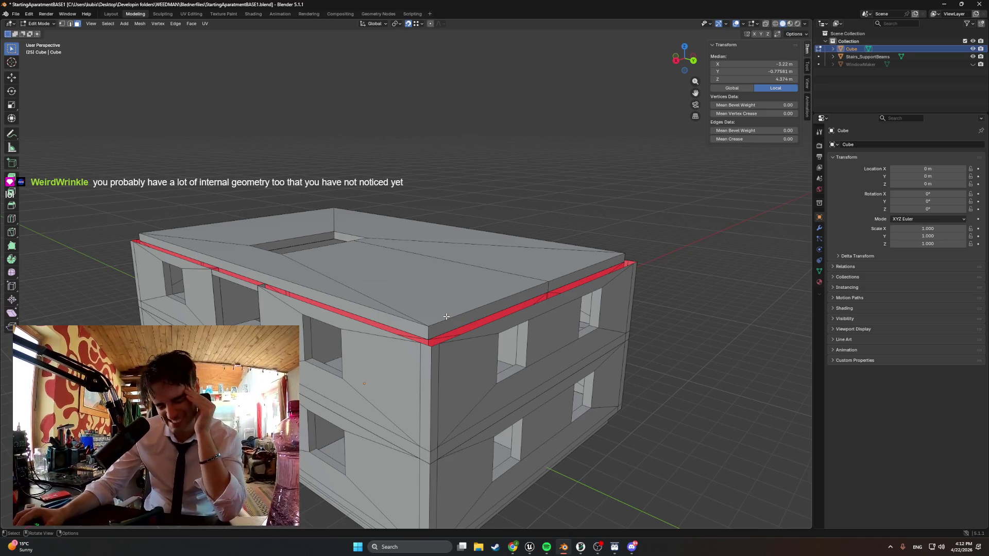
middle_drag(446, 315, 445, 289)
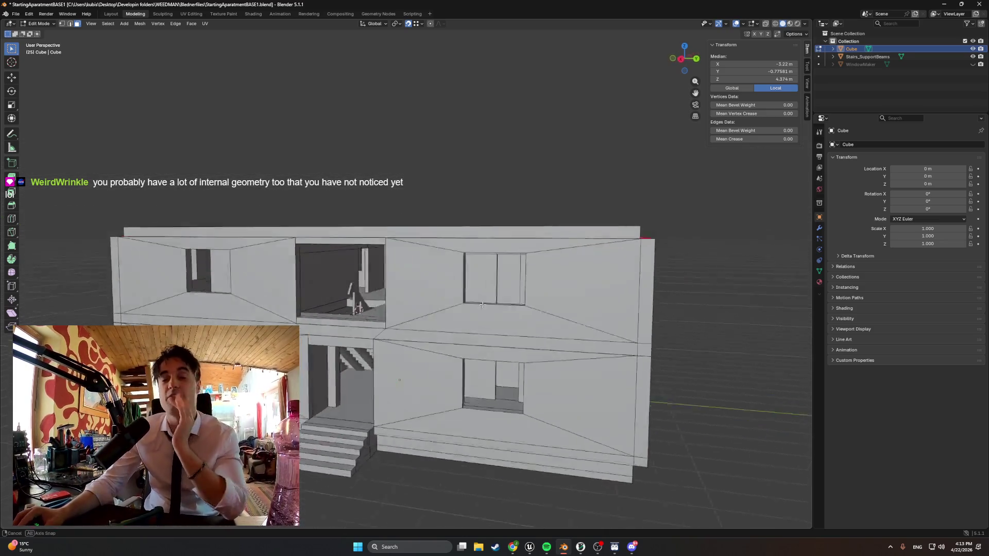
scroll(445, 283, up, 6)
middle_drag(502, 248, 588, 310)
drag(588, 309, 360, 217)
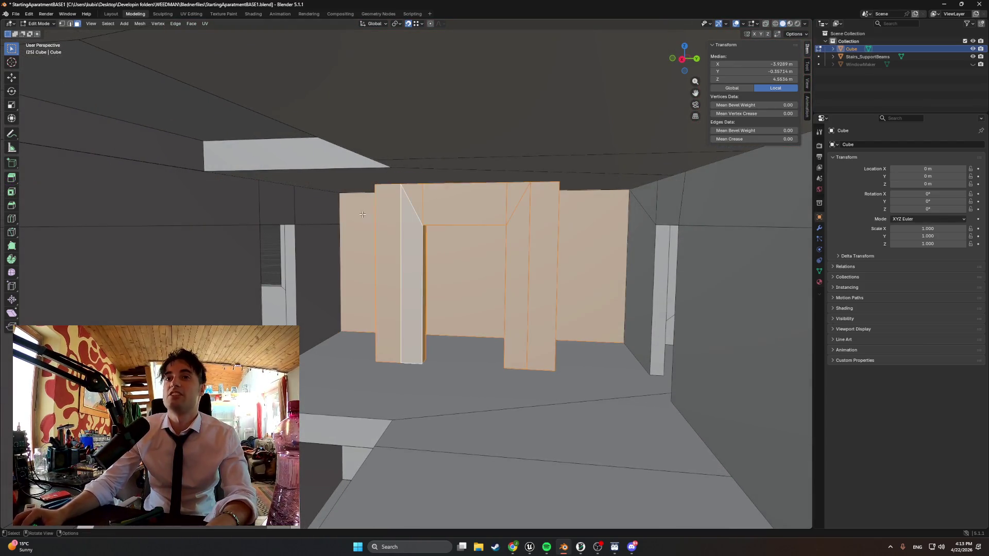
- Delete the selected back wall faces behind the doorway and inspect the exposed faces
key(x)
click(378, 236)
mouse_move(571, 287)
middle_down()
mouse_move(462, 294)
mouse_move(504, 294)
middle_up()
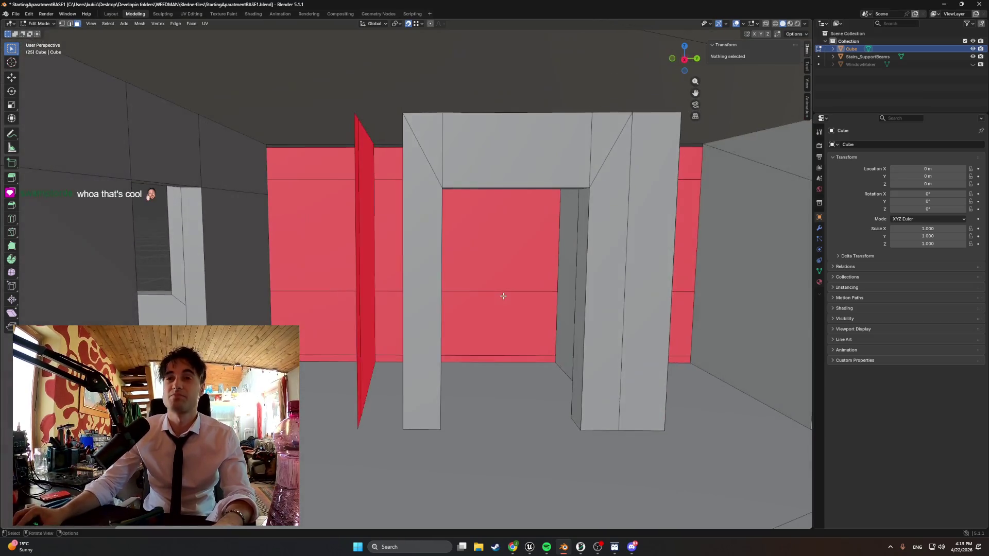
- Select the entire doorway mesh, delete its faces, then undo the deletion
key(a)
mouse_move(391, 267)
middle_down()
mouse_move(376, 268)
mouse_move(496, 273)
mouse_move(579, 260)
mouse_move(524, 258)
mouse_move(557, 253)
mouse_move(573, 235)
mouse_move(543, 223)
mouse_move(577, 253)
middle_up()
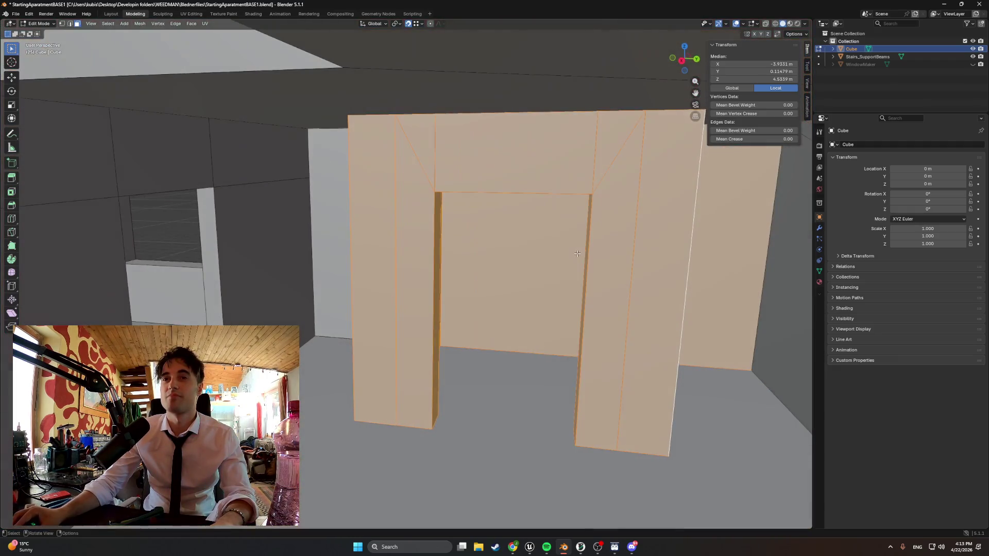
key(x)
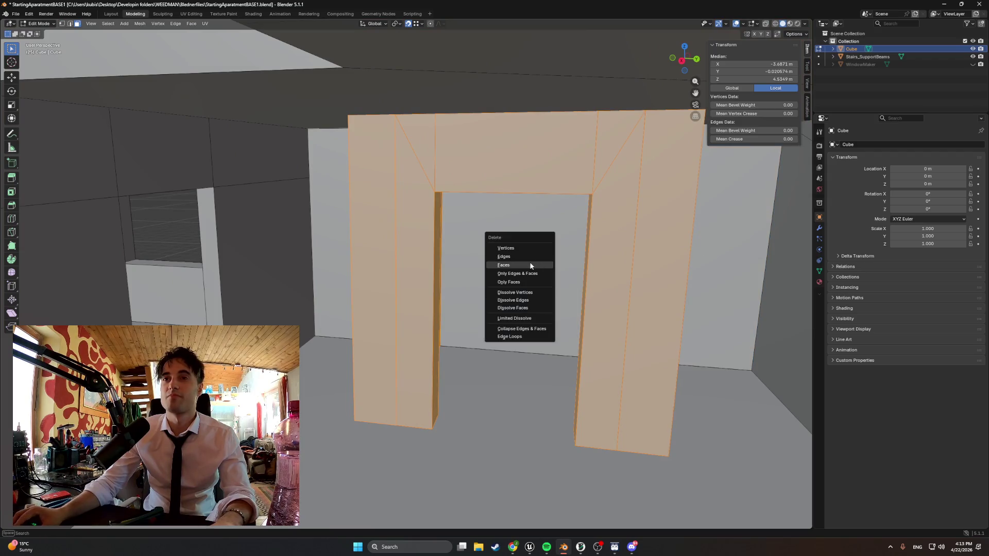
click(529, 262)
mouse_move(519, 265)
middle_down()
mouse_move(510, 266)
mouse_move(530, 267)
mouse_move(492, 264)
middle_up()
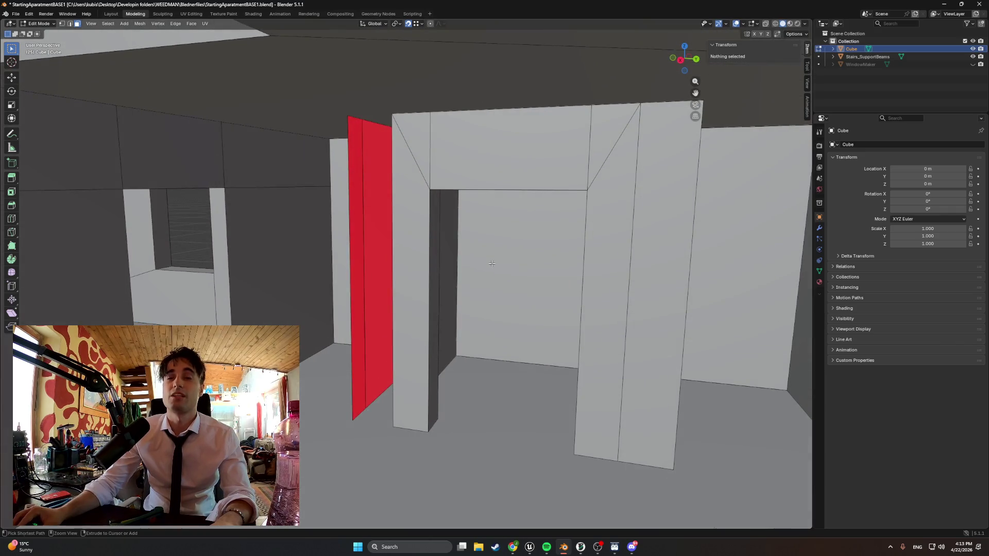
key(ctrl+z)
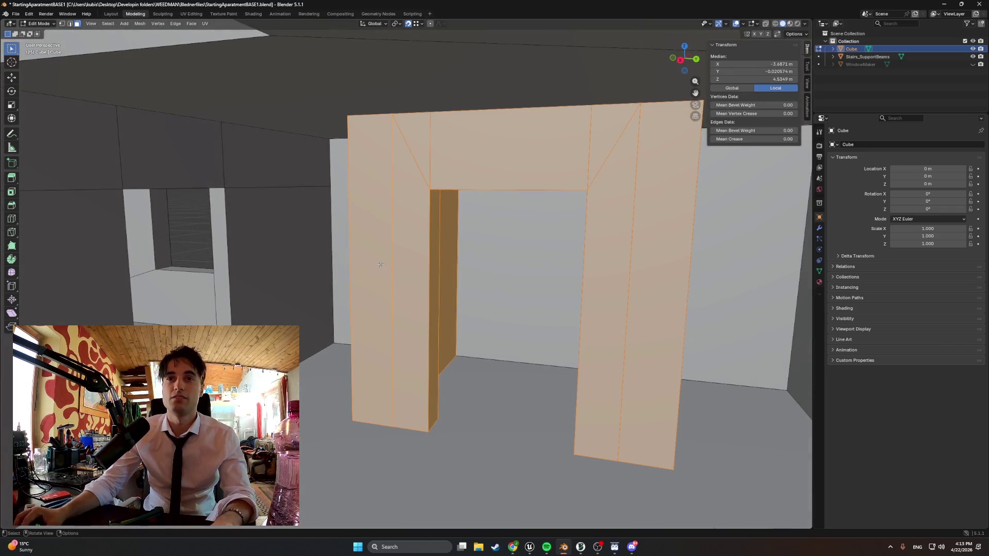
- Try deleting the left pillar's front and side faces, undo to restore them, then go to Unreal Engine
key(x)
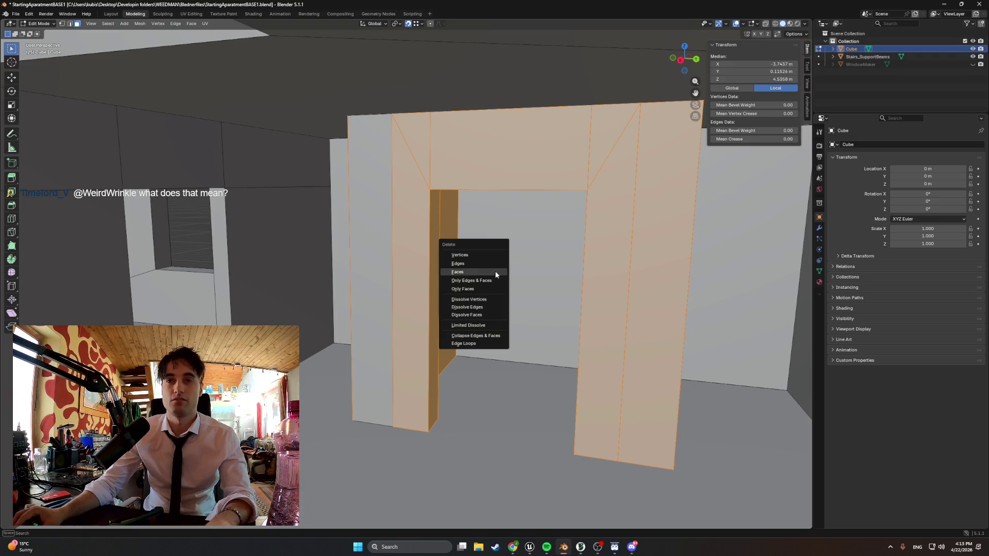
click(491, 274)
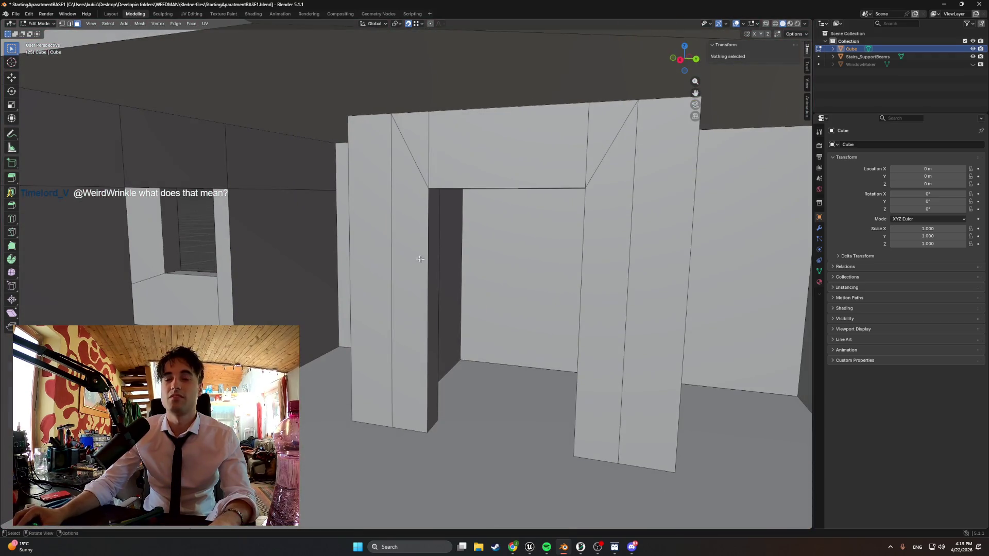
click(380, 245)
key(x)
click(384, 246)
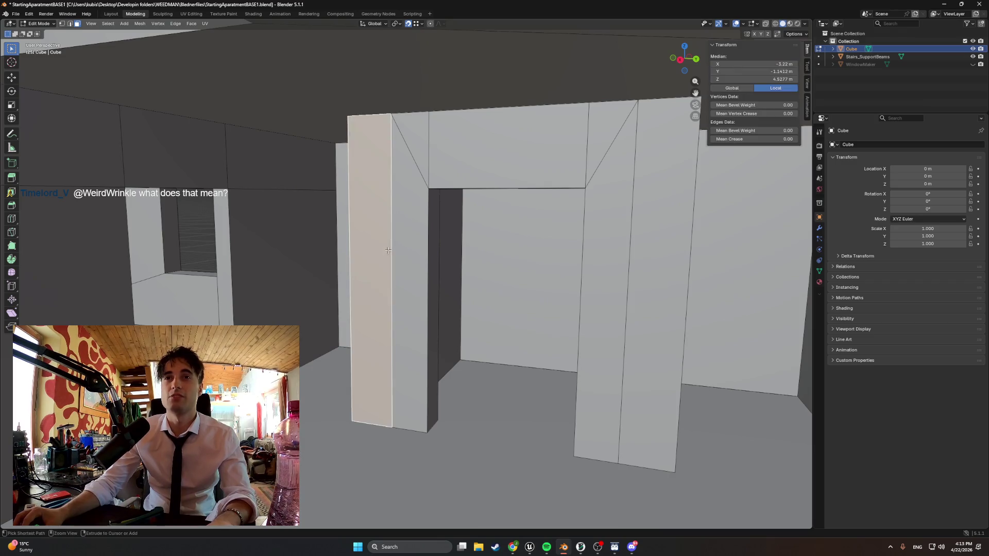
click(413, 249)
key(x)
click(413, 249)
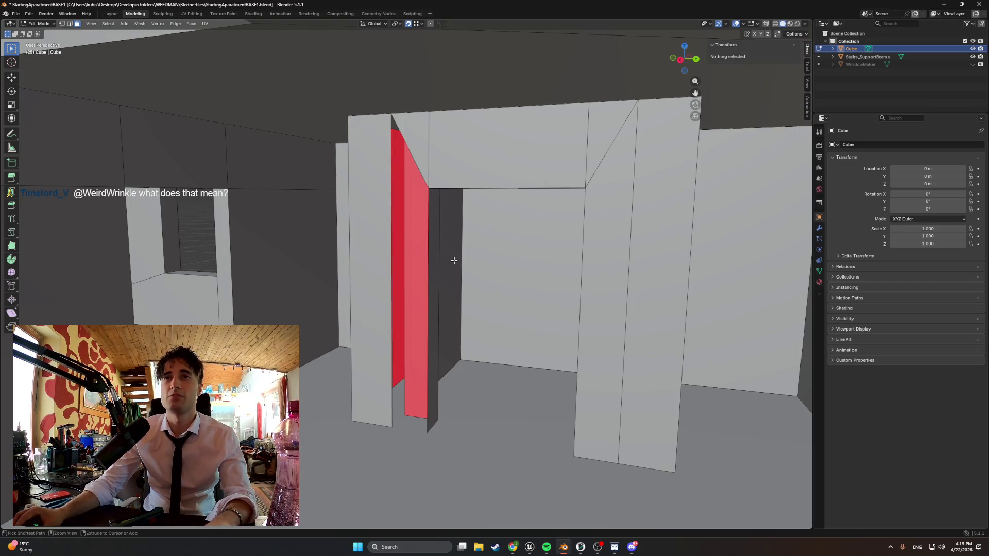
key(ctrl+z)
scroll(454, 261, up, 3)
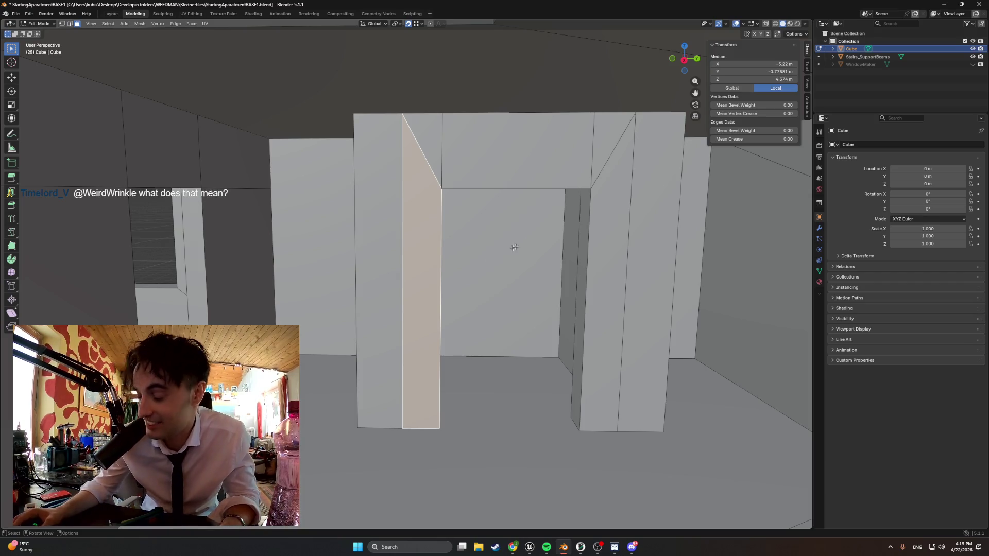
click(530, 547)
- Select the PlayerStart and move it into the apartment building
key(f)
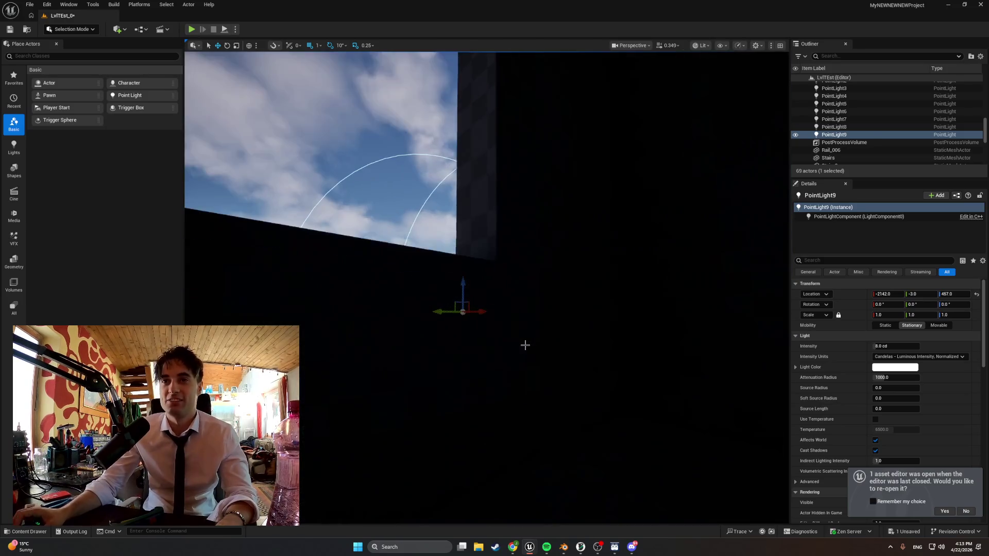
right_drag(525, 344, 524, 345)
click(612, 250)
shift+drag(613, 250, 613, 249)
- Raise the PlayerStart to the upper floor, playtest the level, then lower it to Z 484
right_drag(525, 345, 525, 345)
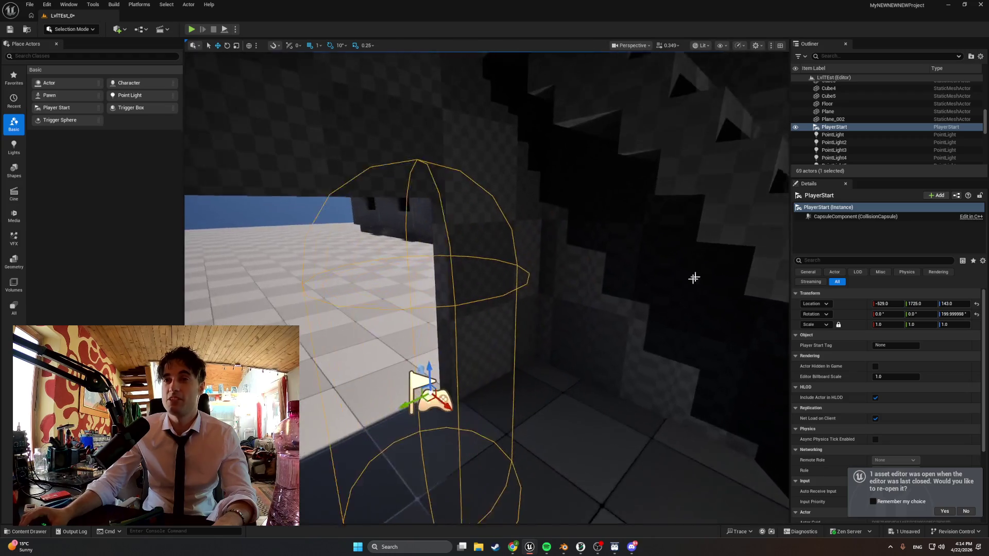
shift+drag(406, 381, 323, 246)
key(alt+p)
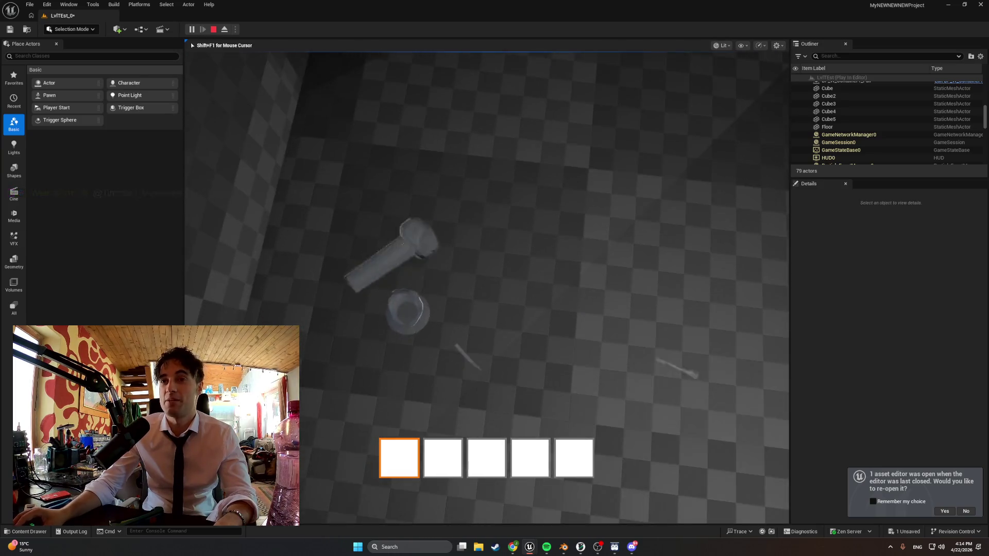
key(Escape)
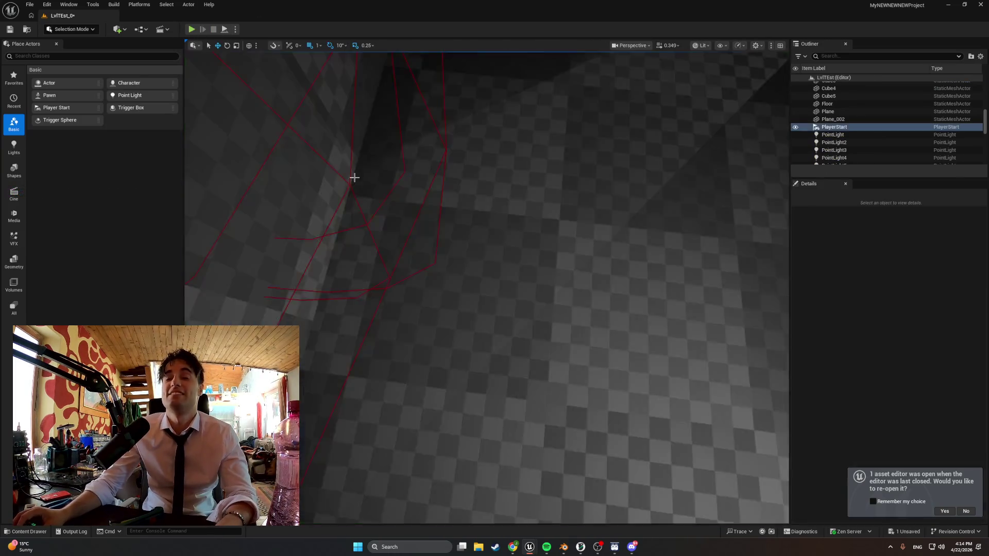
shift+drag(516, 180, 516, 231)
- Playtest the level, walk to the table and interact with the jar, then stop
click(192, 29)
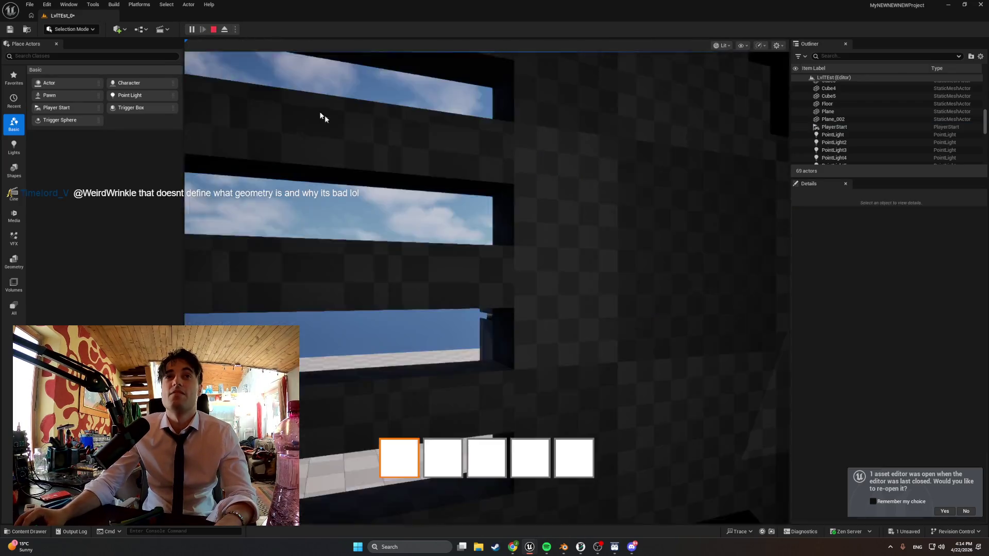
key(w)
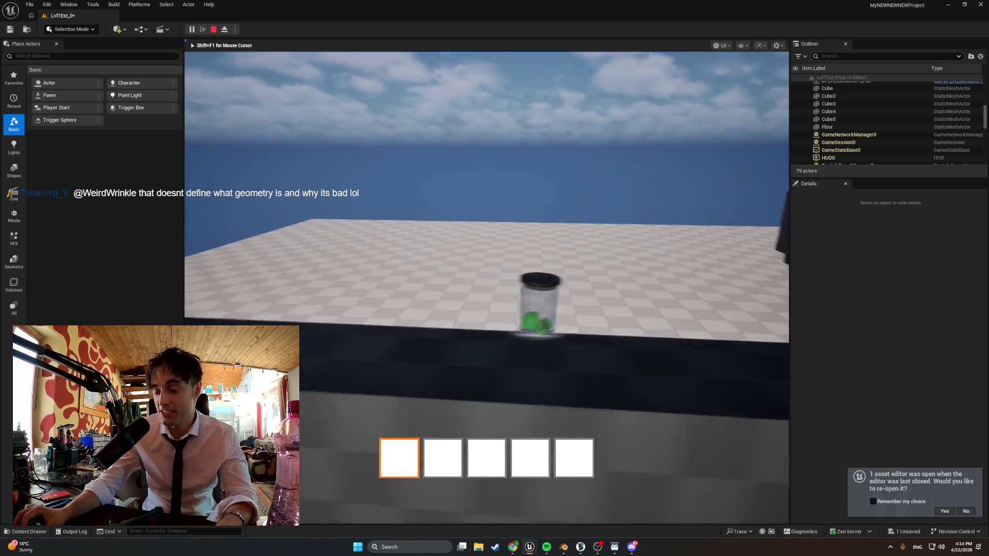
key(s)
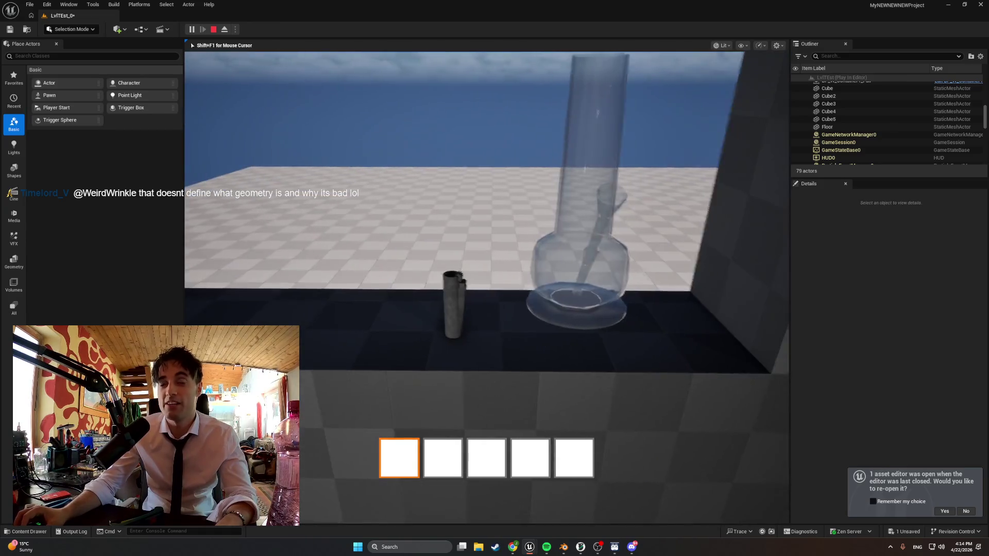
key(e)
key(w)
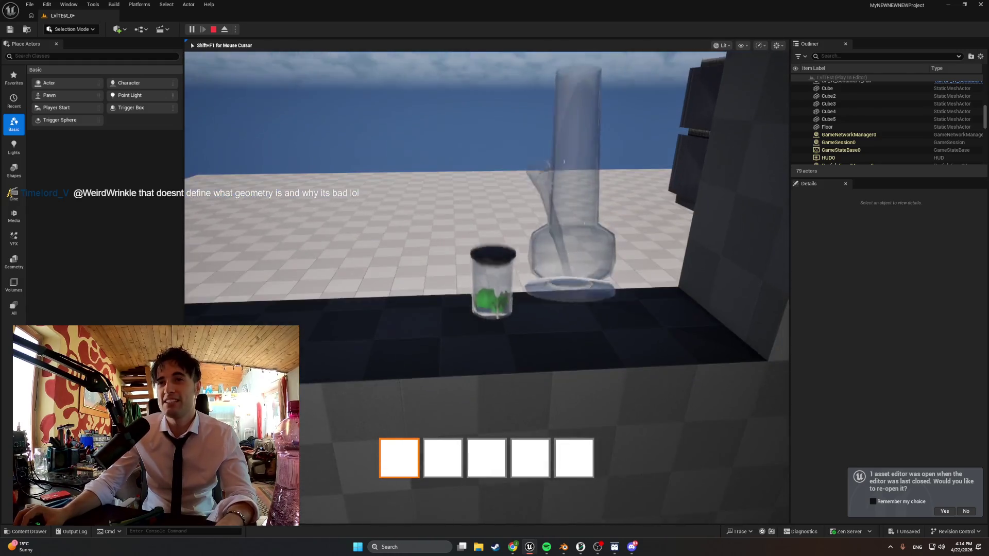
key(Escape)
- Playtest again: pick up, use and drop the glass bong, walk to the window, then stop
click(190, 29)
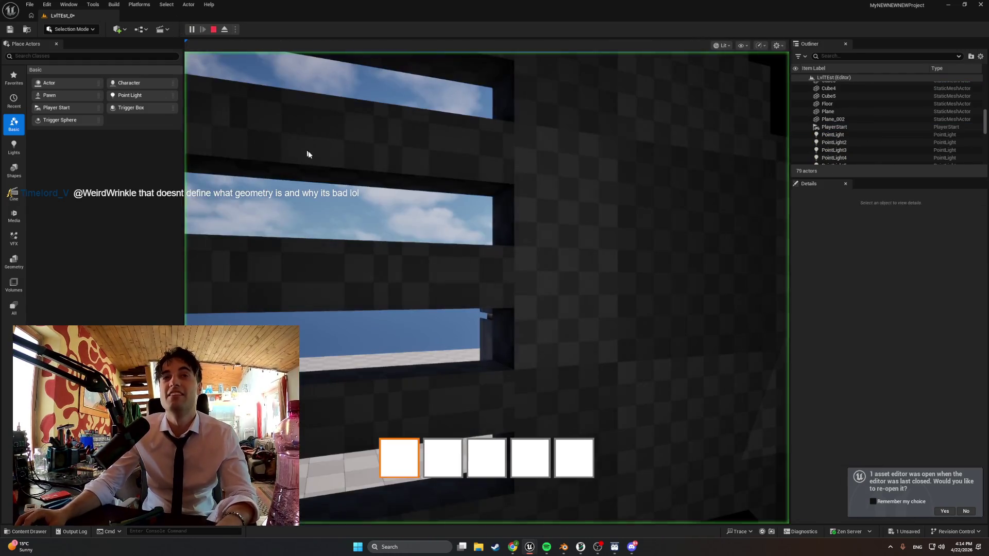
key(w)
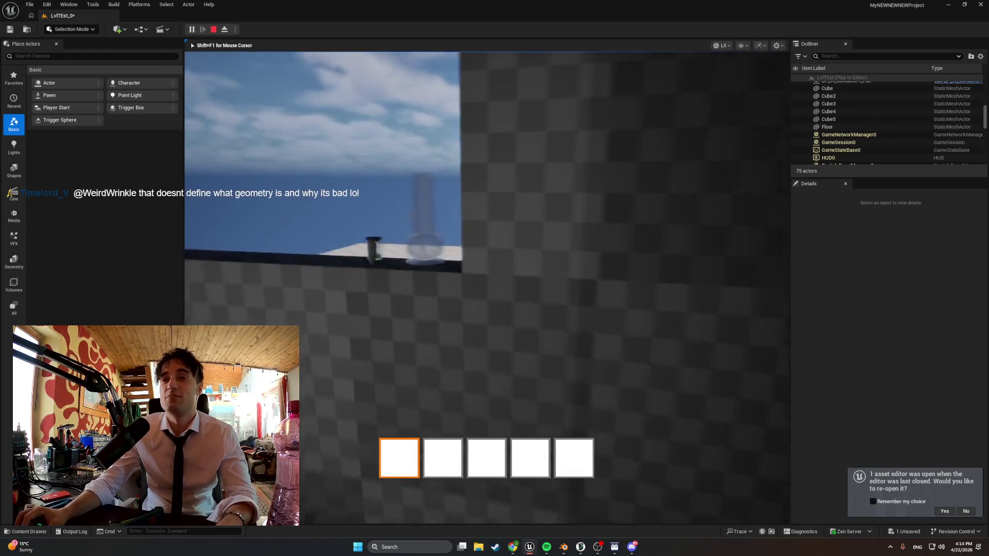
key(e)
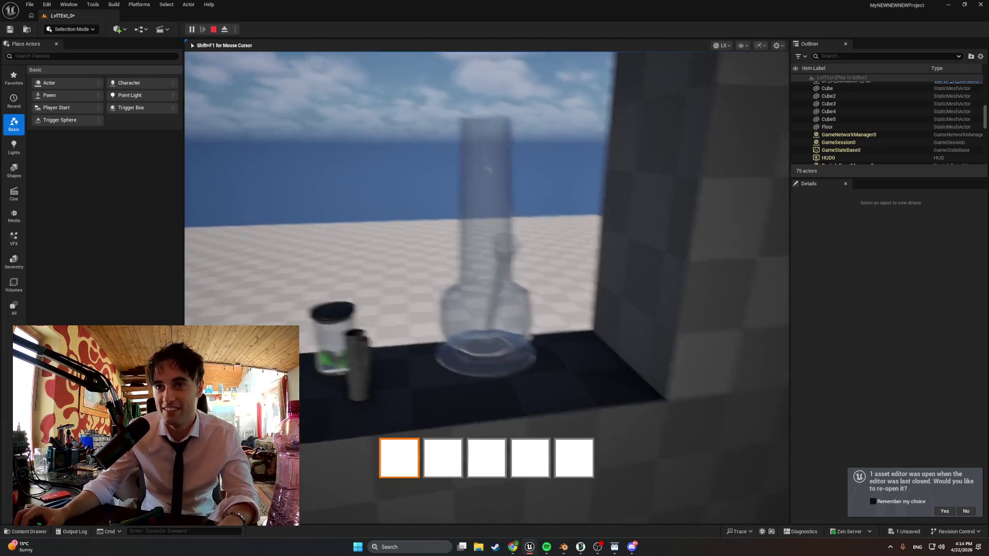
key(e)
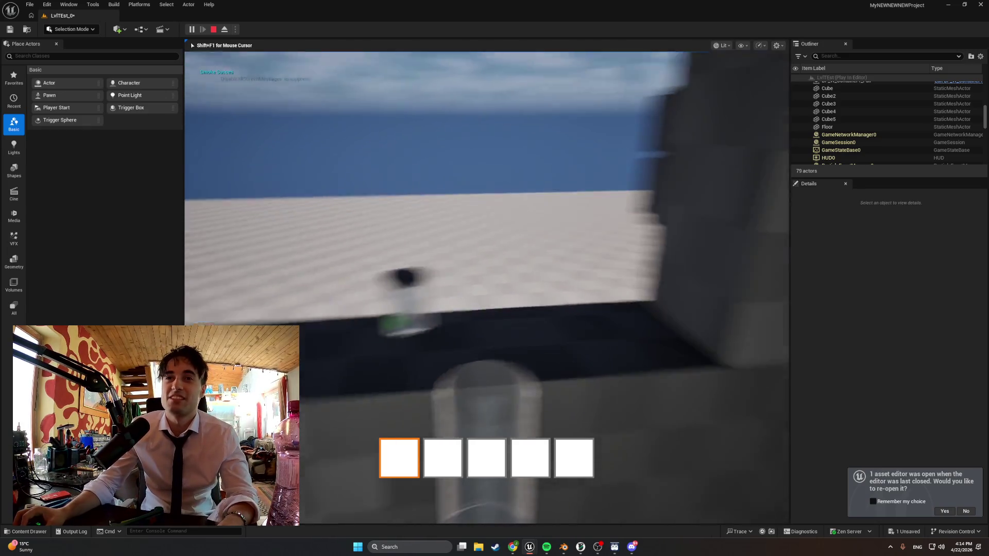
key(e)
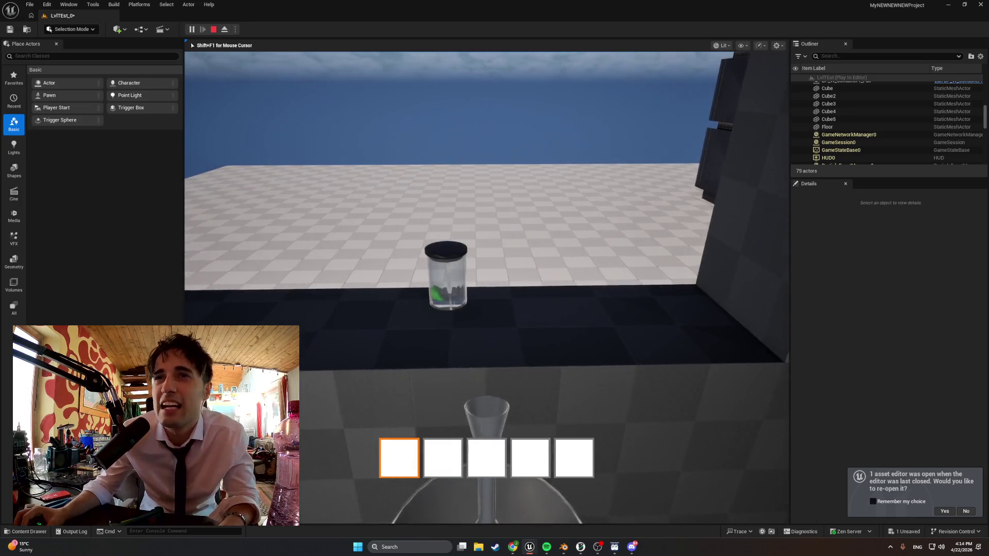
key(e)
key(e)
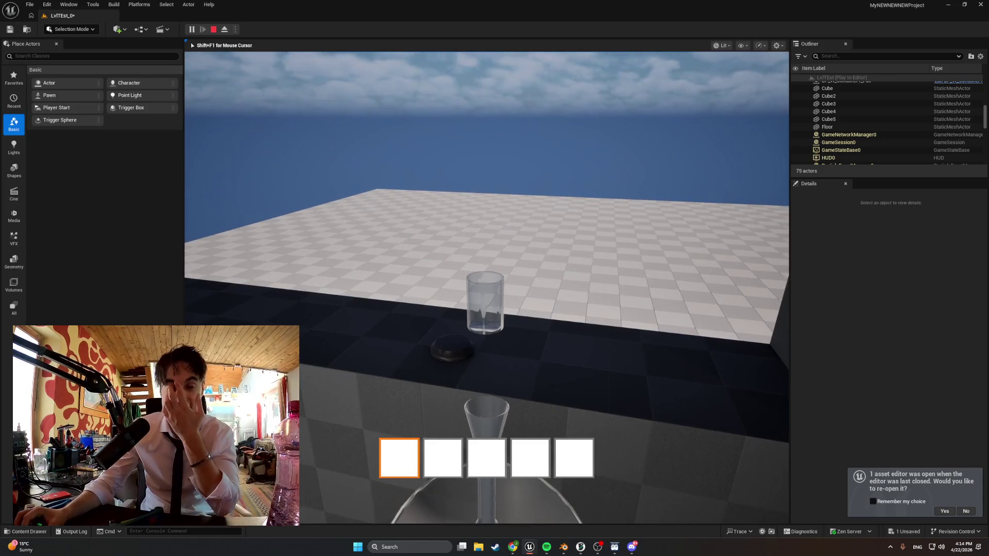
key(e)
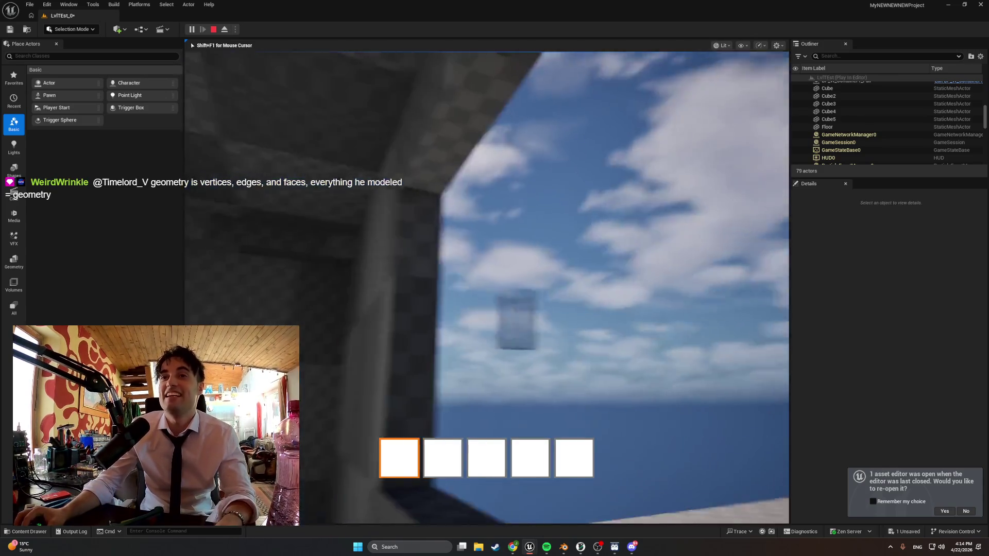
key(e)
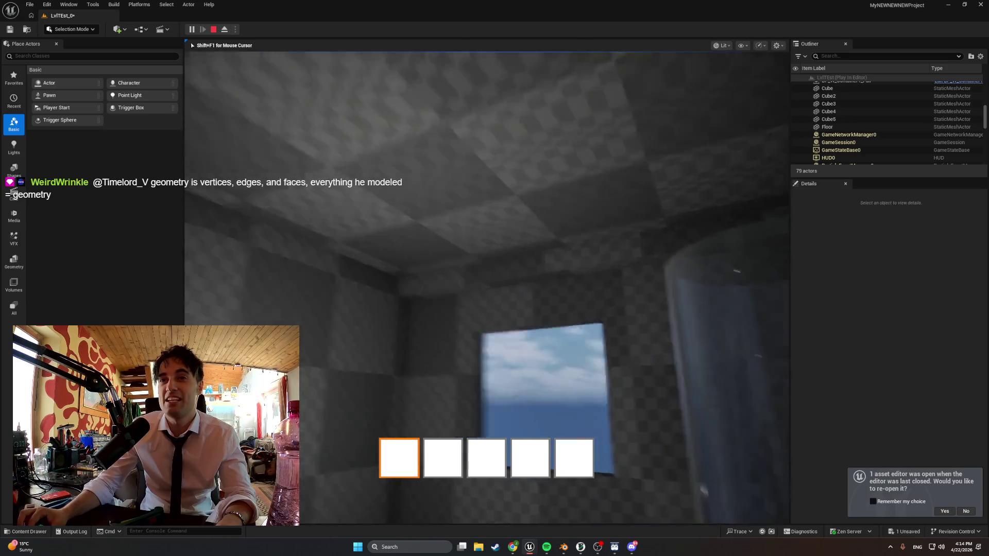
key(e)
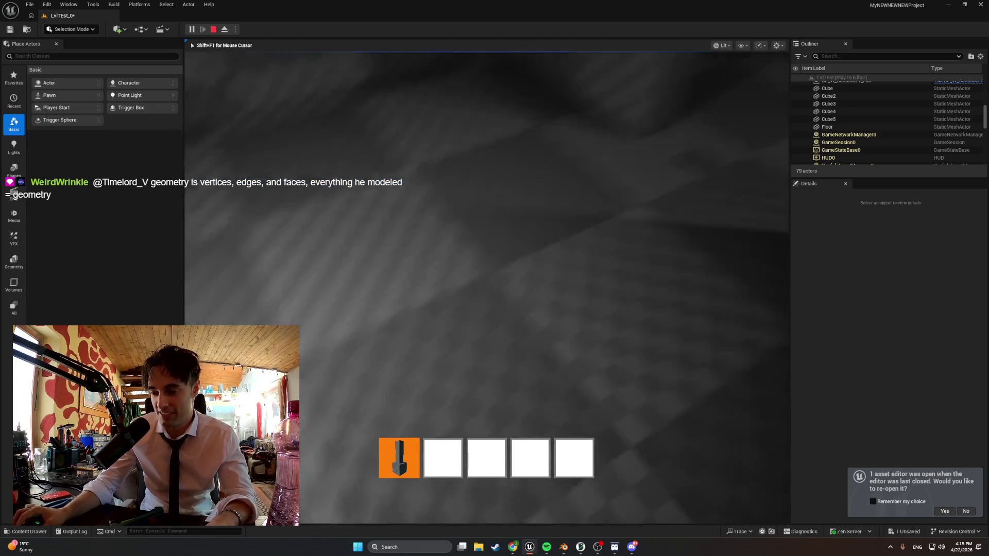
key(e)
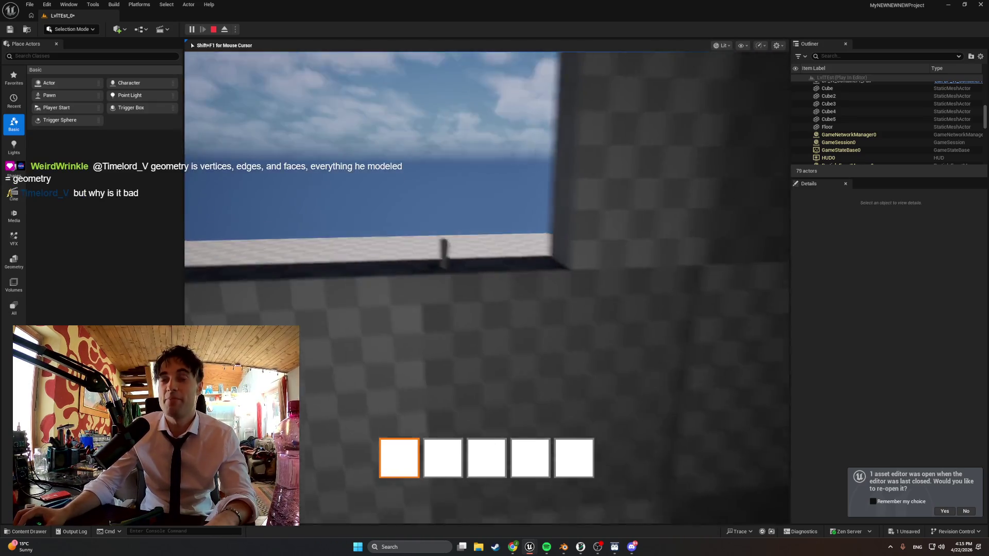
key(w)
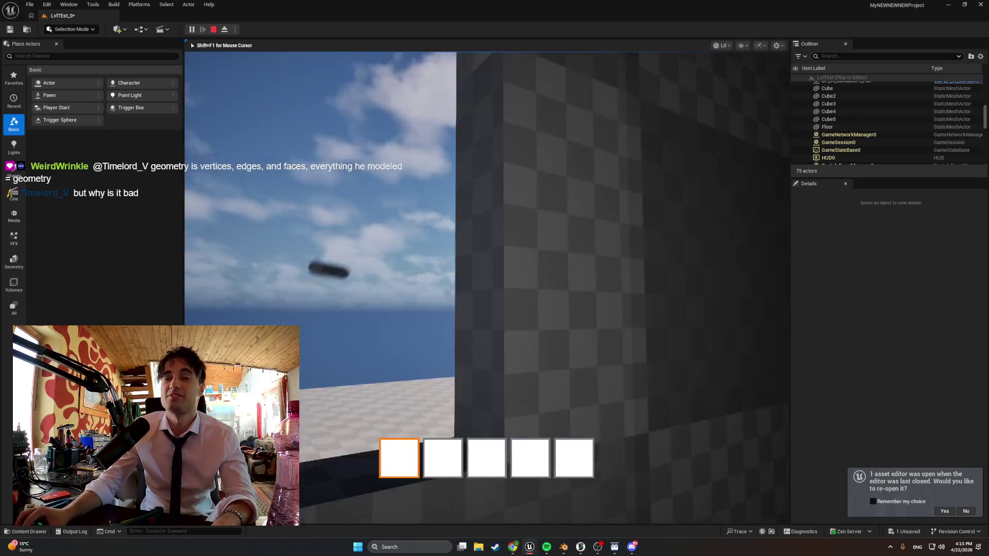
key(Escape)
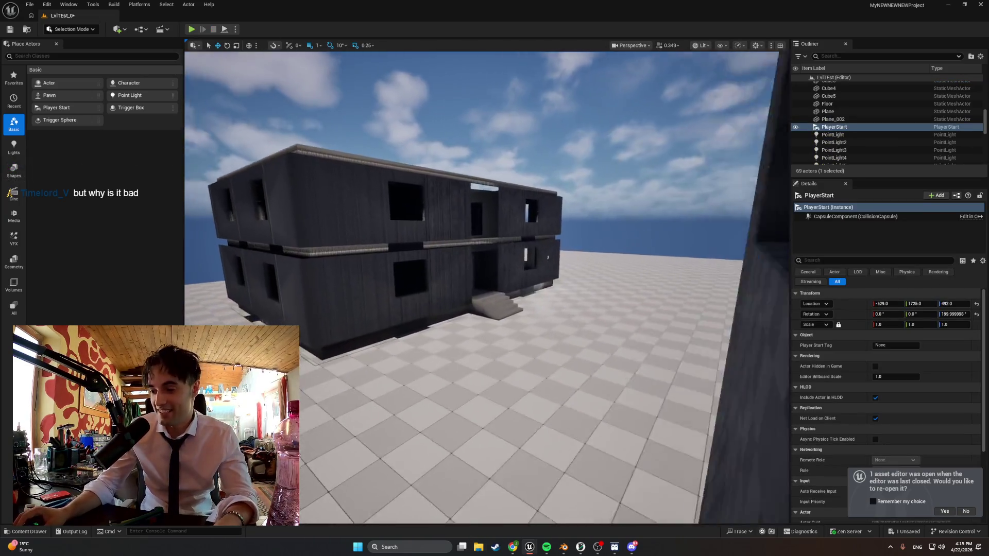
- Fly the editor camera around the house, then switch back to Blender's apartment model
drag(519, 392, 520, 383)
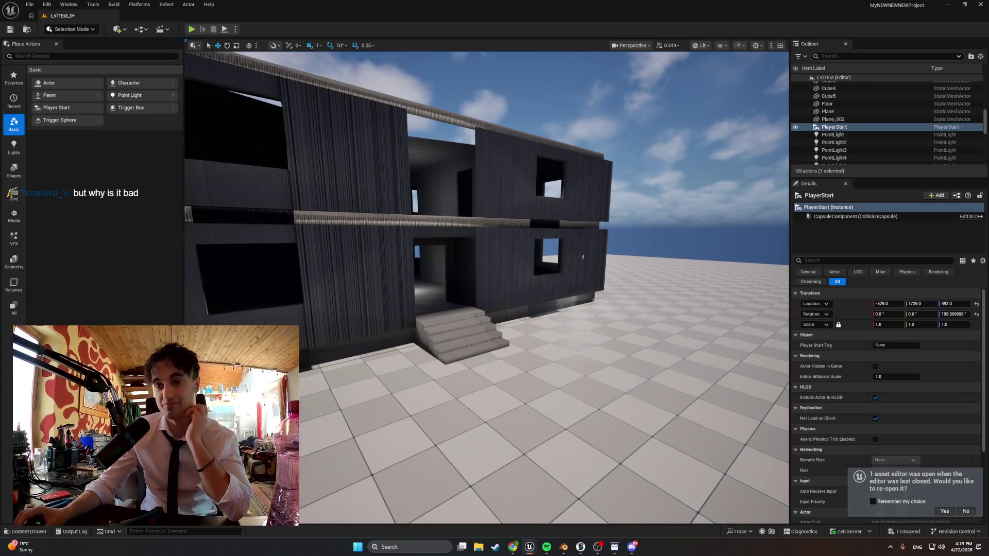
right_drag(513, 398, 500, 380)
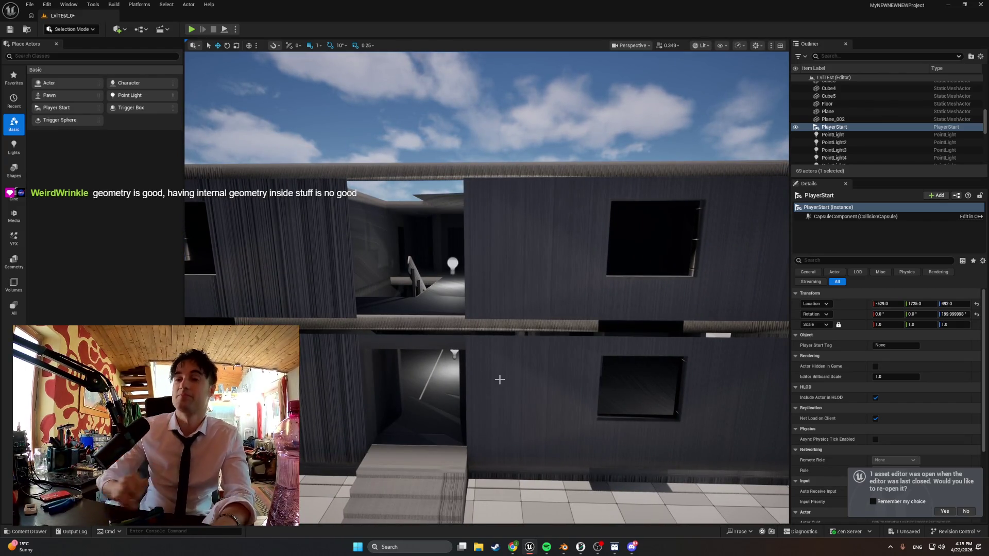
click(563, 547)
scroll(471, 376, down, 5)
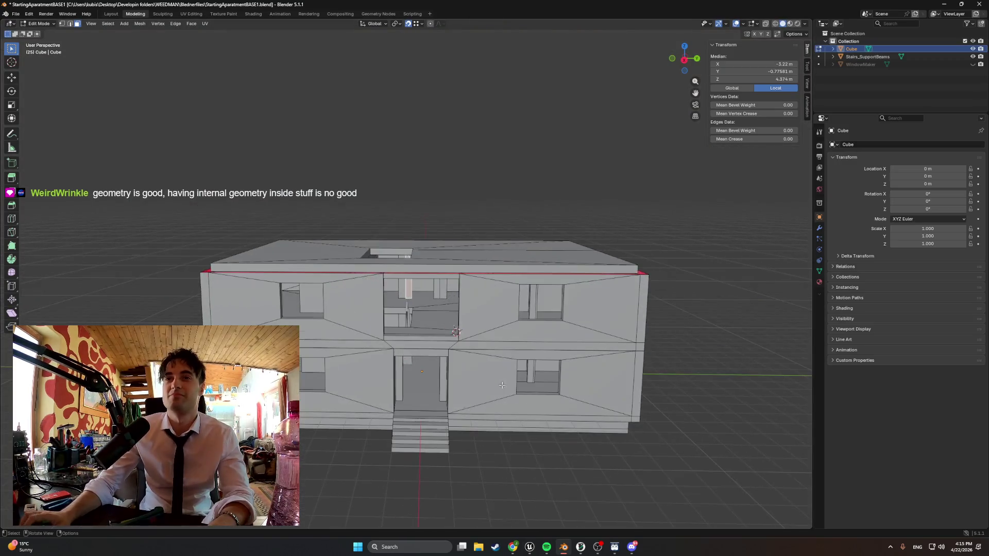
- Zoom through the doorway, inset the room's floor face, and return to Object Mode
scroll(470, 377, up, 8)
right_drag(470, 377, 509, 362)
scroll(509, 363, up, 6)
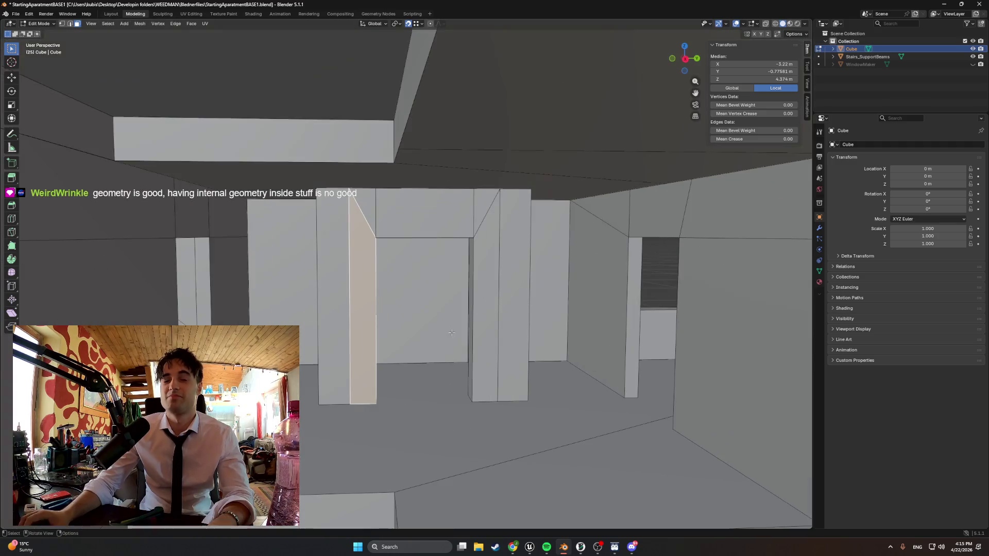
click(430, 435)
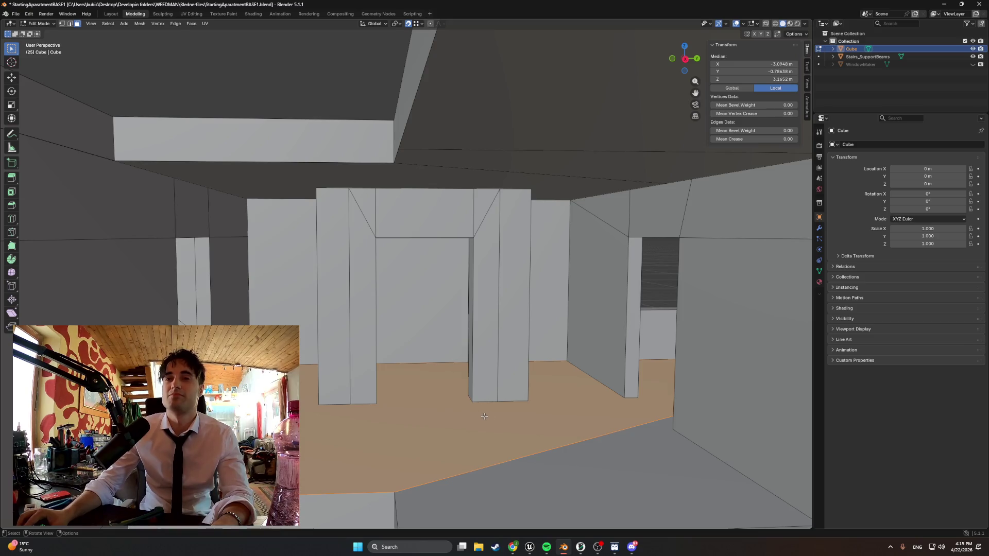
middle_drag(484, 417, 508, 417)
key(i)
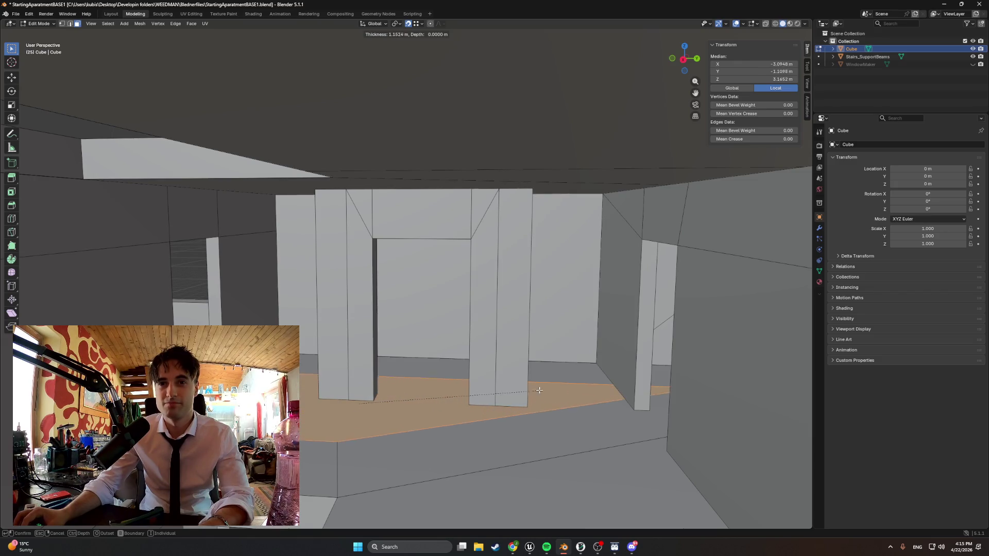
click(471, 397)
scroll(472, 404, up, 3)
key(Tab)
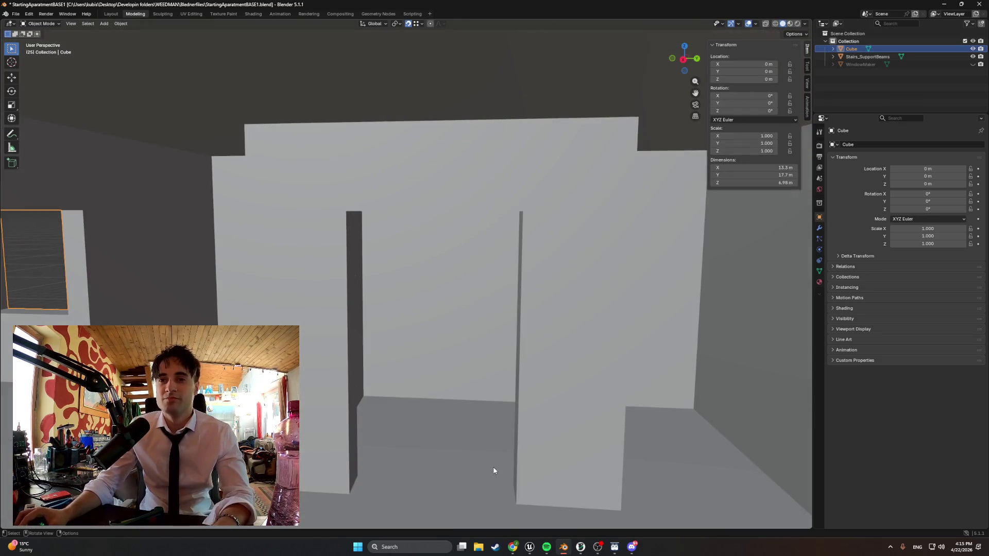
- Switch the viewport to wireframe shading and go back into Edit Mode
key(z)
click(460, 443)
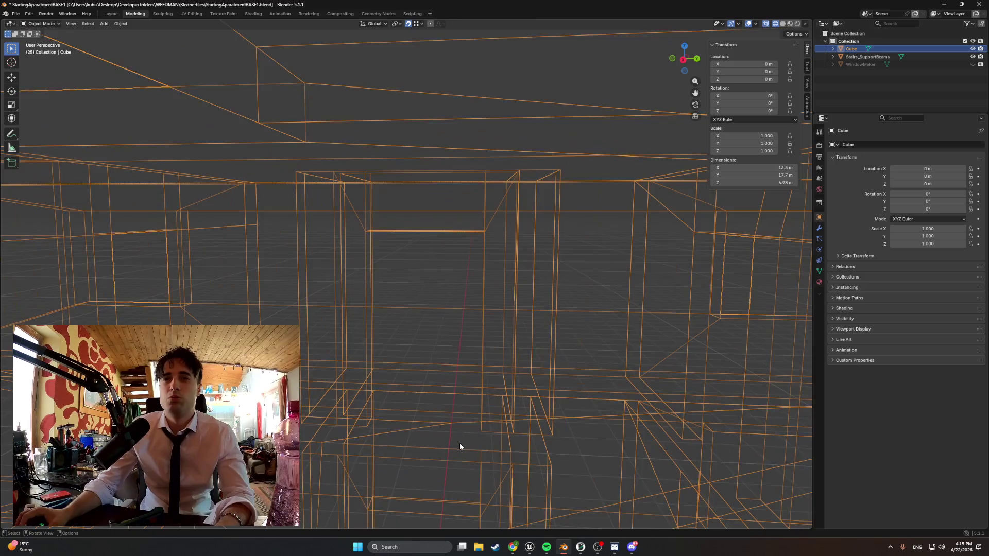
key(z)
click(424, 426)
mouse_move(423, 426)
middle_down()
mouse_move(425, 417)
mouse_move(466, 411)
mouse_move(495, 437)
mouse_move(446, 393)
mouse_move(358, 383)
middle_up()
key(Tab)
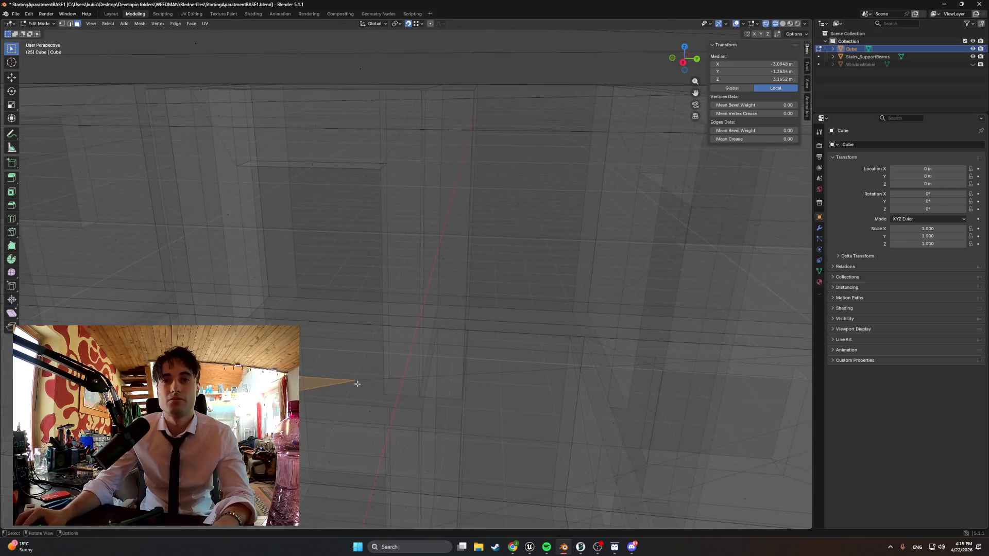
- Select a corner vertex of the inset floor and grab-move it toward its target
click(353, 380)
mouse_move(442, 347)
middle_down()
mouse_move(521, 315)
mouse_move(380, 342)
middle_up()
key(g)
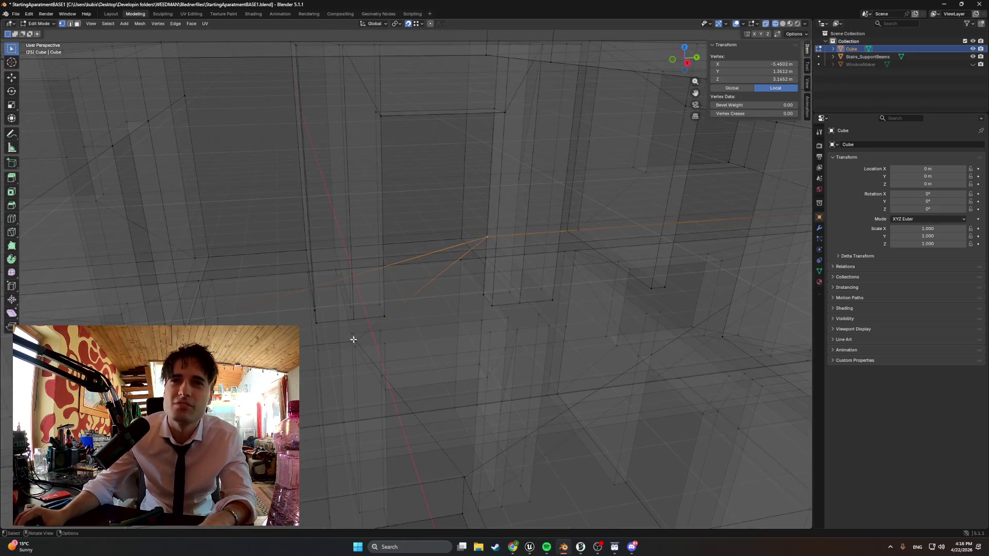
click(554, 304)
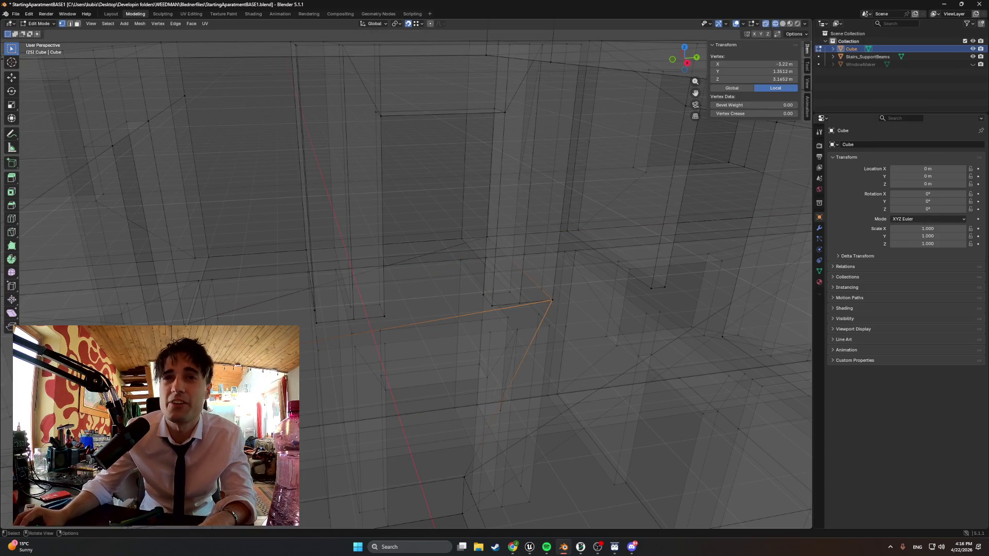
key(g)
click(320, 323)
mouse_move(320, 323)
middle_down()
mouse_move(200, 299)
mouse_move(214, 300)
mouse_move(199, 316)
middle_up()
- Reposition the corner vertex to X -5.4502, Y -1.3412
key(g)
key(y)
key(Escape)
middle_drag(276, 271, 290, 271)
key(g)
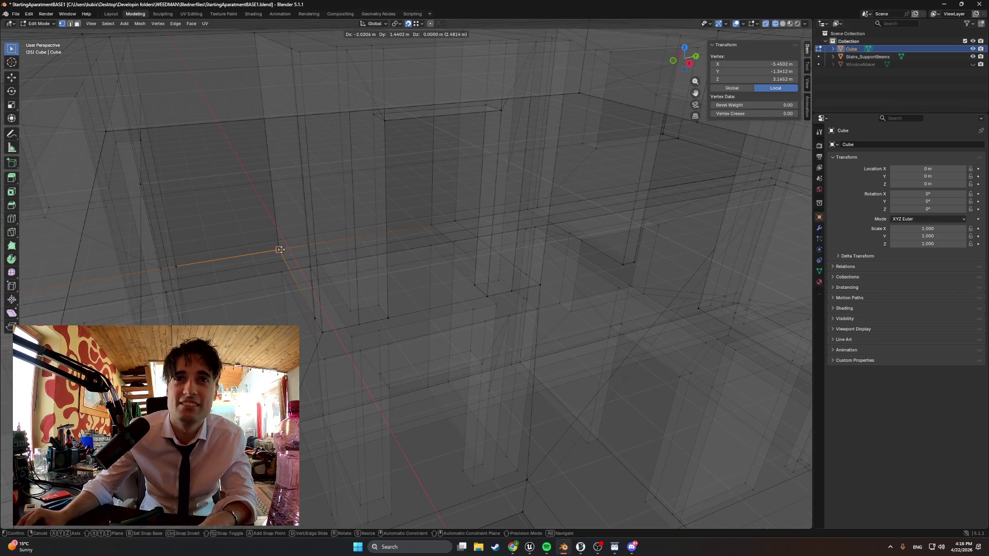
click(283, 251)
mouse_move(391, 280)
middle_down()
mouse_move(346, 277)
mouse_move(419, 287)
middle_up()
key(a)
key(ctrl+z)
- Return to solid shading, switch to face select, and inset the ceiling face above the room
key(z)
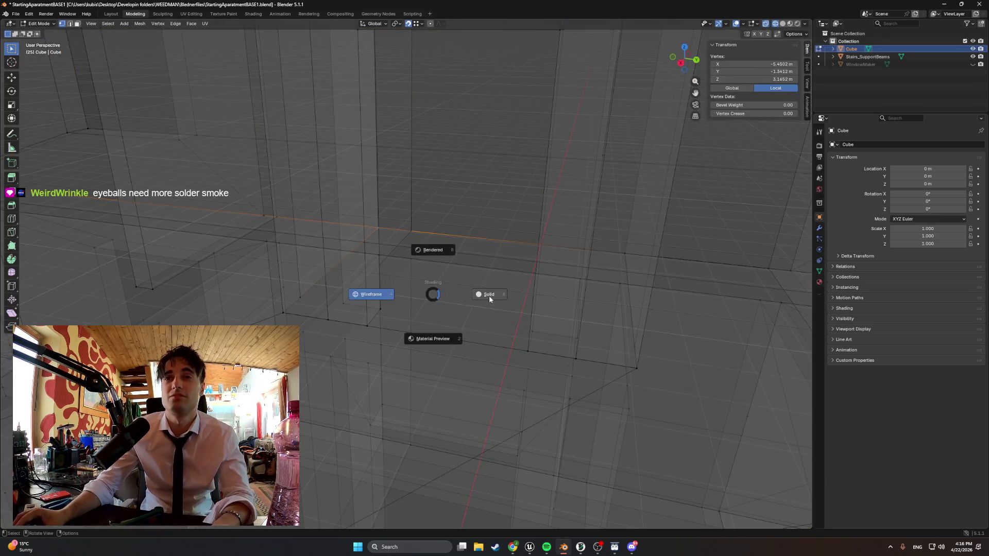
click(465, 289)
key(3)
click(447, 293)
right_click(472, 298)
mouse_move(446, 294)
middle_down()
mouse_move(471, 298)
mouse_move(390, 298)
mouse_move(469, 295)
mouse_move(450, 243)
mouse_move(398, 268)
mouse_move(417, 286)
middle_up()
click(472, 299)
click(471, 288)
click(406, 277)
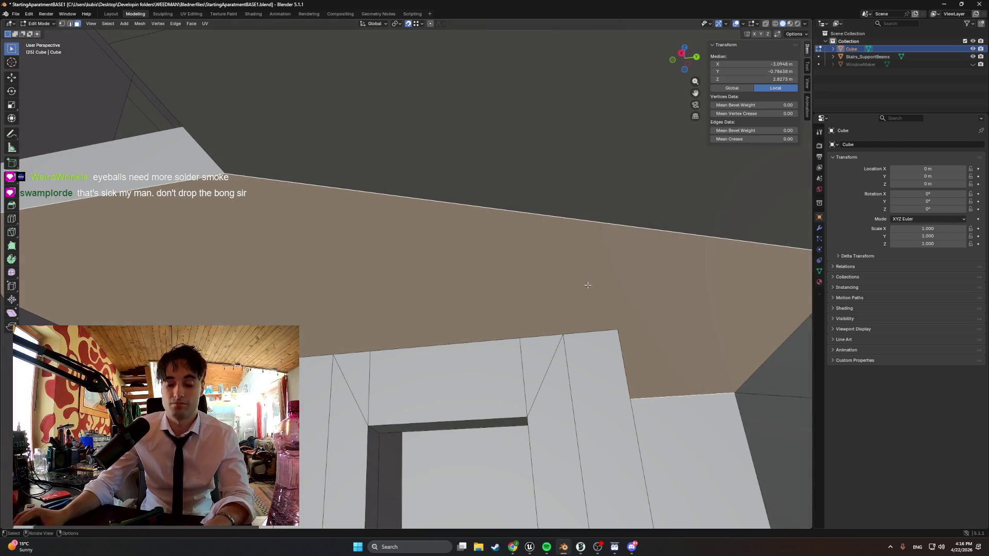
key(i)
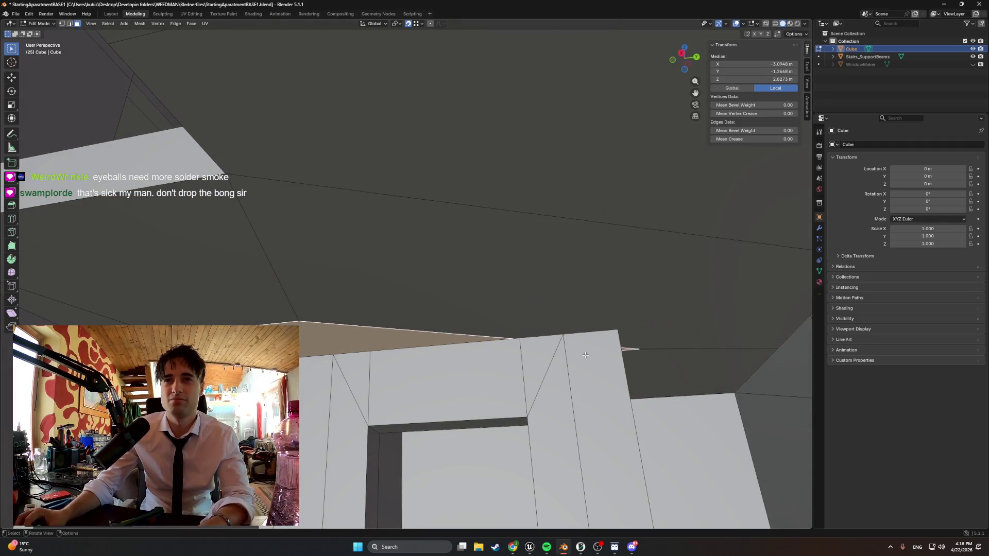
- In wireframe vertex mode, select a ceiling inset corner and move it into place
key(z)
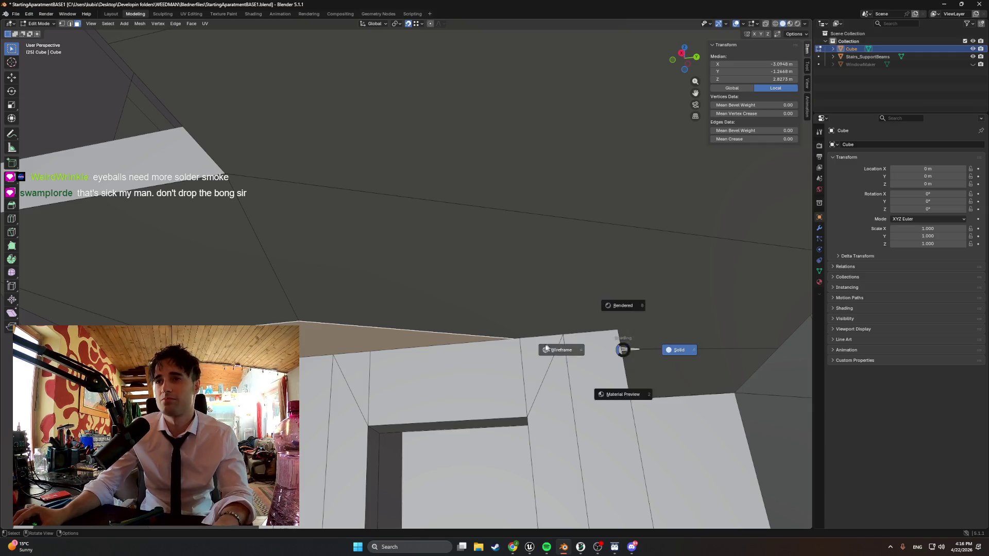
key(1)
middle_drag(646, 353, 629, 337)
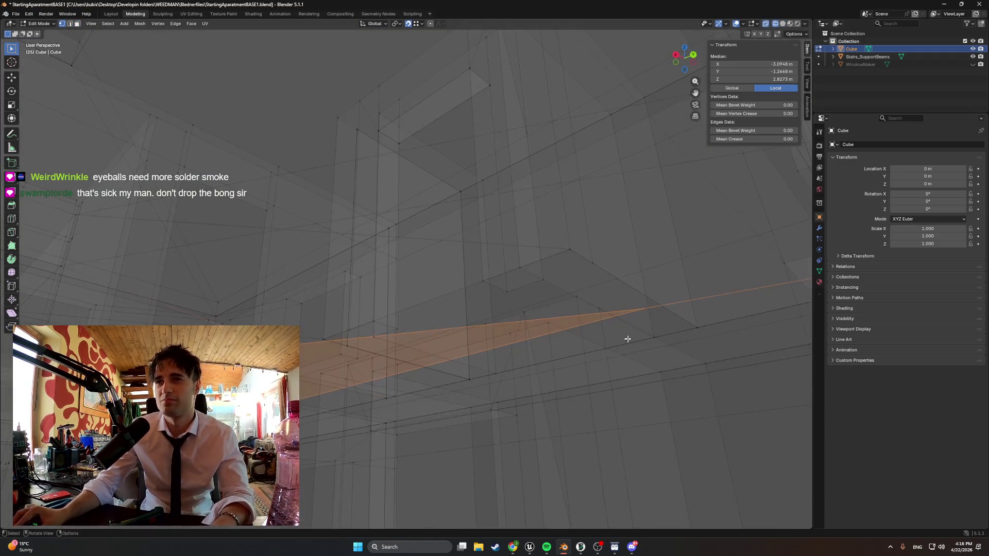
click(646, 306)
key(g)
click(684, 364)
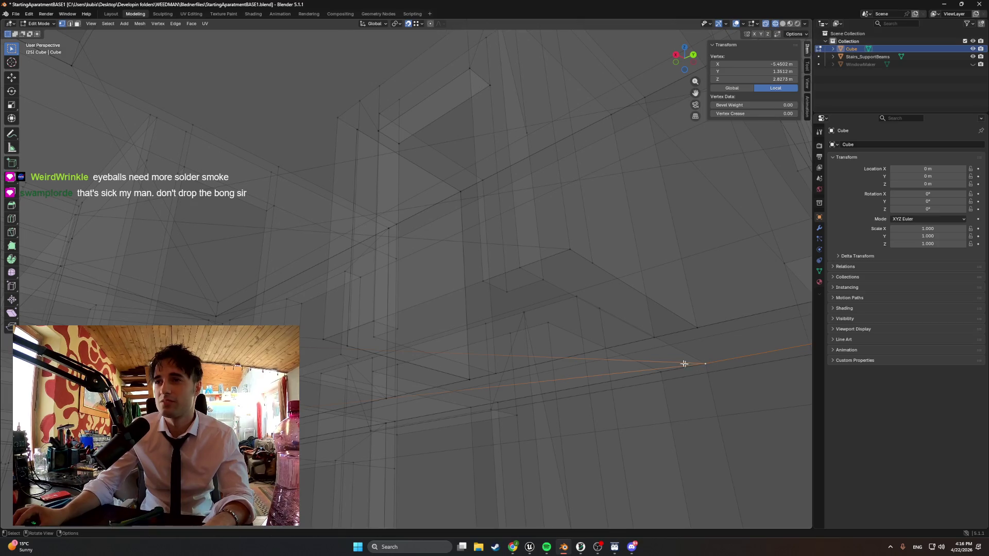
middle_drag(325, 359, 365, 344)
key(g)
click(620, 332)
- Move the ceiling vertex to X -3.22, Y -1.3412, then to X -5.4502
key(g)
click(361, 329)
middle_drag(360, 330, 402, 314)
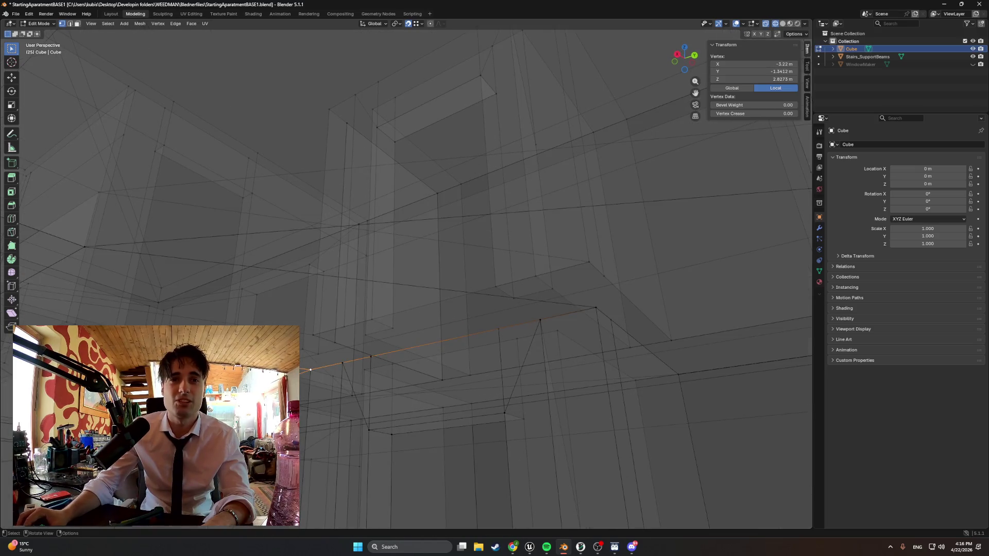
mouse_move(311, 369)
middle_down()
mouse_move(332, 422)
mouse_move(360, 391)
mouse_move(400, 391)
mouse_move(446, 444)
mouse_move(385, 330)
mouse_move(435, 347)
mouse_move(494, 302)
mouse_move(415, 326)
mouse_move(458, 303)
mouse_move(434, 306)
middle_up()
key(g)
click(336, 395)
- Restore solid shading, delete the stray face, and select an edge of the ceiling opening
key(shift+z)
key(3)
click(453, 430)
key(x)
click(431, 421)
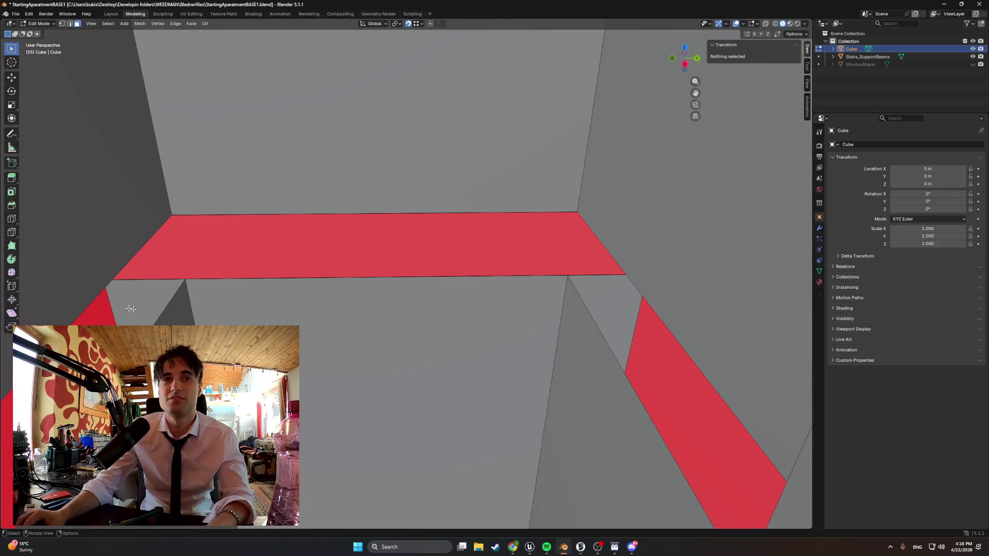
click(109, 309)
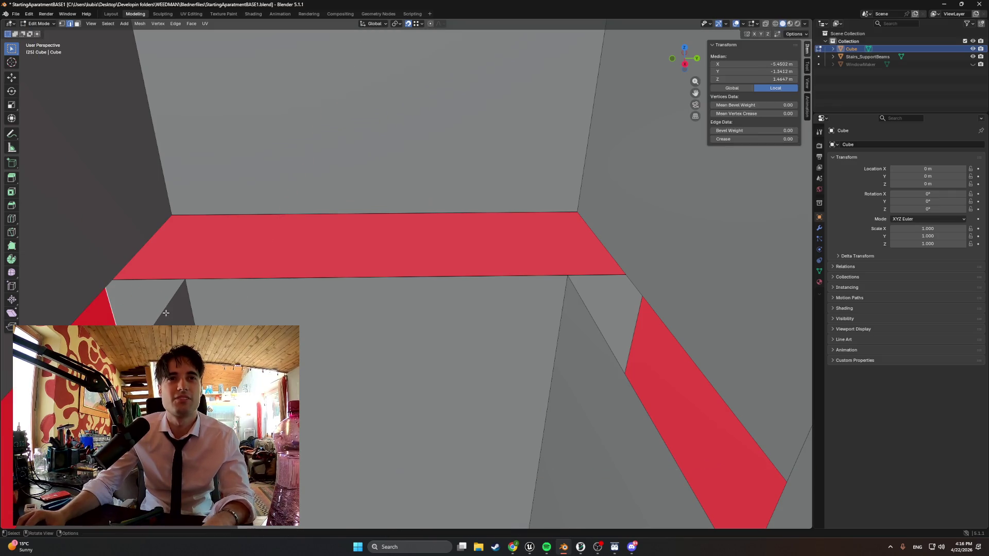
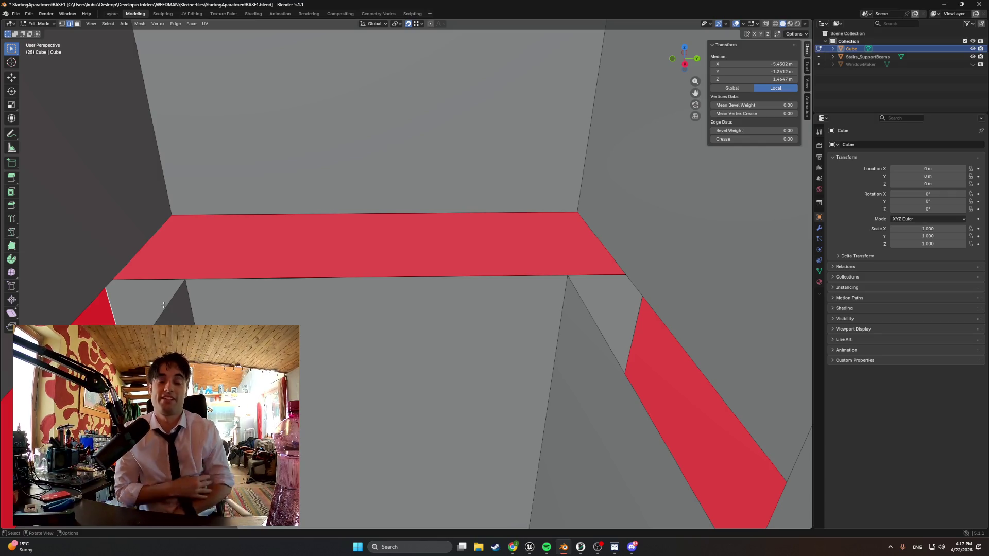
- Look over the Blender building's walls, then bring up the Unreal Engine editor
mouse_move(360, 300)
middle_down()
mouse_move(464, 282)
mouse_move(320, 394)
mouse_move(443, 310)
mouse_move(385, 302)
mouse_move(387, 352)
mouse_move(381, 327)
mouse_move(412, 309)
mouse_move(482, 298)
mouse_move(453, 314)
middle_up()
scroll(421, 305, up, 4)
mouse_move(530, 547)
click(501, 507)
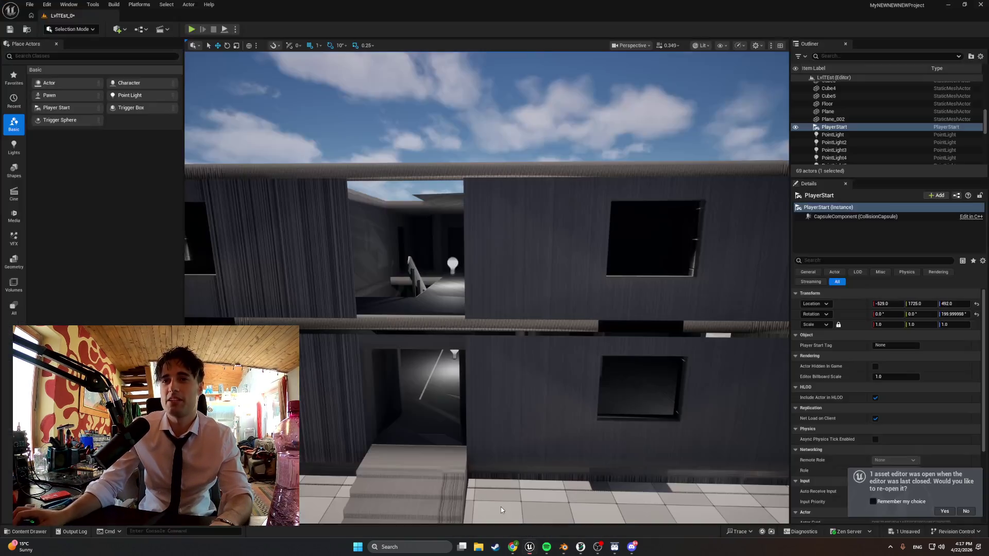
- Test-play the level, move the PlayerStart in front of the house, and play again
click(191, 30)
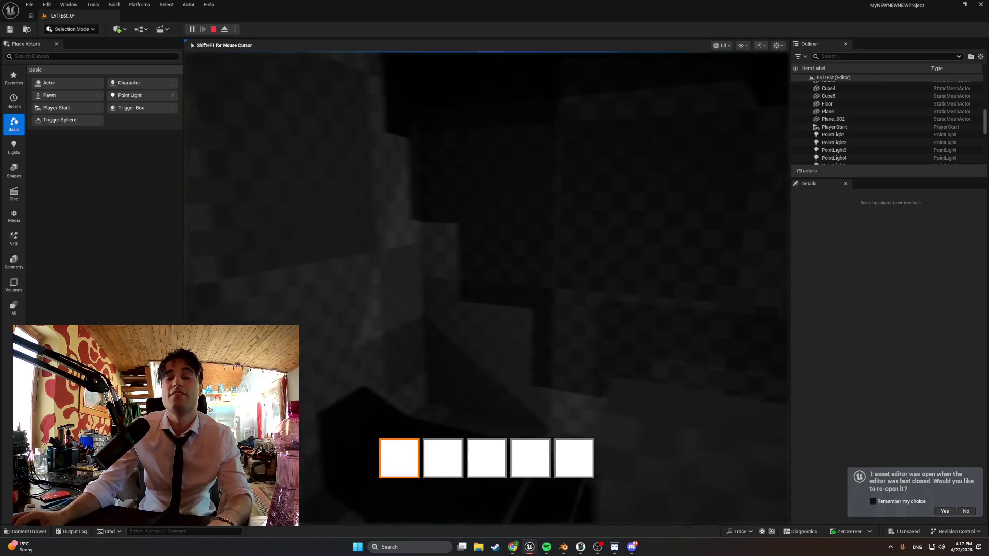
key(Escape)
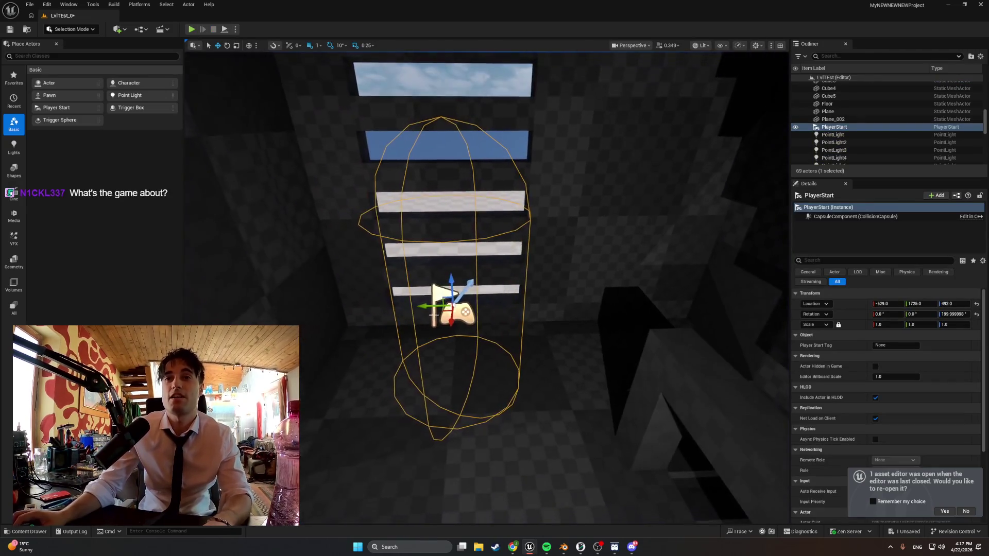
shift+drag(444, 308, 259, 111)
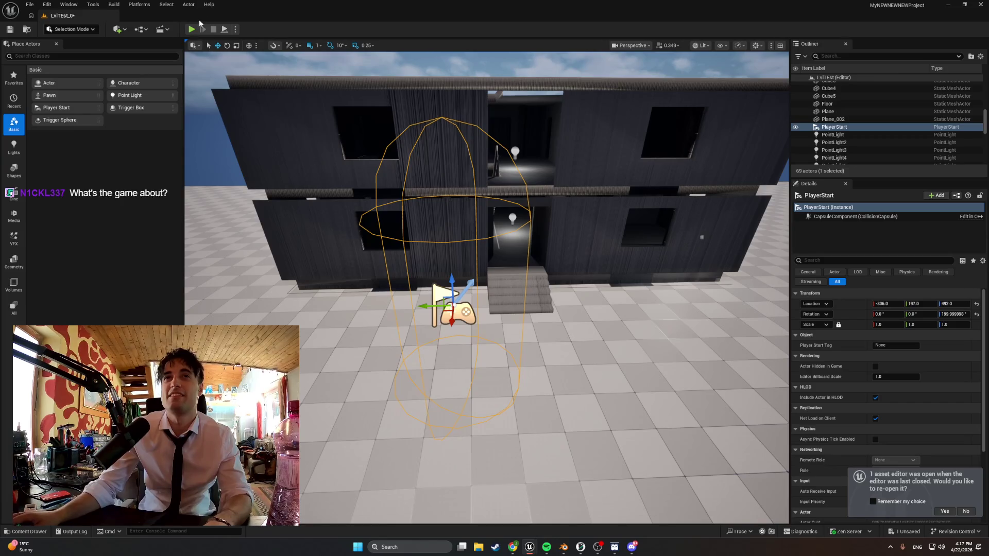
click(192, 30)
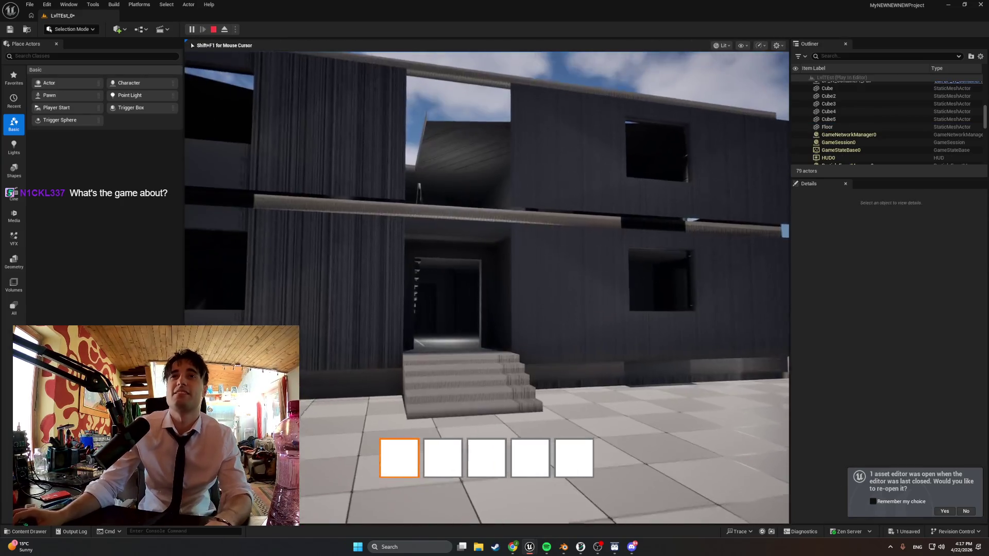
- Walk into the dark room past the window, under the interior staircase and out the doorway
key(w)
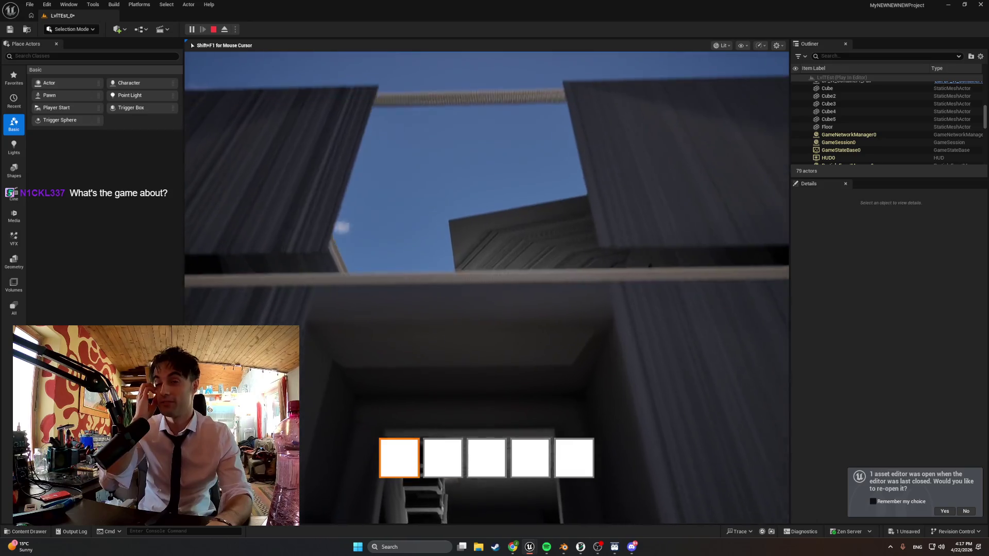
key(w)
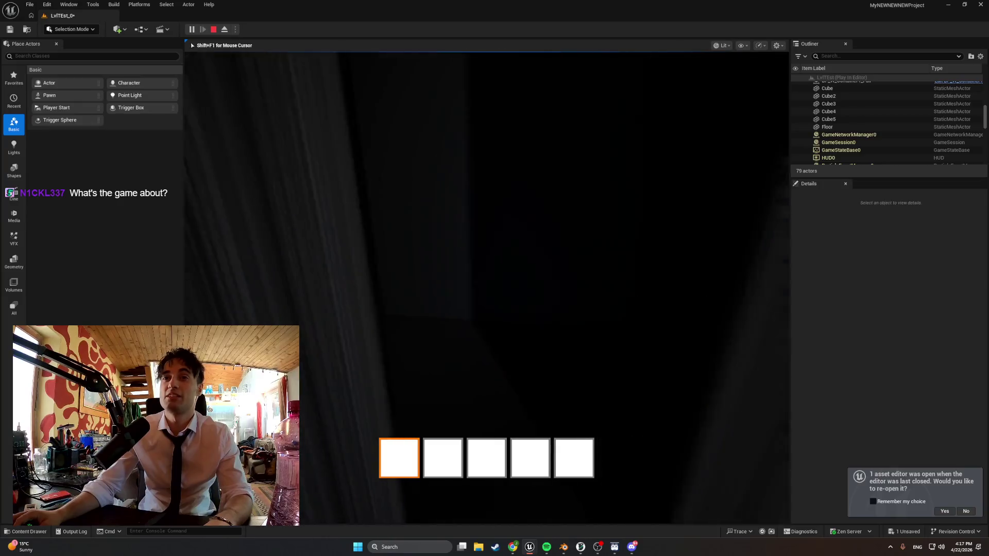
key(w)
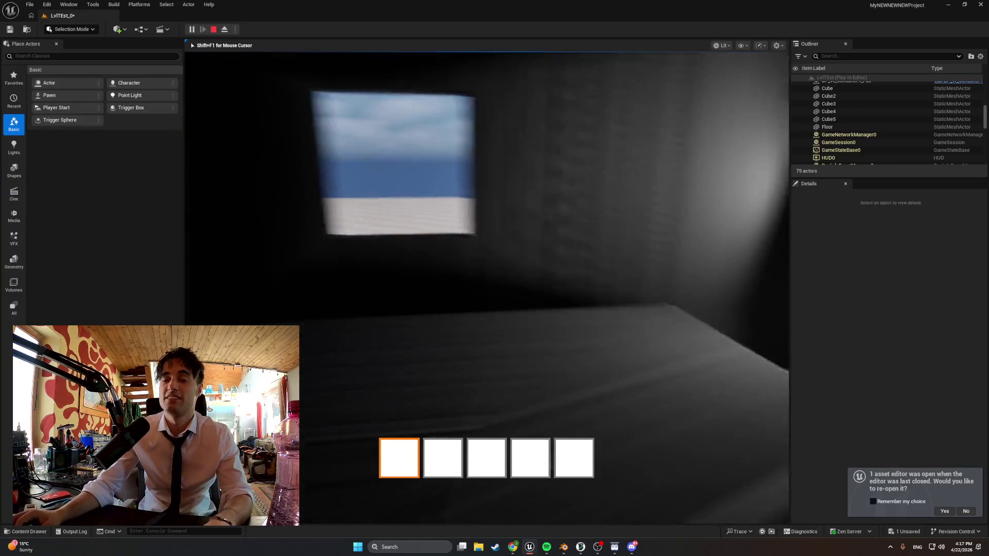
key(w)
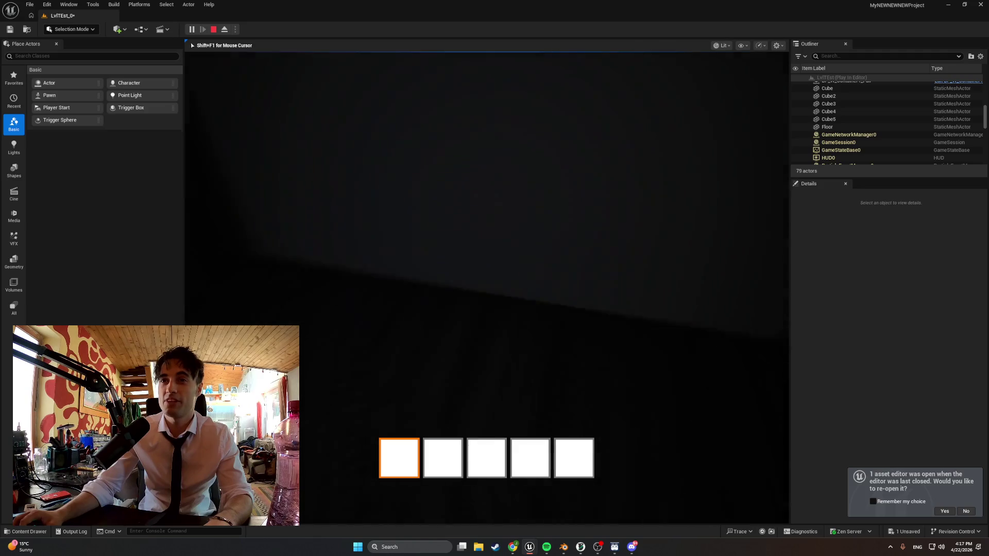
key(w)
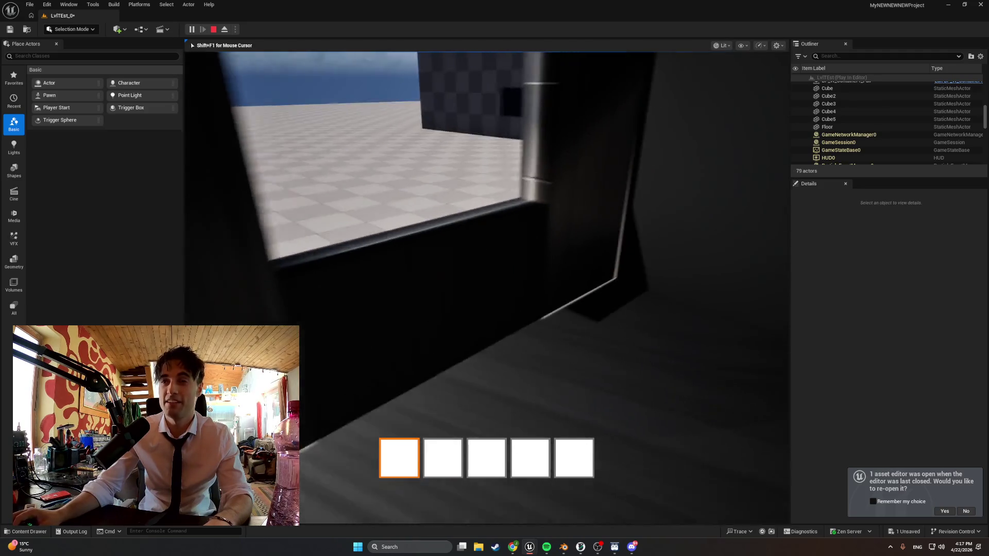
key(w)
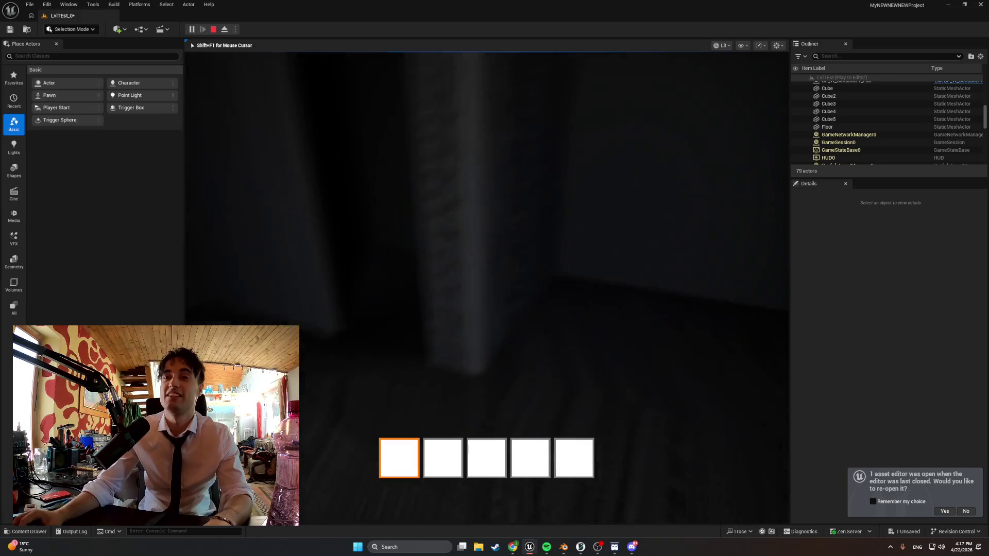
key(w)
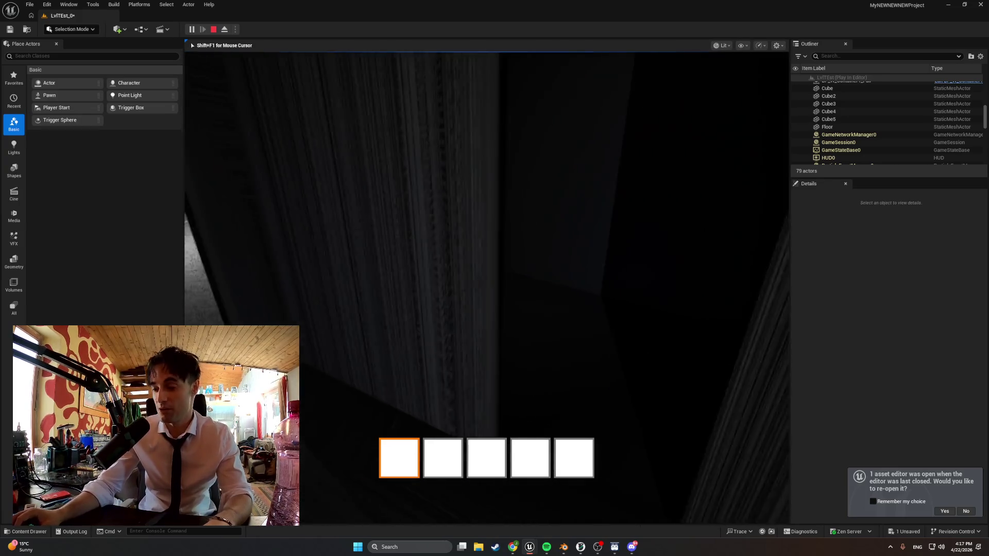
key(w)
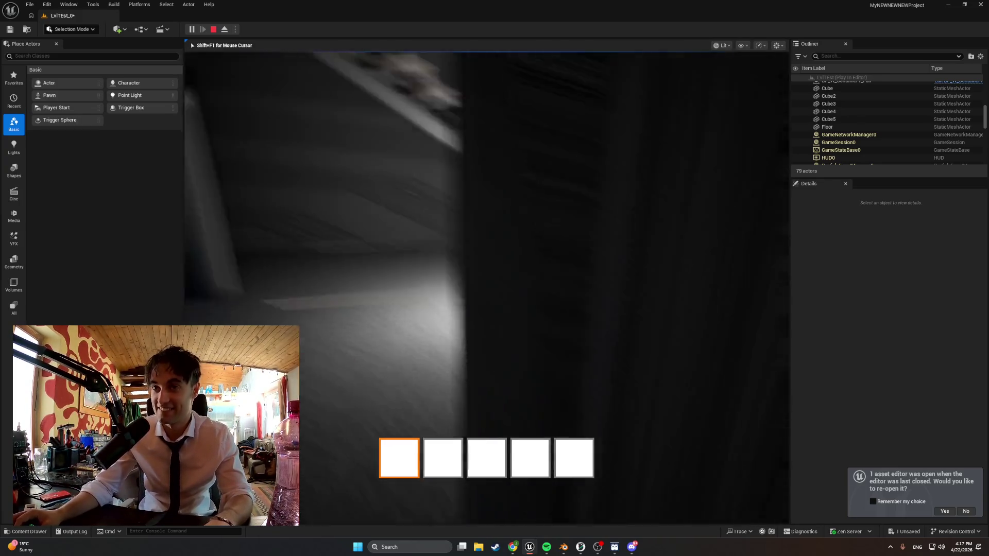
key(w)
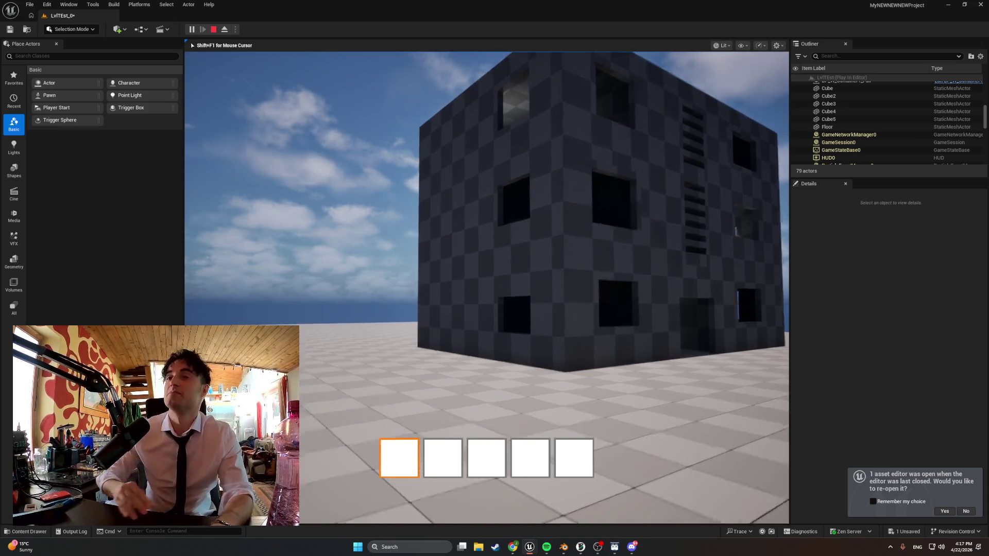
key(w)
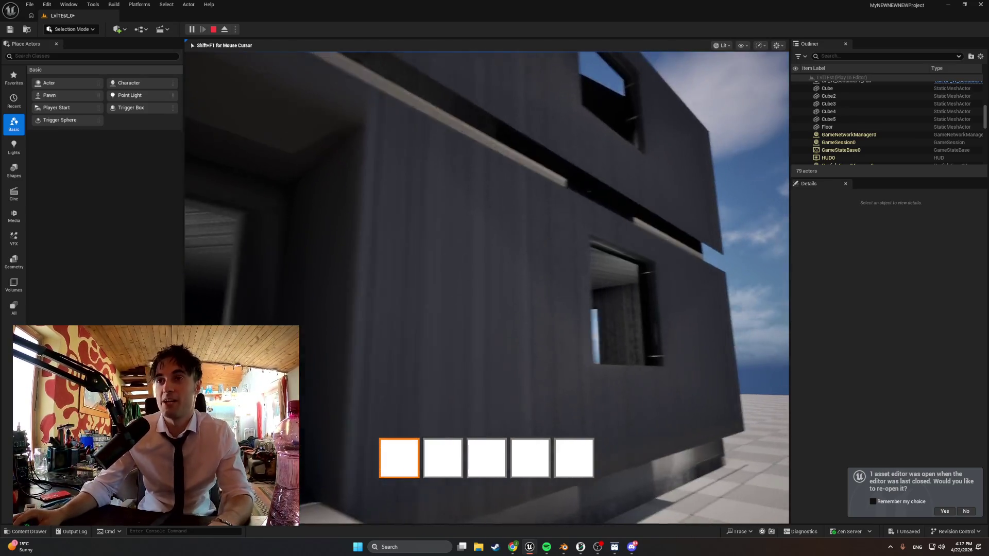
key(w)
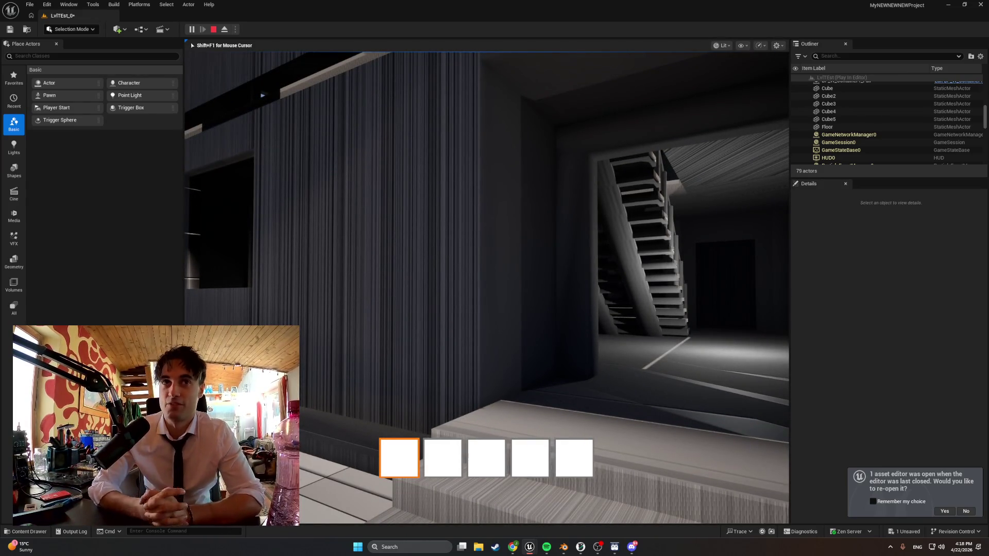
- Walk across the tiled floor, through the doorway and down the corridor beside the staircase
key(w)
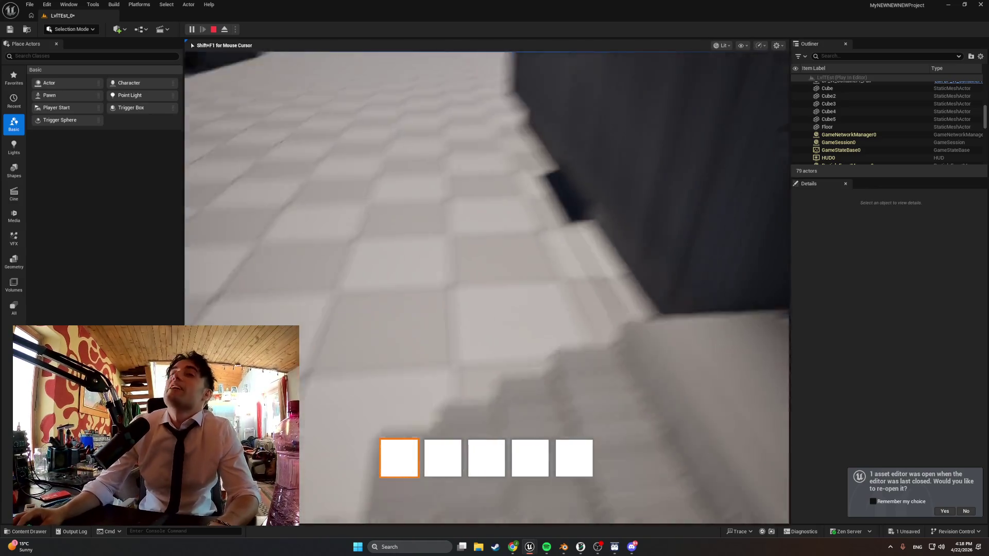
key(w)
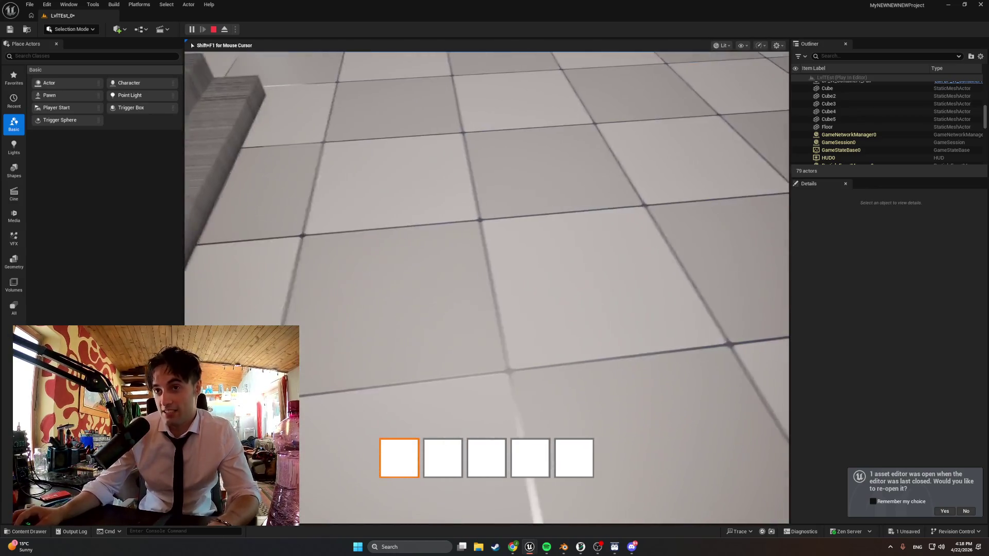
key(w)
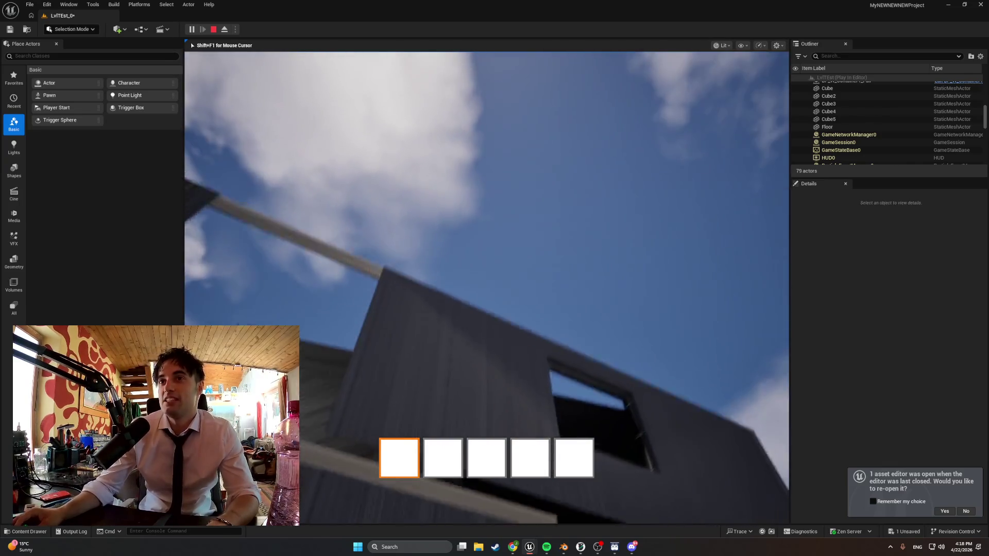
key(w)
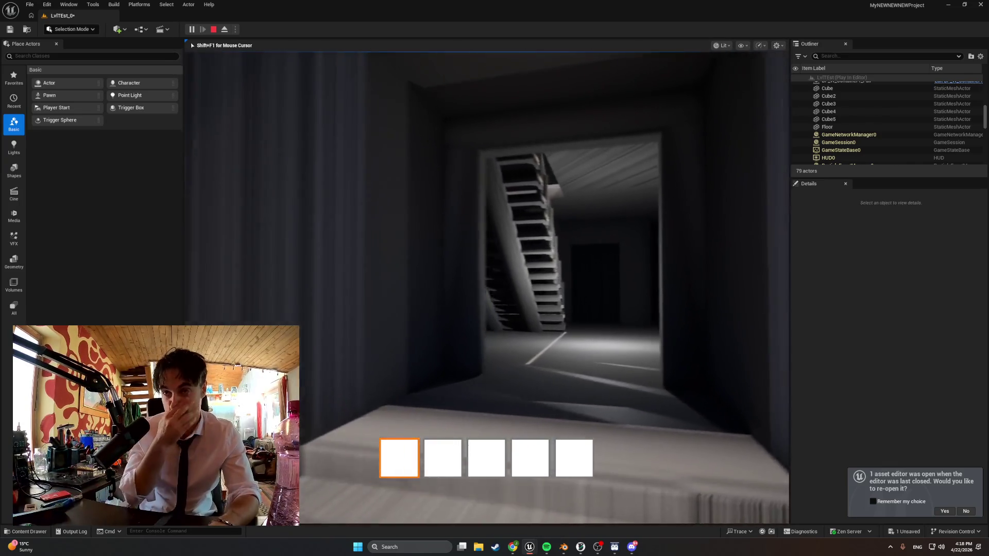
key(w)
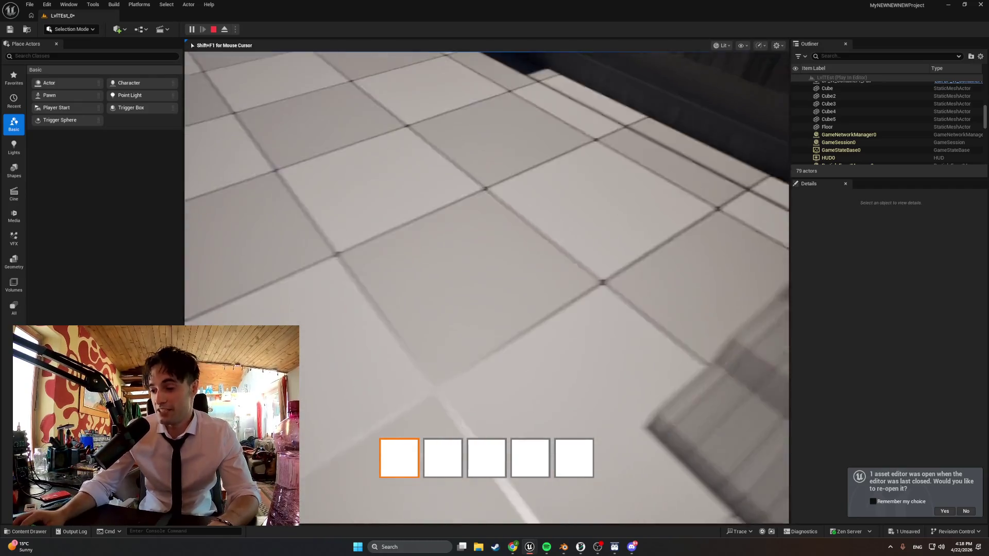
key(w)
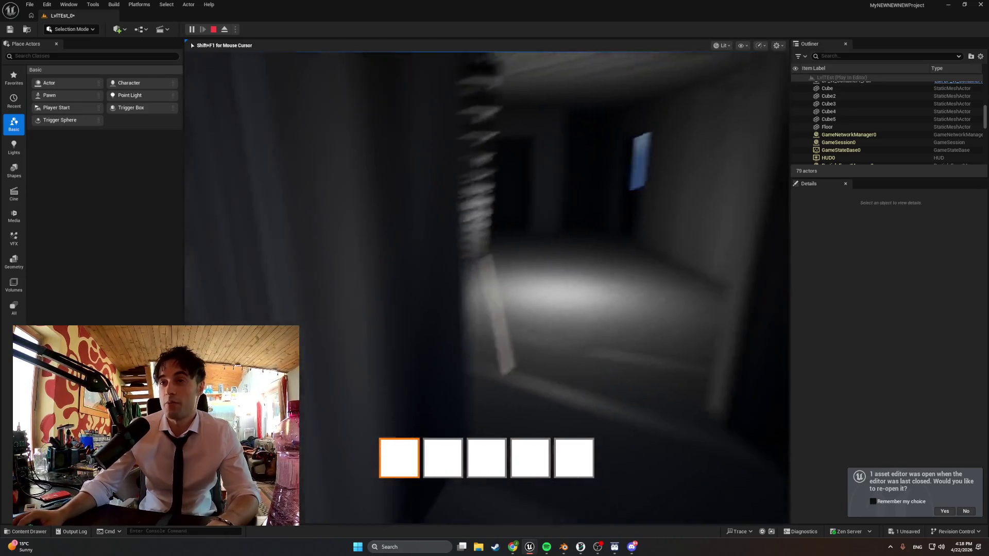
key(w)
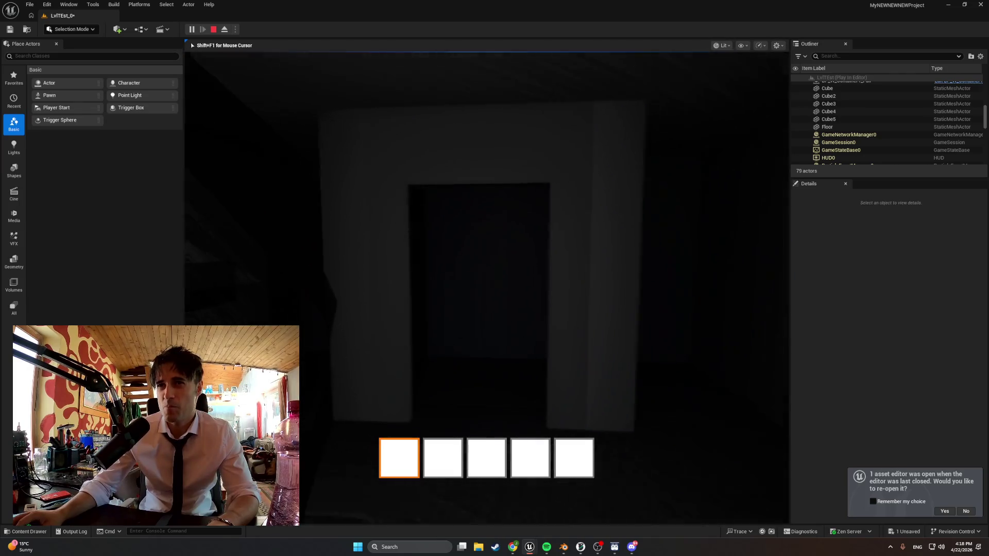
key(w)
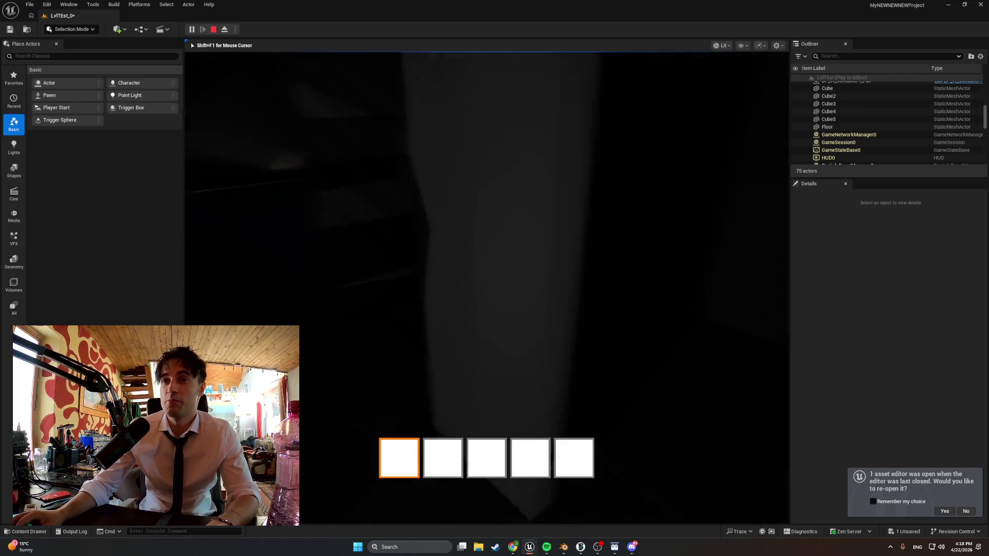
key(w)
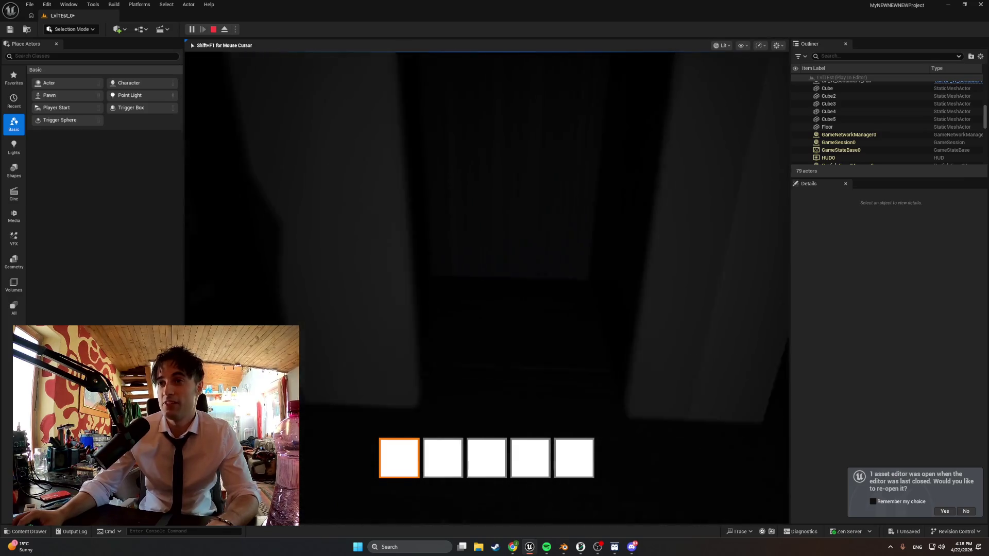
key(w)
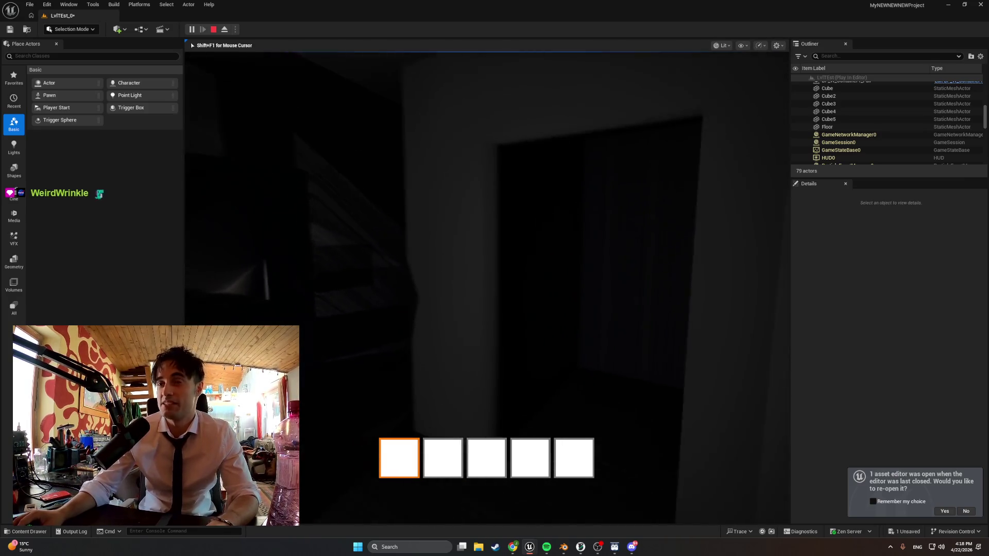
key(w)
- Back out to the front steps, circle the building's side, and re-enter up to the staircase
key(s)
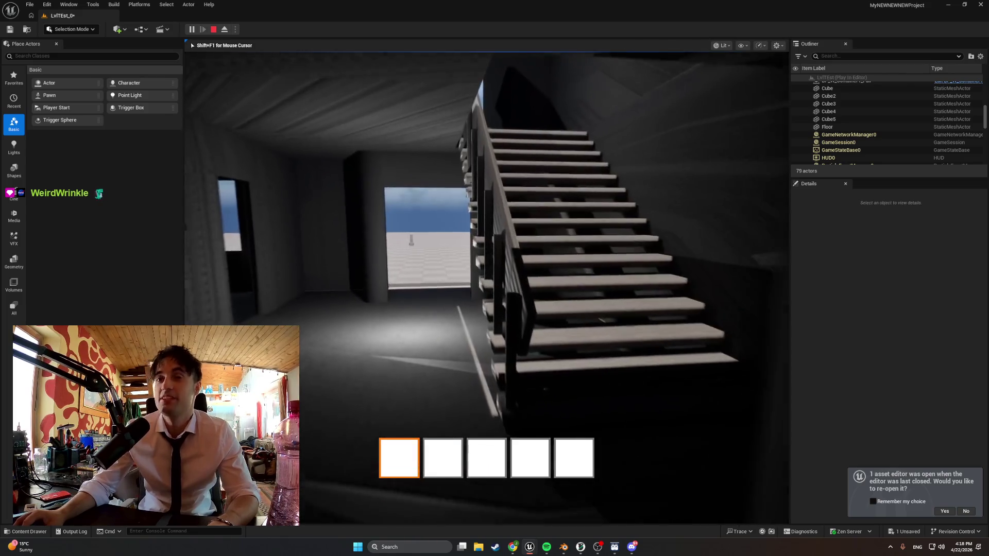
key(w)
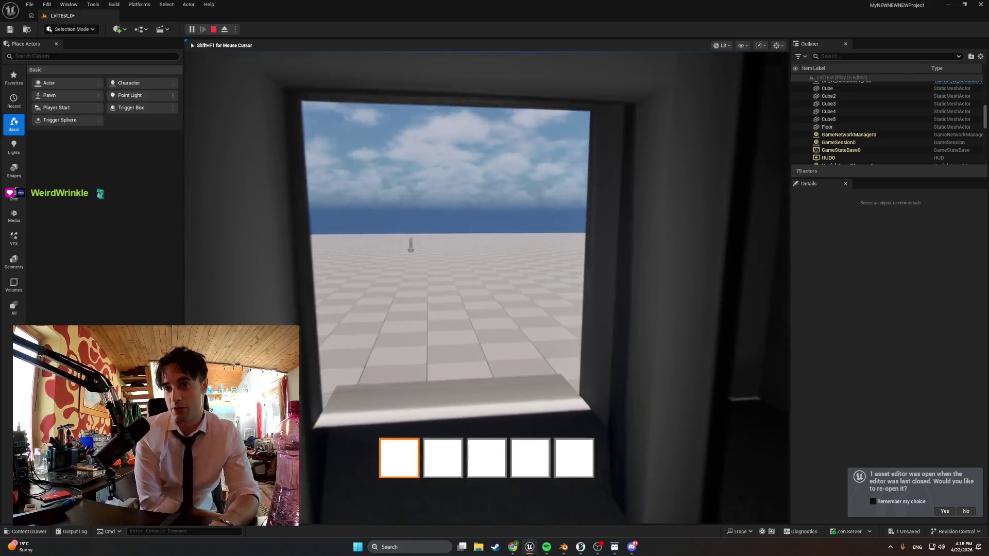
key(w)
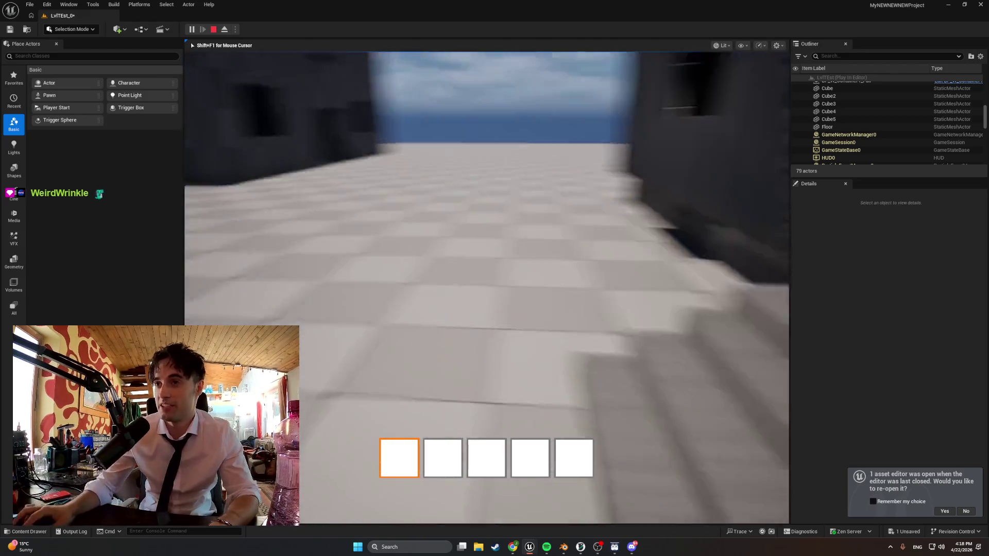
key(s)
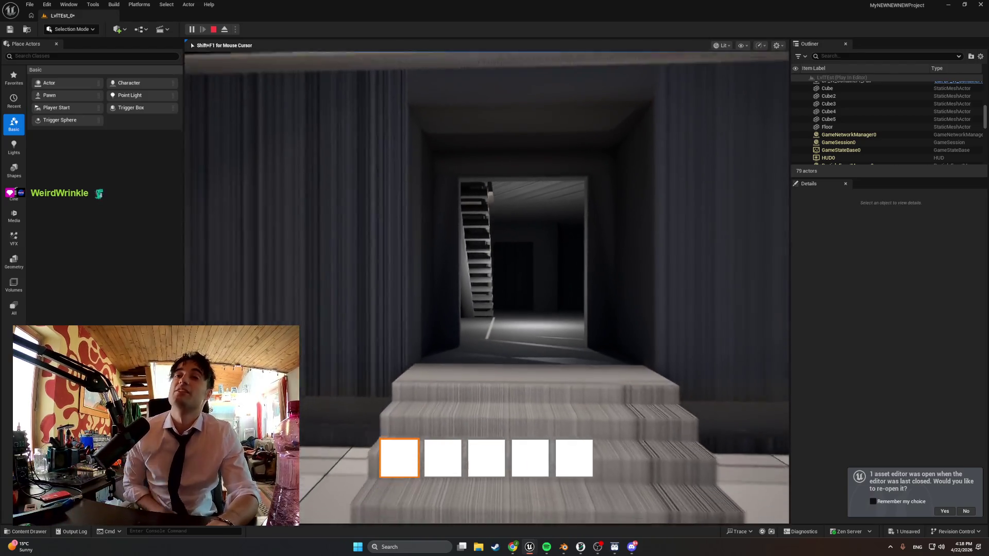
key(w)
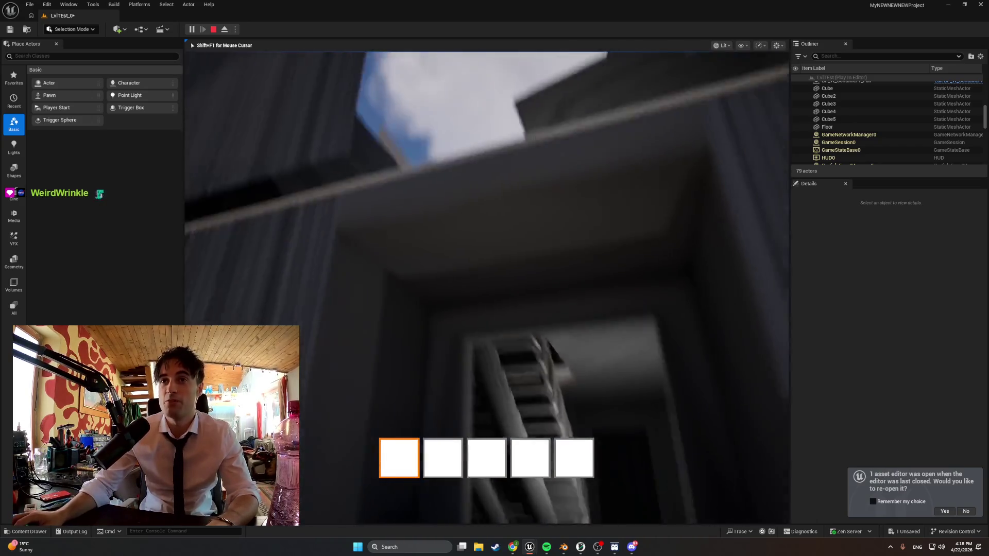
key(w)
key(s)
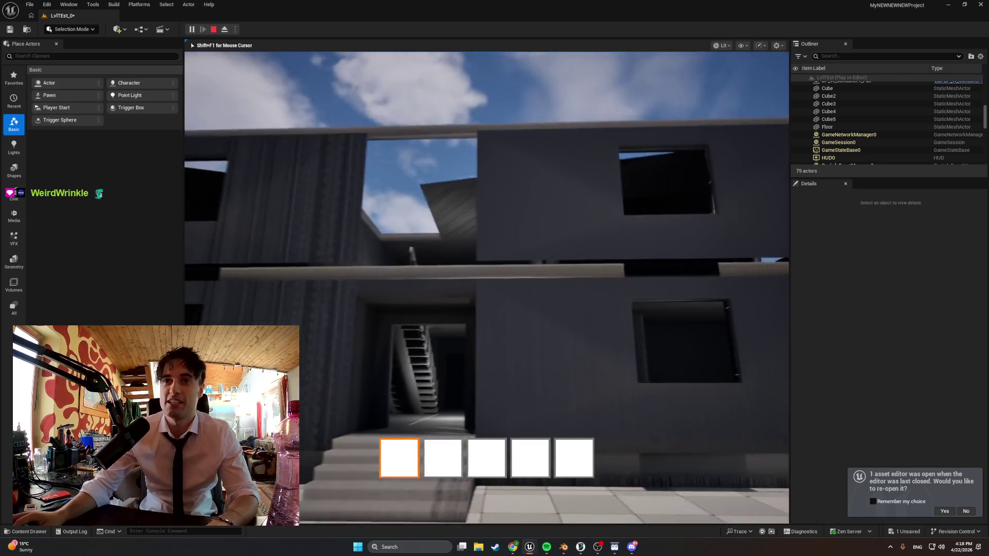
key(s)
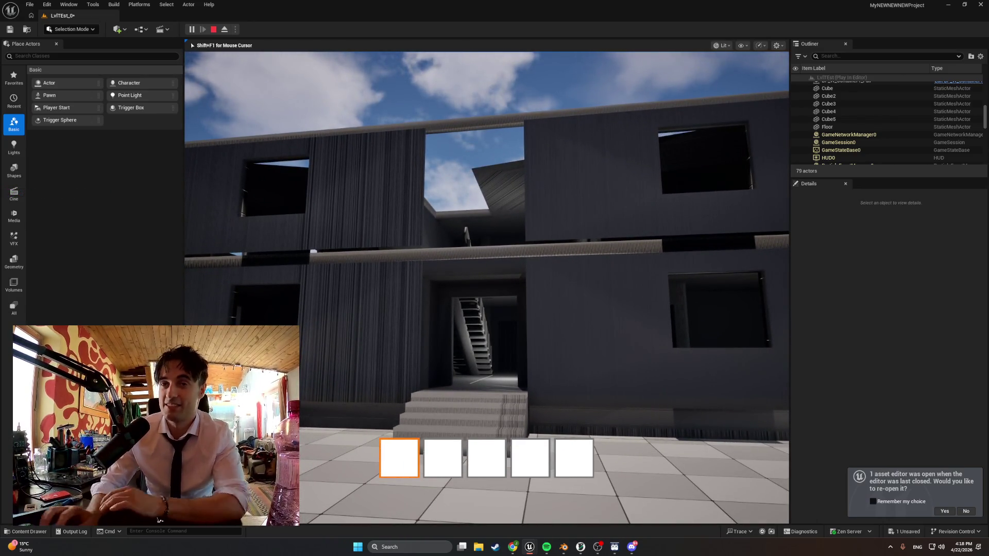
key(a)
key(w)
key(w)
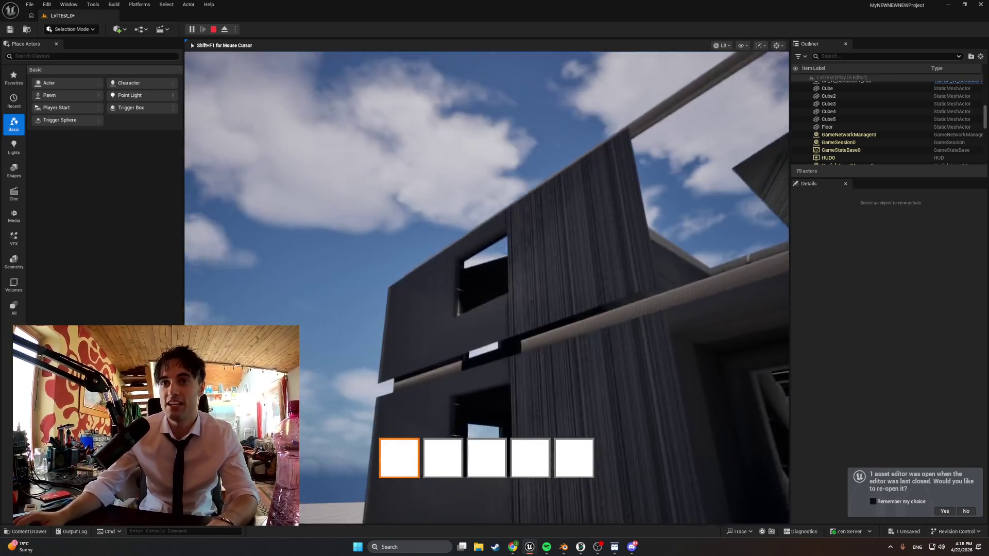
key(w)
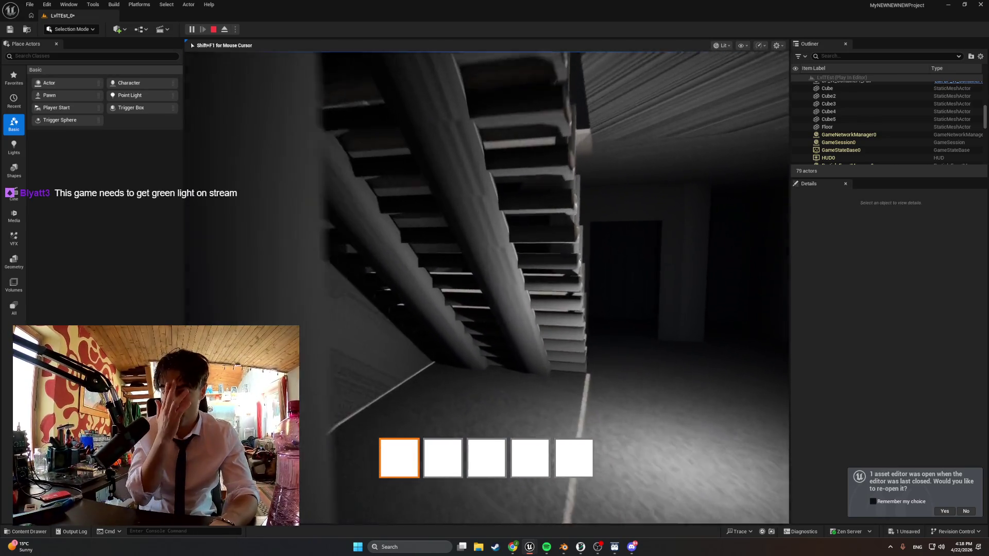
key(w)
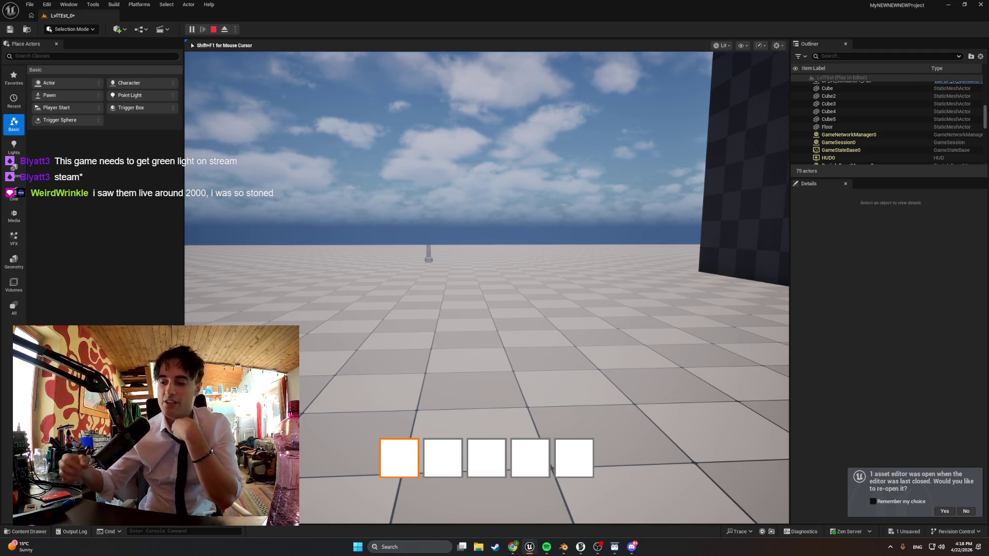
- Walk into the building wall, back out, end play, and fly the editor view to the facade
key(w)
key(3)
key(1)
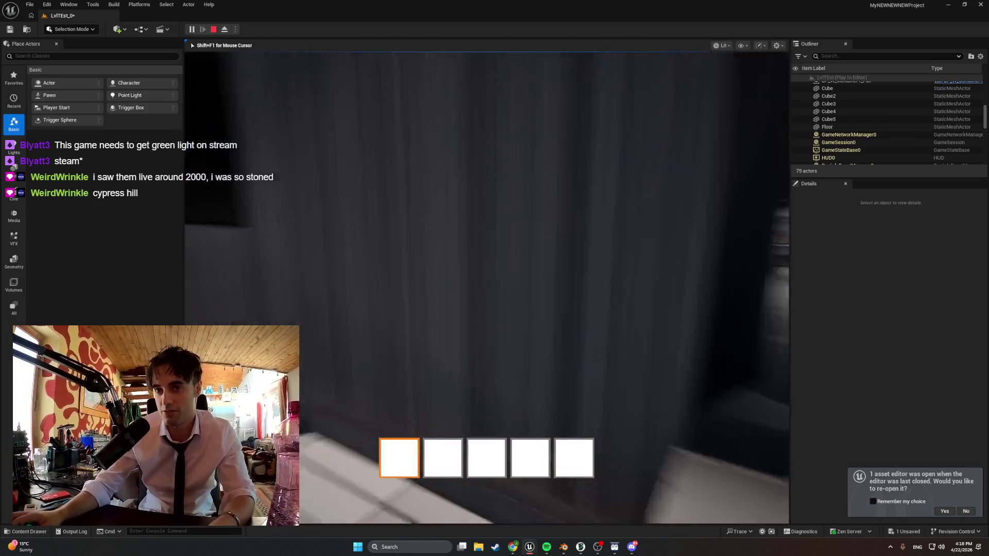
key(5)
key(1)
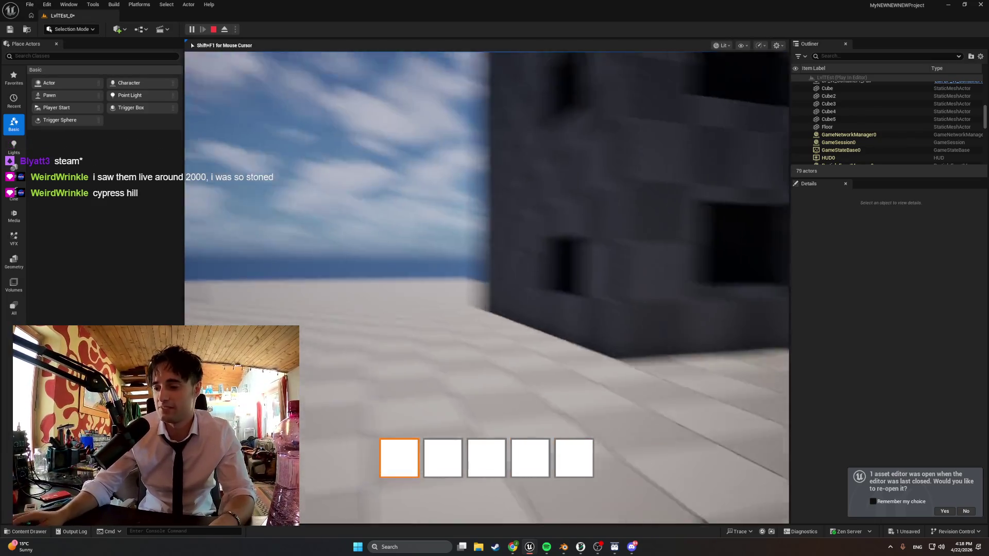
key(5)
key(Escape)
right_drag(617, 326, 605, 324)
key(w)
key(s)
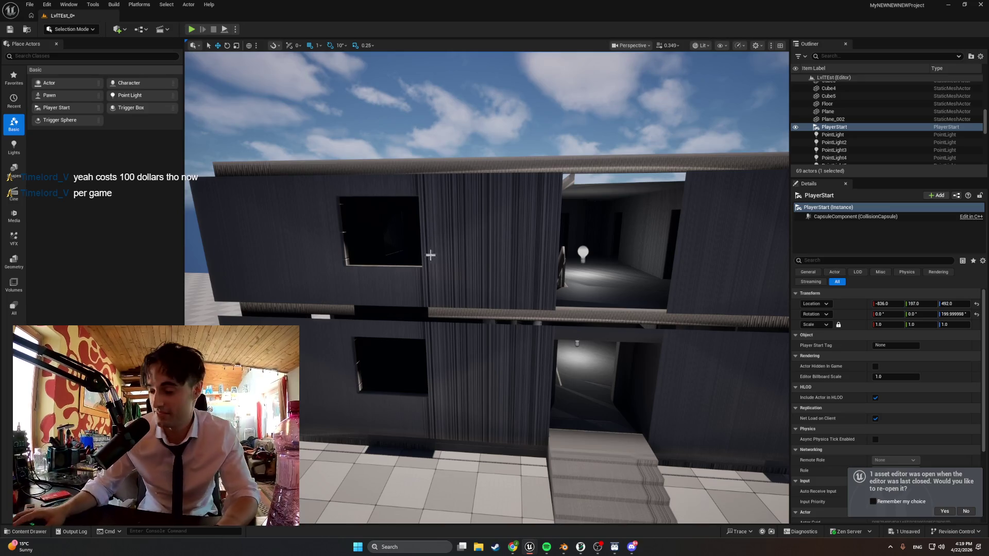
mouse_move(567, 350)
right_down()
mouse_move(423, 354)
mouse_move(456, 359)
right_up()
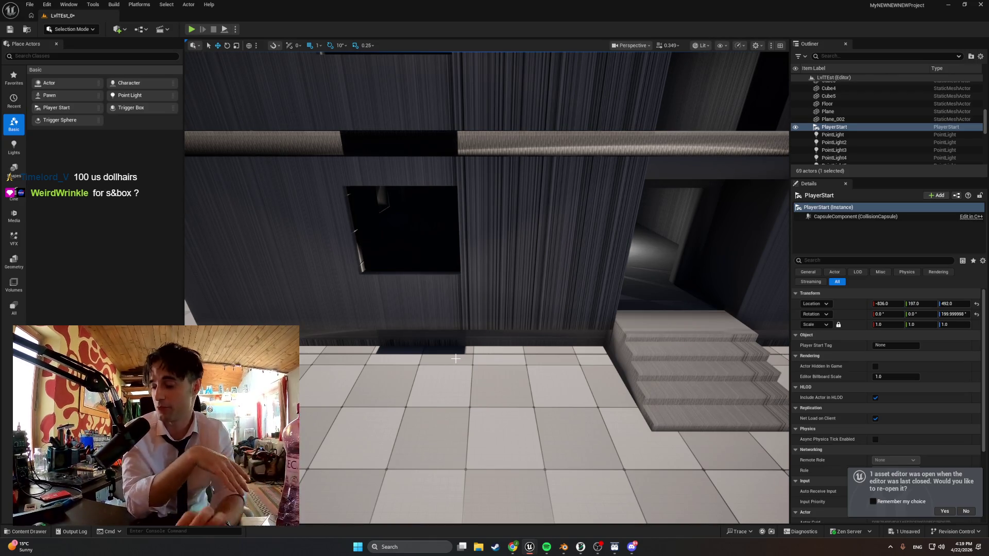
right_drag(407, 245, 558, 355)
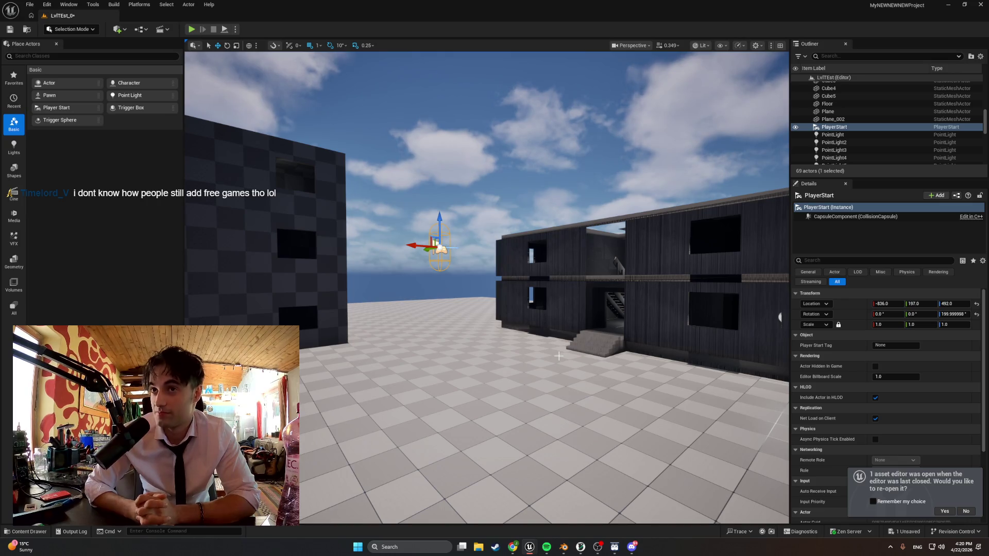
- Focus the view on the PlayerStart and fly up above the roof edge to check it
right_drag(424, 285, 471, 281)
key(f)
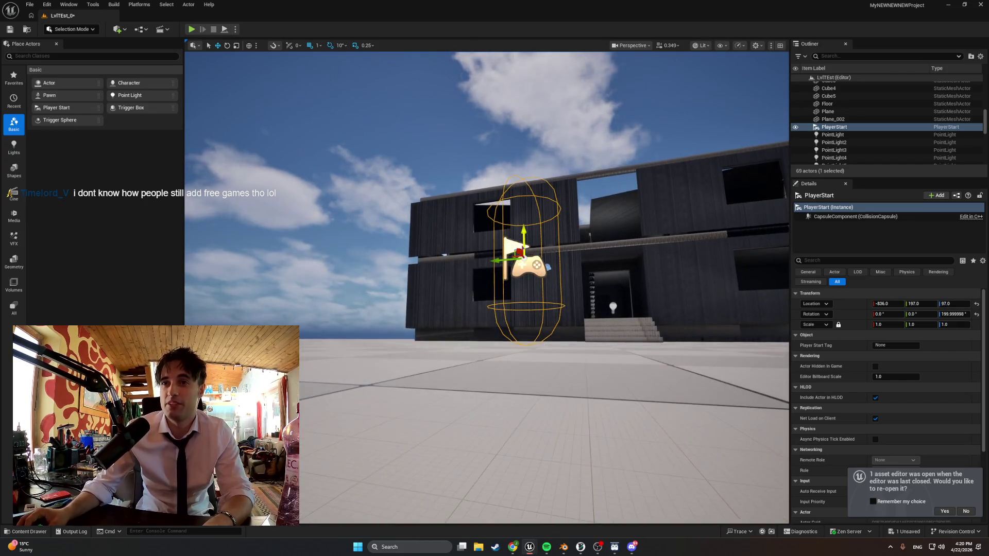
right_drag(471, 282, 477, 247)
right_drag(581, 476, 581, 476)
scroll(581, 476, down, 5)
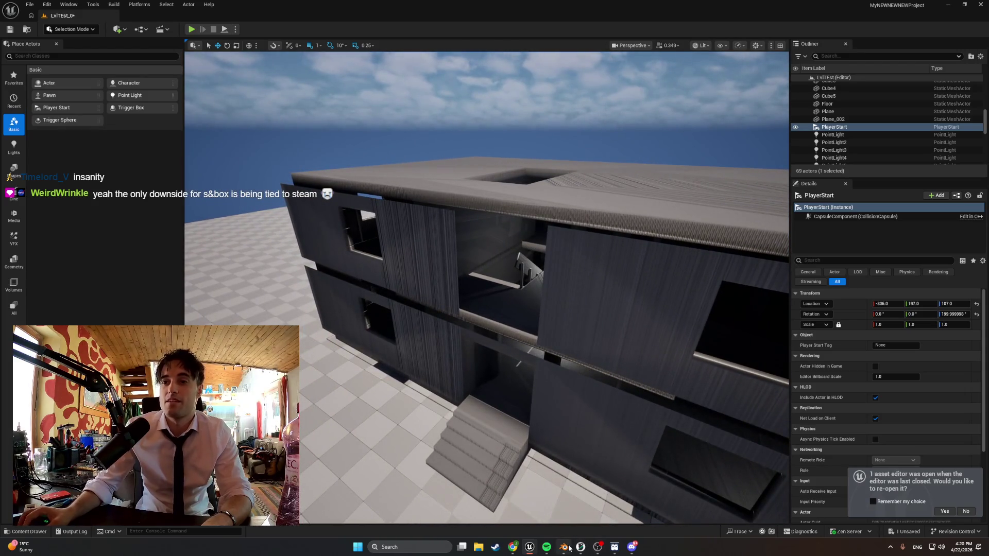
- Return to the Blender apartment model and orbit to see the whole building
click(569, 547)
key(ctrl+e)
mouse_move(587, 308)
middle_down()
mouse_move(457, 288)
mouse_move(494, 300)
mouse_move(551, 269)
middle_up()
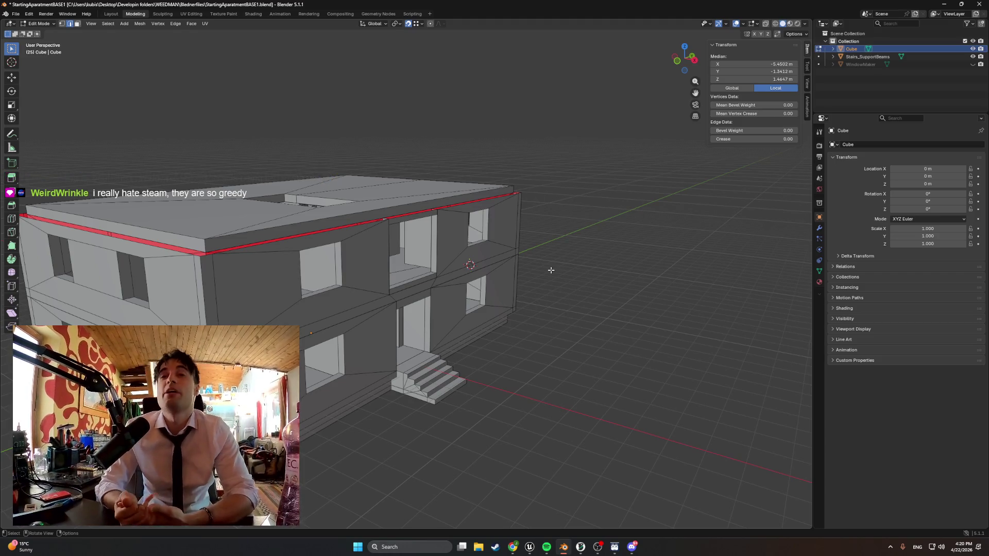
- Zoom in on the red beam and delete its top end face
mouse_move(514, 292)
middle_down()
mouse_move(562, 294)
mouse_move(495, 296)
mouse_move(556, 297)
mouse_move(512, 307)
middle_up()
scroll(355, 191, up, 3)
middle_drag(355, 191, 511, 271)
click(479, 158)
mouse_move(479, 158)
middle_down()
mouse_move(410, 154)
mouse_move(373, 140)
mouse_move(505, 181)
mouse_move(409, 103)
mouse_move(523, 135)
mouse_move(498, 158)
middle_up()
scroll(498, 158, up, 2)
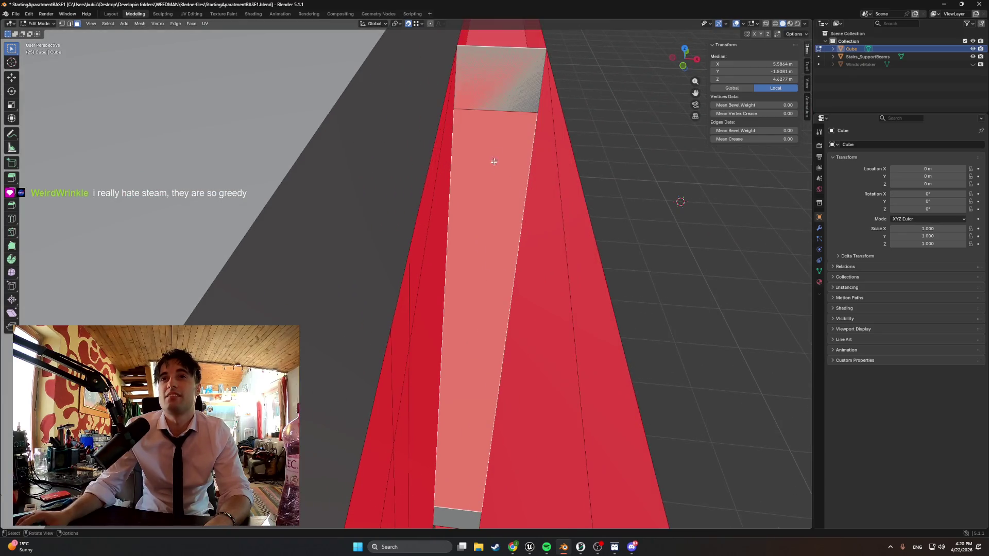
click(532, 65)
key(x)
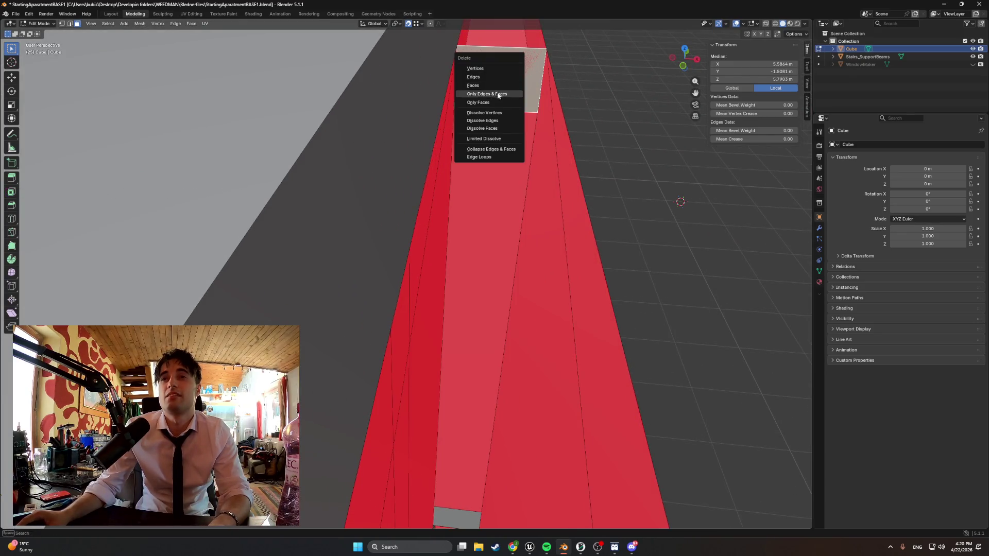
click(488, 86)
- Select the dark face along the red strip in face mode and delete it
middle_drag(538, 92, 392, 135)
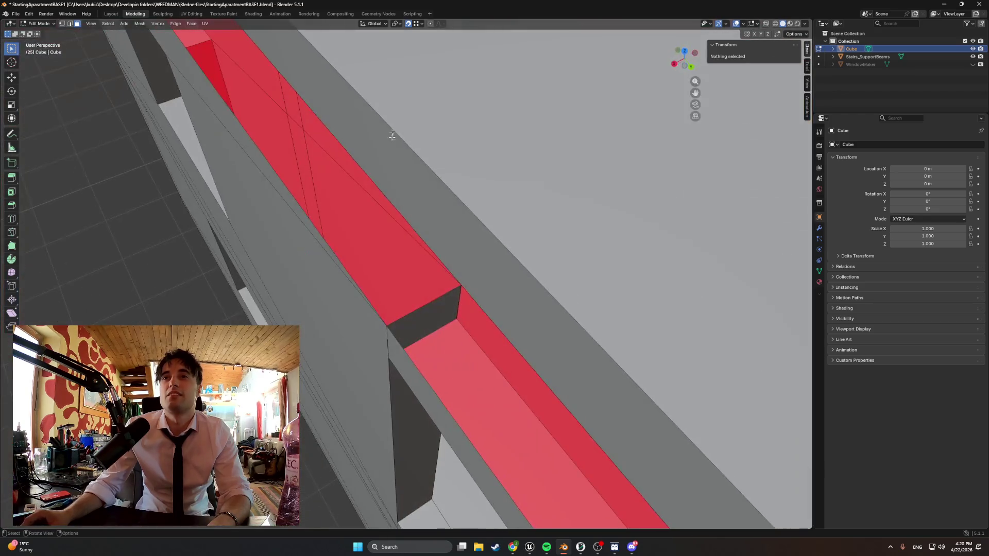
click(441, 314)
middle_drag(442, 309, 545, 304)
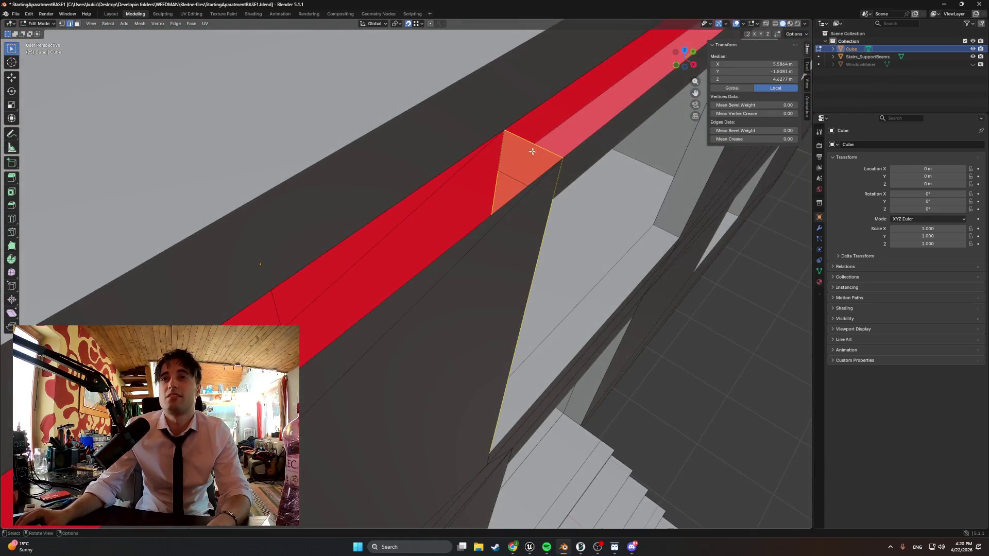
mouse_move(535, 140)
middle_down()
mouse_move(587, 134)
mouse_move(418, 150)
mouse_move(423, 143)
middle_up()
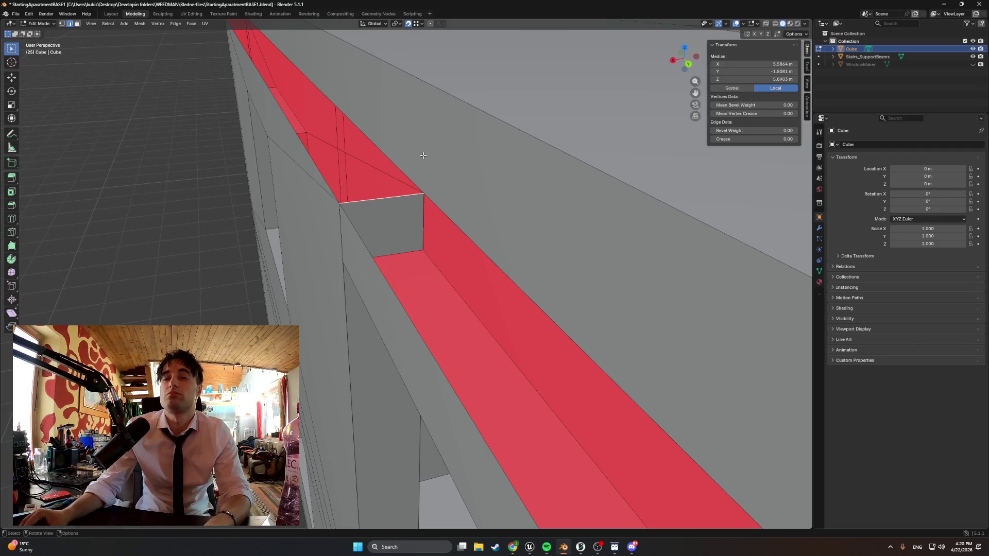
mouse_move(479, 203)
middle_down()
mouse_move(481, 248)
mouse_move(578, 192)
mouse_move(328, 315)
mouse_move(336, 188)
mouse_move(274, 205)
mouse_move(342, 203)
mouse_move(356, 193)
mouse_move(515, 203)
mouse_move(340, 240)
mouse_move(327, 230)
mouse_move(350, 224)
mouse_move(357, 239)
mouse_move(328, 234)
mouse_move(414, 213)
mouse_move(382, 208)
mouse_move(400, 168)
middle_up()
key(3)
key(x)
click(249, 191)
- Knife-cut new edges into the wall face at the corner and confirm
click(370, 333)
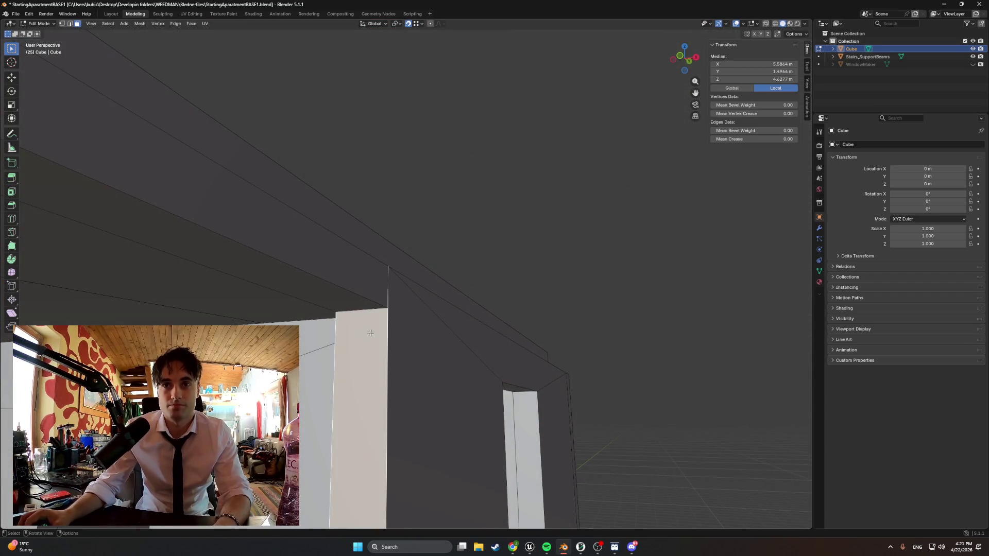
key(k)
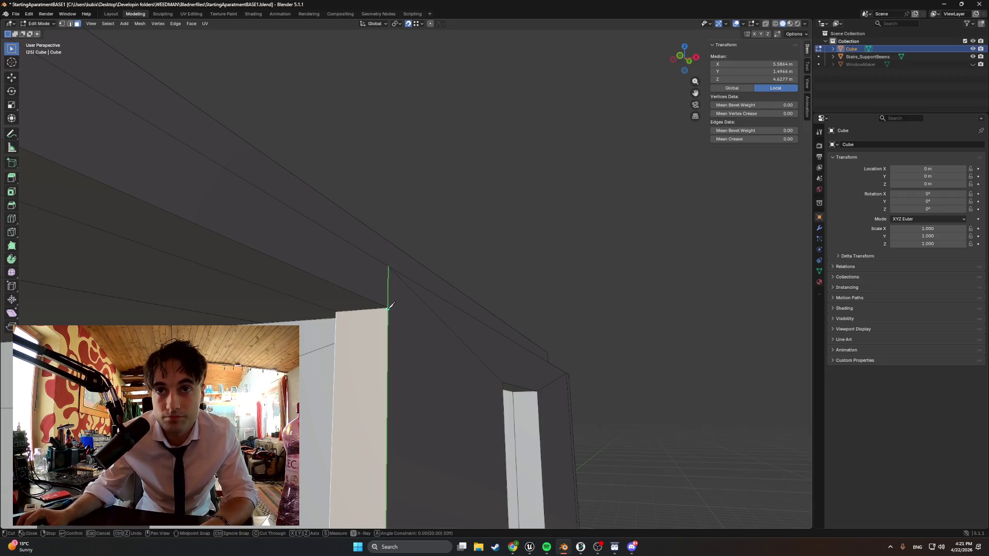
scroll(398, 308, up, 5)
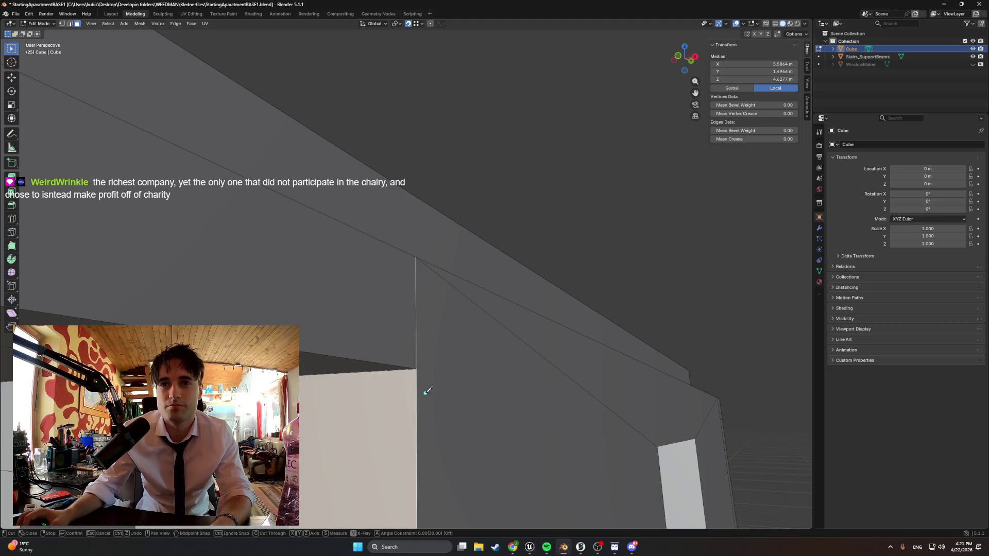
key(Return)
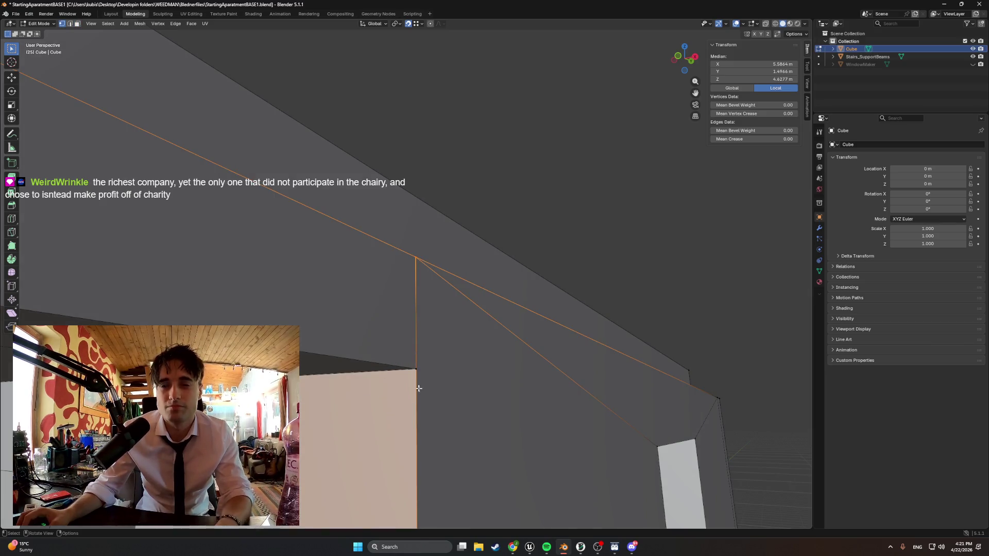
- Make a second knife cut across the wall locked to the X axis, then inspect it
click(406, 385)
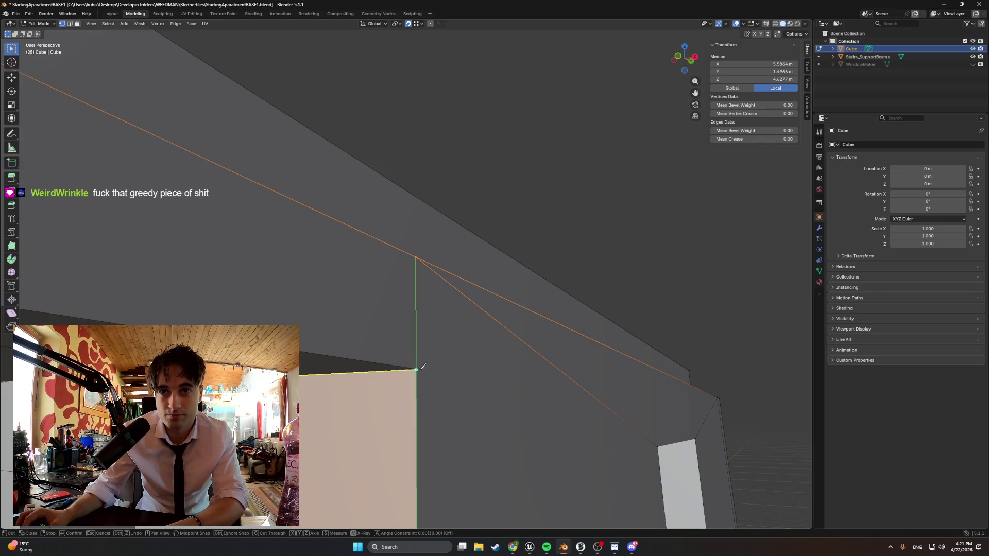
middle_drag(430, 370, 466, 360)
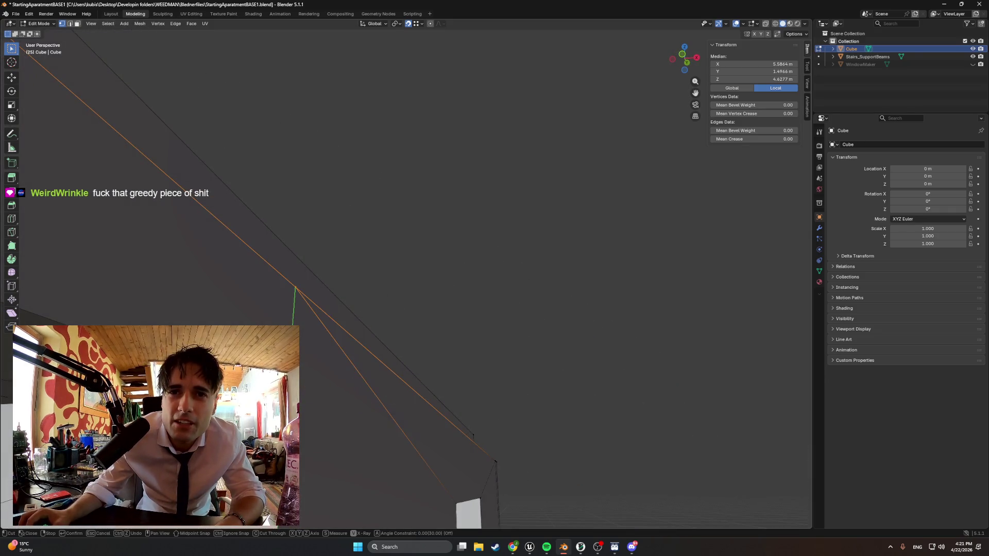
key(x)
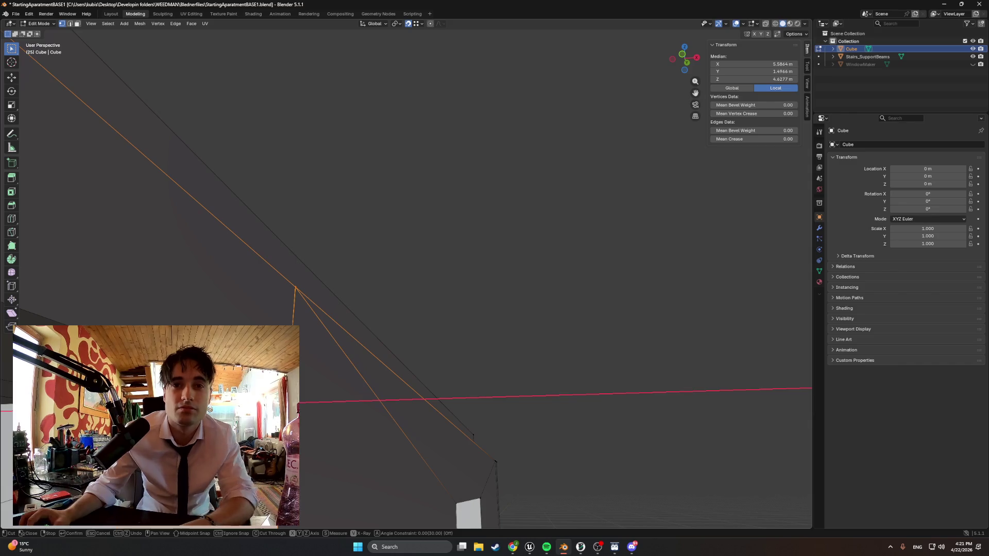
key(Return)
mouse_move(466, 361)
middle_down()
mouse_move(407, 340)
mouse_move(376, 405)
middle_up()
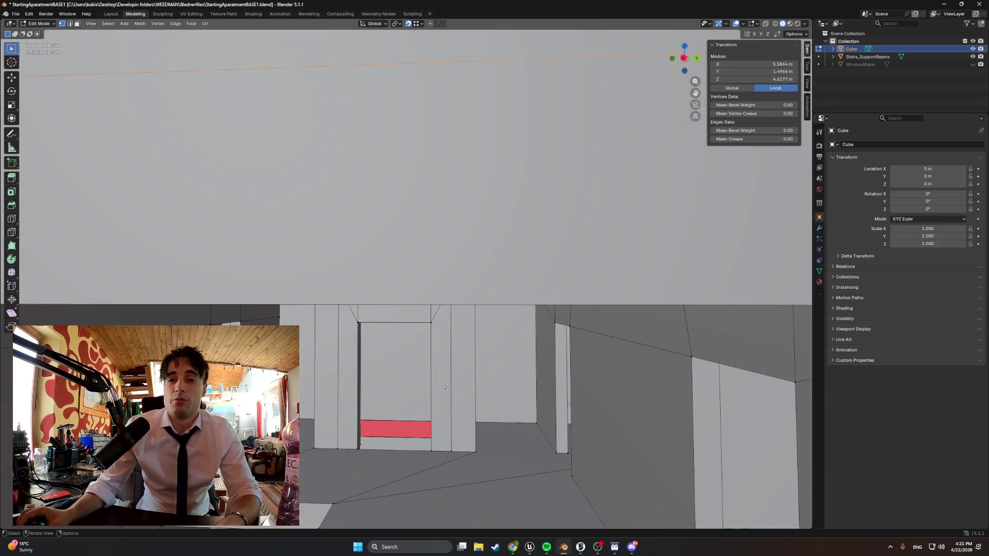
scroll(446, 387, down, 2)
right_click(369, 373)
mouse_move(369, 373)
middle_down()
mouse_move(449, 395)
mouse_move(720, 353)
mouse_move(439, 360)
mouse_move(616, 320)
mouse_move(541, 360)
mouse_move(384, 356)
mouse_move(579, 360)
mouse_move(410, 348)
mouse_move(434, 377)
mouse_move(400, 325)
mouse_move(411, 293)
mouse_move(411, 326)
mouse_move(307, 296)
mouse_move(443, 338)
mouse_move(402, 344)
mouse_move(432, 340)
mouse_move(424, 318)
mouse_move(442, 316)
mouse_move(347, 294)
mouse_move(426, 299)
mouse_move(393, 294)
mouse_move(338, 327)
mouse_move(390, 358)
mouse_move(397, 376)
mouse_move(459, 377)
mouse_move(482, 392)
mouse_move(616, 364)
mouse_move(546, 373)
mouse_move(470, 357)
mouse_move(546, 348)
mouse_move(489, 342)
mouse_move(578, 325)
mouse_move(446, 340)
mouse_move(330, 298)
middle_up()
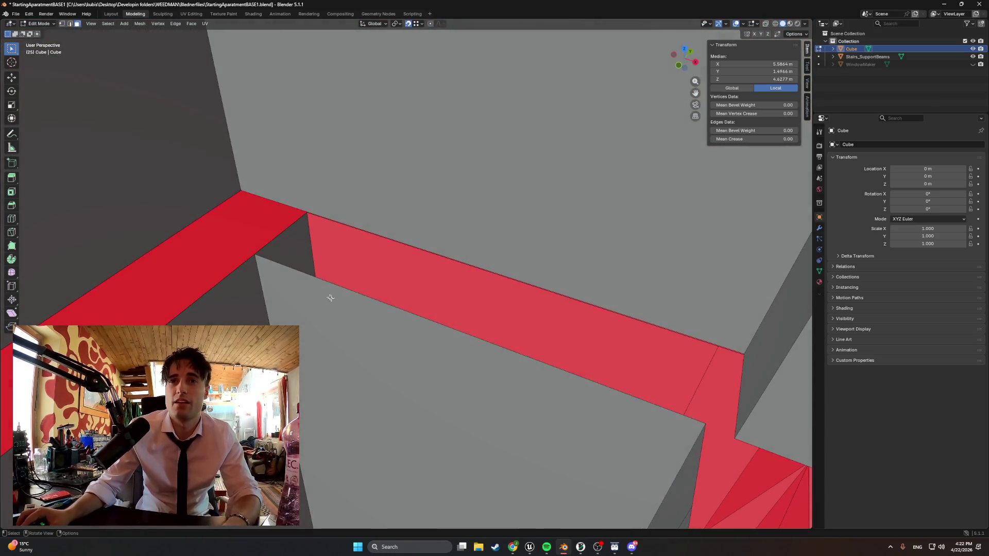
- Connect the red beam's right and opposite corner vertices with a new edge using J
click(254, 254)
mouse_move(254, 254)
middle_down()
mouse_move(243, 243)
mouse_move(285, 276)
mouse_move(240, 310)
middle_up()
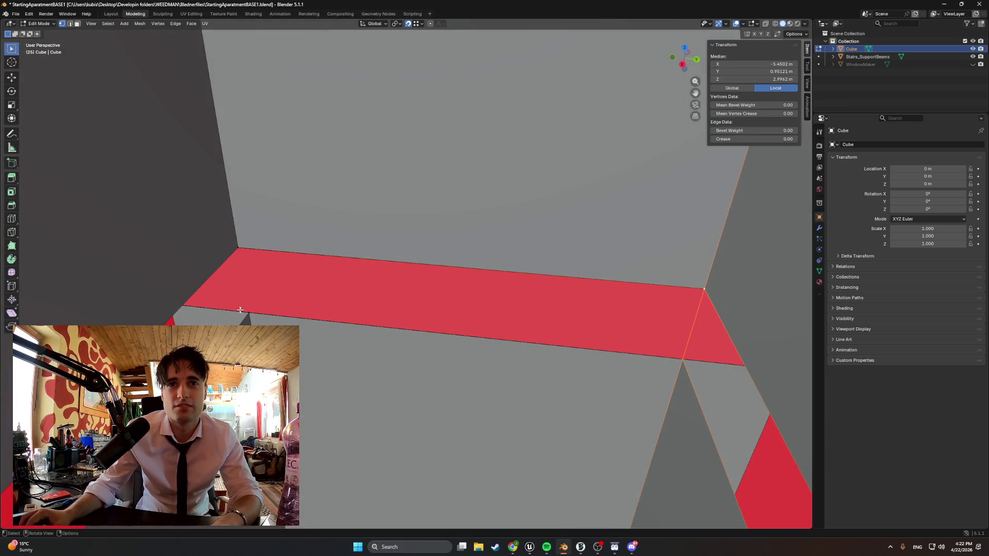
click(250, 310)
shift+click(240, 250)
mouse_move(271, 264)
middle_down()
mouse_move(186, 280)
mouse_move(227, 287)
middle_up()
mouse_move(237, 224)
middle_down()
mouse_move(276, 265)
mouse_move(362, 258)
middle_up()
click(369, 246)
shift+click(370, 186)
mouse_move(370, 186)
middle_down()
mouse_move(320, 223)
mouse_move(326, 212)
middle_up()
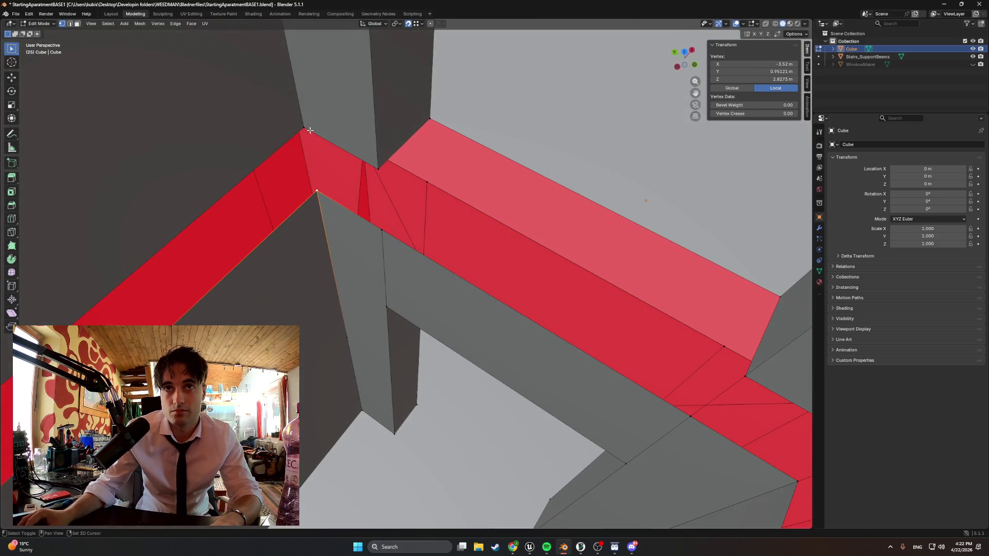
shift+click(310, 130)
key(alt+a)
click(383, 227)
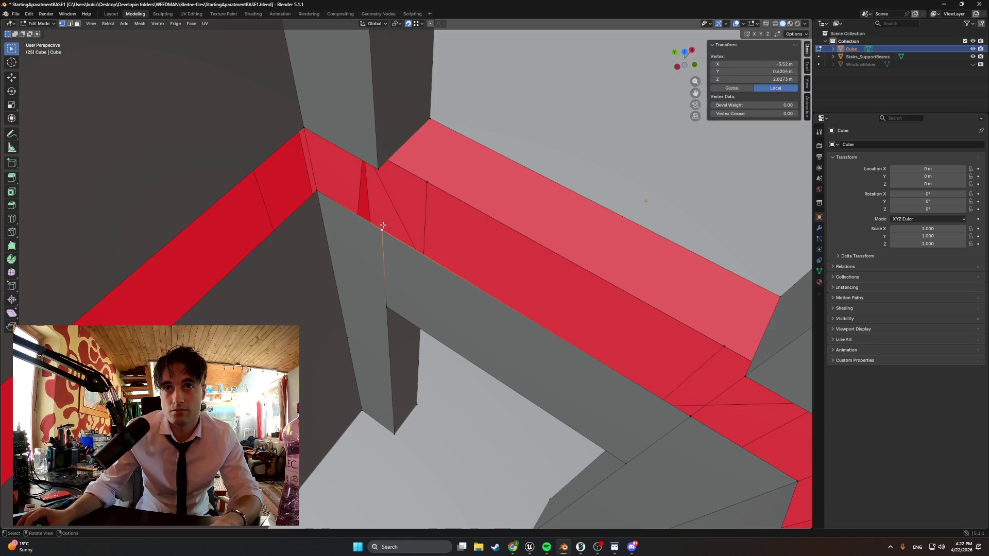
shift+click(377, 170)
middle_drag(378, 170, 537, 177)
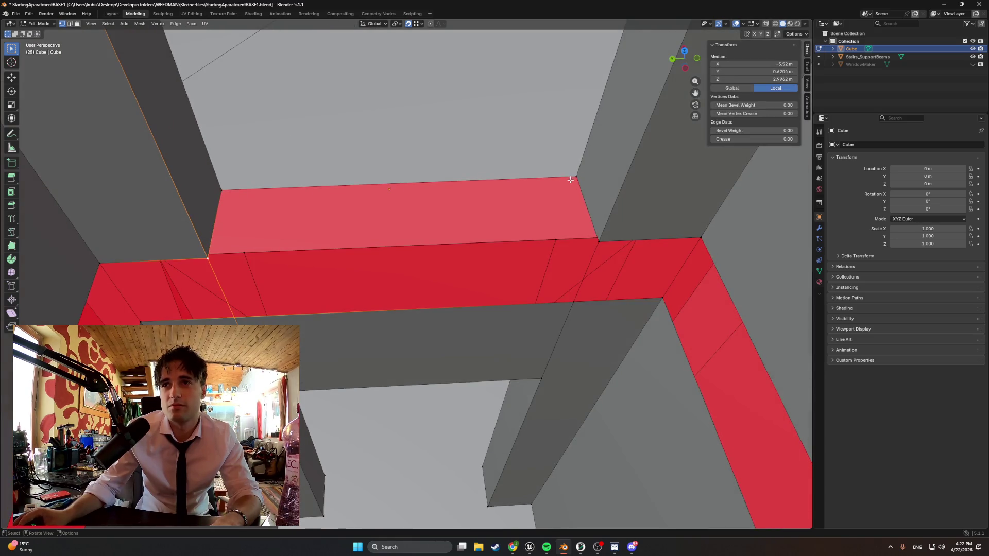
click(598, 240)
shift+click(217, 261)
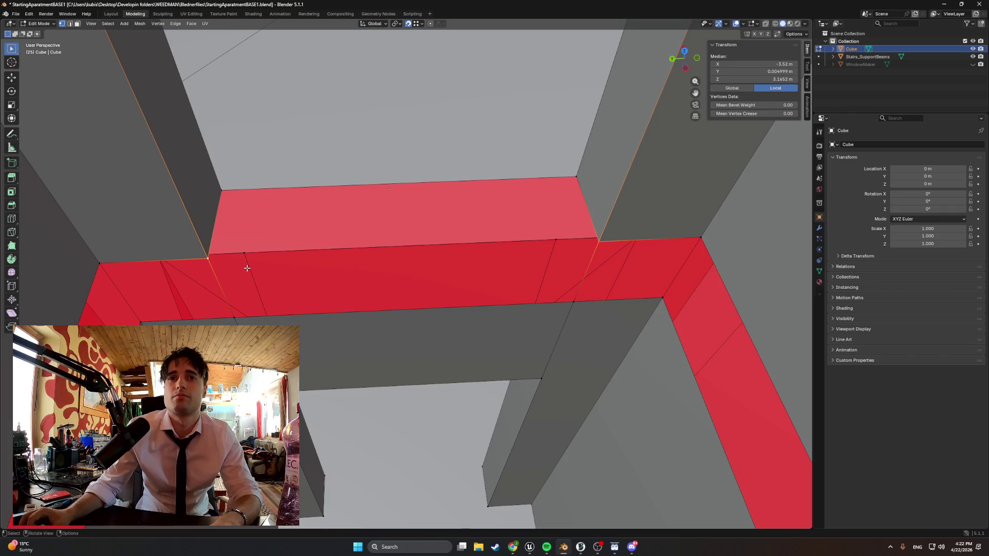
key(j)
- Delete the stray face strip at the beam's left end
mouse_move(247, 269)
middle_down()
mouse_move(283, 273)
mouse_move(274, 270)
middle_up()
click(252, 263)
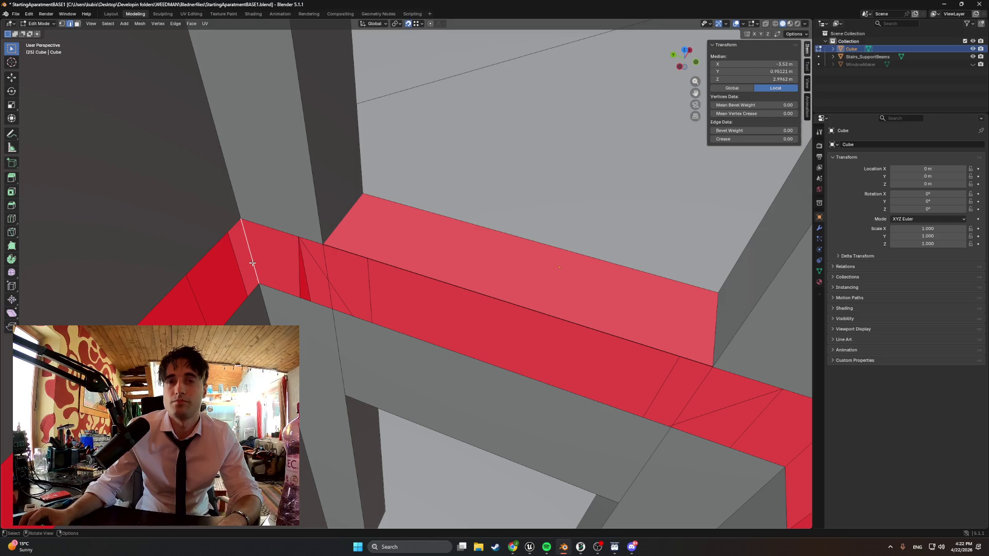
shift+click(302, 244)
shift+click(317, 303)
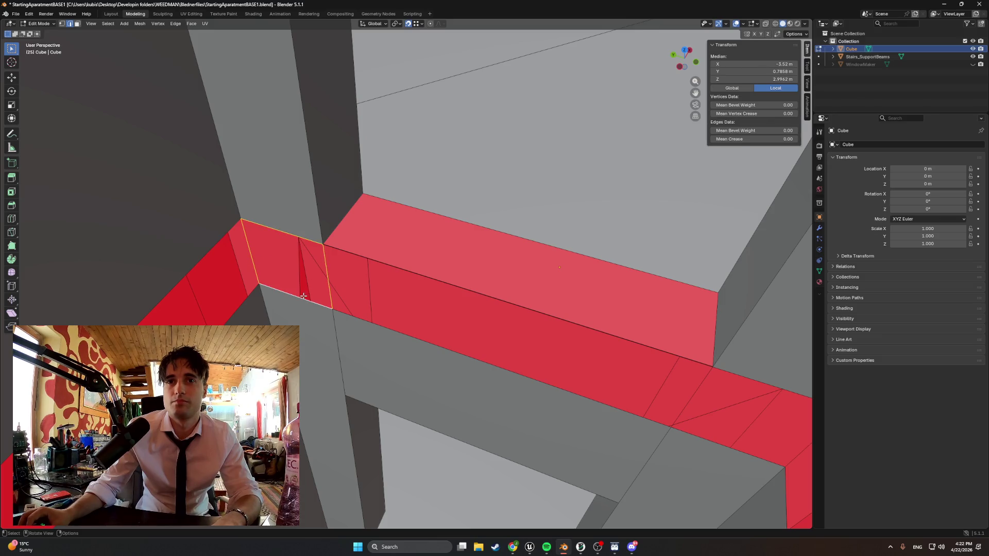
key(x)
click(342, 303)
click(349, 263)
shift+click(349, 263)
mouse_move(348, 263)
middle_down()
mouse_move(387, 260)
mouse_move(375, 265)
middle_up()
- Select the red front face and recalculate its normal to face outward
shift+click(496, 377)
middle_drag(495, 377, 612, 362)
shift+click(550, 334)
click(511, 271)
shift+click(443, 272)
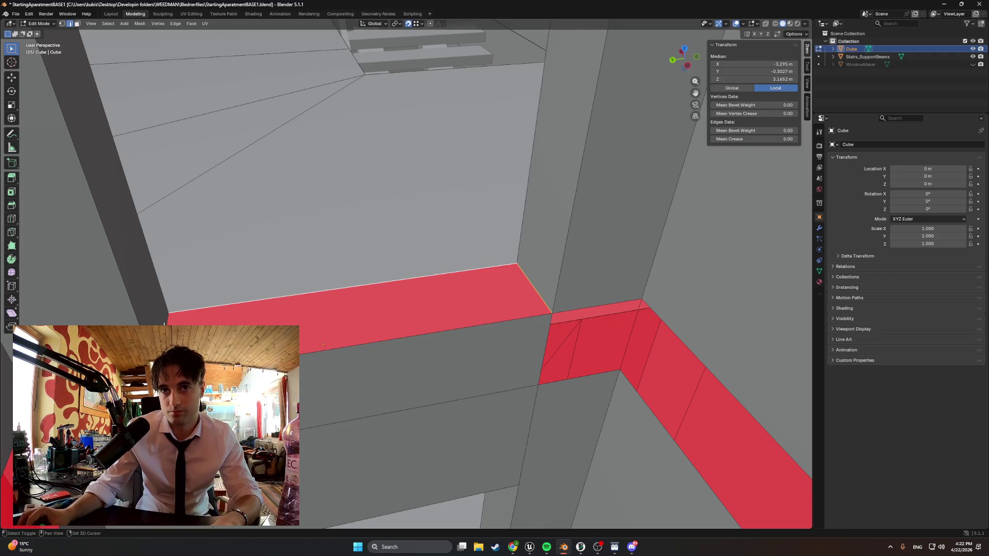
shift+click(427, 333)
key(shift+n)
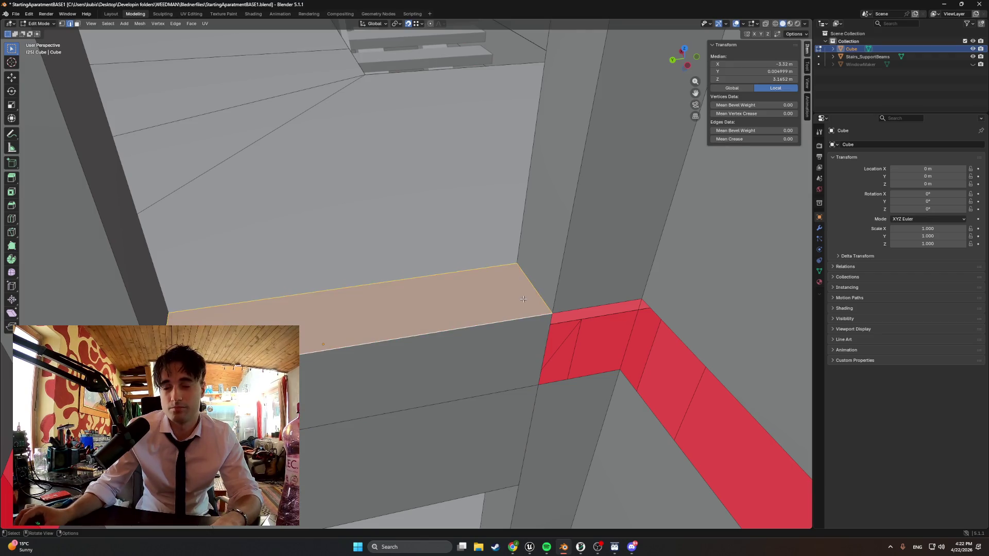
- Select the edges at the beam's ends and along its top
click(550, 341)
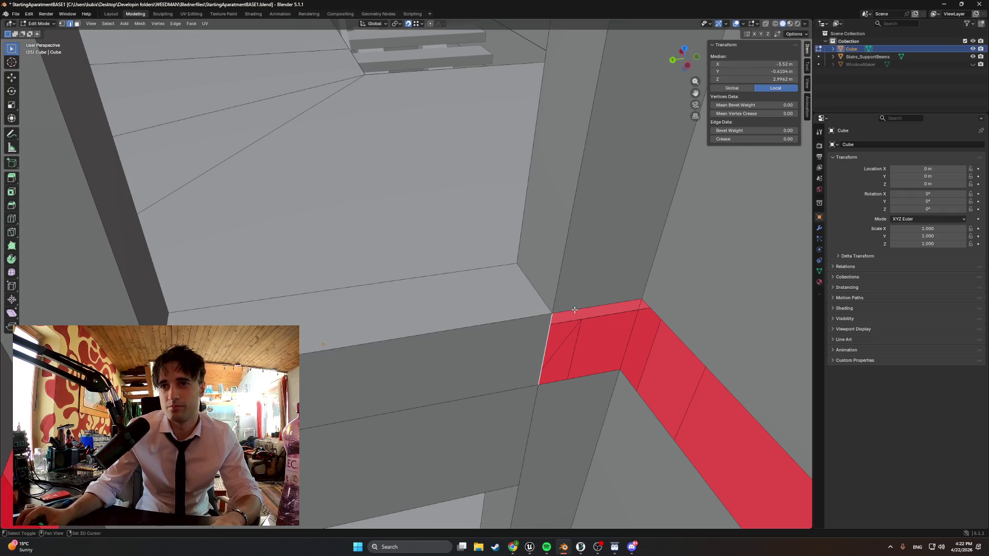
shift+click(622, 351)
middle_drag(623, 351, 601, 350)
click(369, 314)
mouse_move(396, 290)
middle_down()
mouse_move(548, 293)
mouse_move(549, 314)
mouse_move(371, 316)
middle_up()
mouse_move(680, 386)
middle_down()
mouse_move(711, 397)
mouse_move(717, 412)
middle_up()
click(648, 397)
shift+click(659, 362)
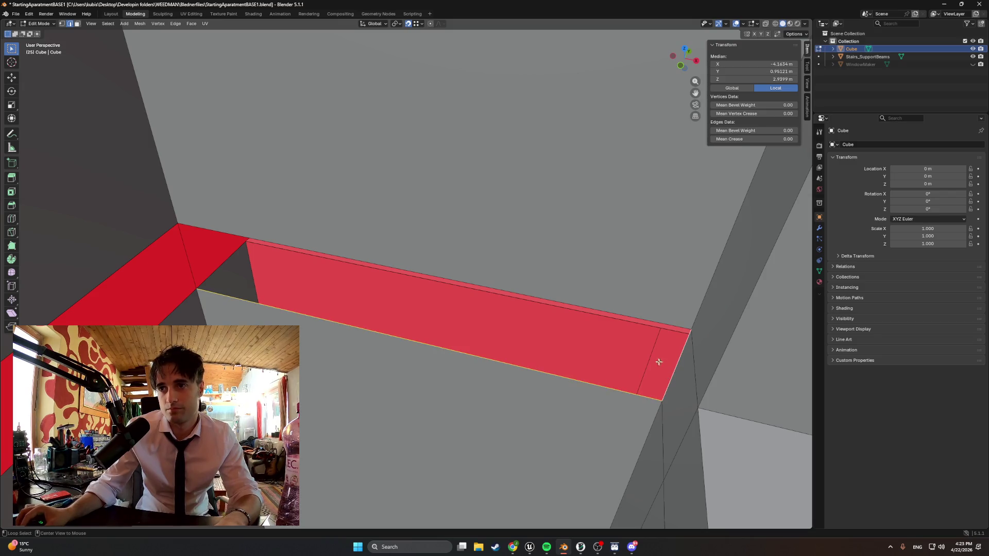
click(542, 298)
click(191, 272)
shift+click(488, 280)
shift+click(654, 378)
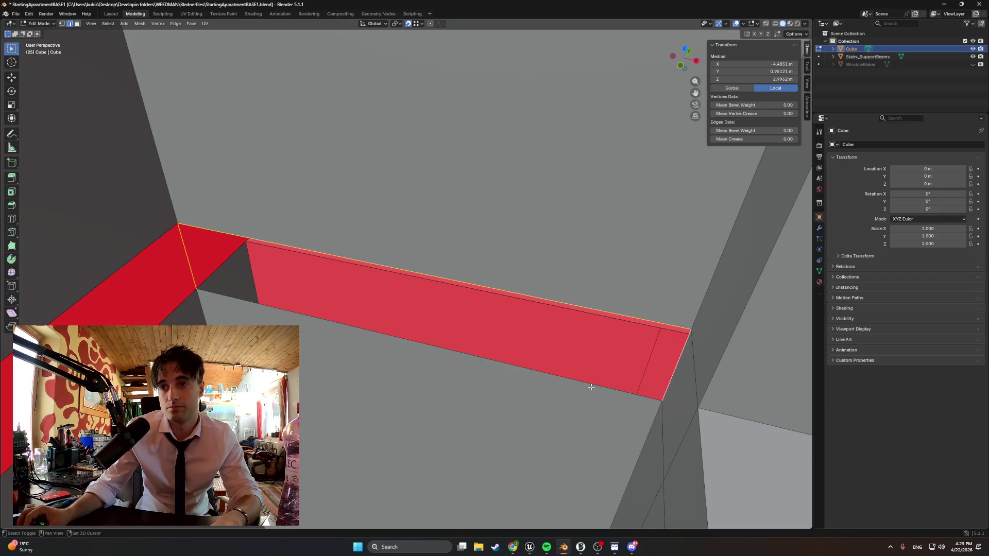
- Refine the edge selection on the red face and band, ending with the bottom edge
mouse_move(558, 377)
middle_down()
mouse_move(409, 362)
mouse_move(505, 313)
mouse_move(342, 252)
middle_up()
shift+click(378, 343)
click(526, 292)
shift+click(501, 322)
shift+click(260, 219)
mouse_move(261, 219)
middle_down()
mouse_move(360, 241)
mouse_move(381, 256)
mouse_move(464, 262)
mouse_move(254, 251)
mouse_move(276, 256)
mouse_move(227, 310)
mouse_move(404, 294)
mouse_move(267, 293)
middle_up()
click(254, 252)
click(245, 313)
shift+click(242, 315)
click(304, 410)
mouse_move(304, 411)
middle_down()
mouse_move(499, 378)
mouse_move(360, 332)
mouse_move(464, 348)
mouse_move(359, 323)
mouse_move(386, 324)
mouse_move(388, 289)
mouse_move(455, 398)
mouse_move(393, 404)
mouse_move(419, 406)
middle_up()
- Select the unwanted back-facing faces and delete them
key(alt+a)
key(a)
mouse_move(228, 321)
middle_down()
mouse_move(223, 300)
mouse_move(424, 380)
mouse_move(531, 366)
mouse_move(349, 331)
mouse_move(315, 349)
mouse_move(400, 384)
middle_up()
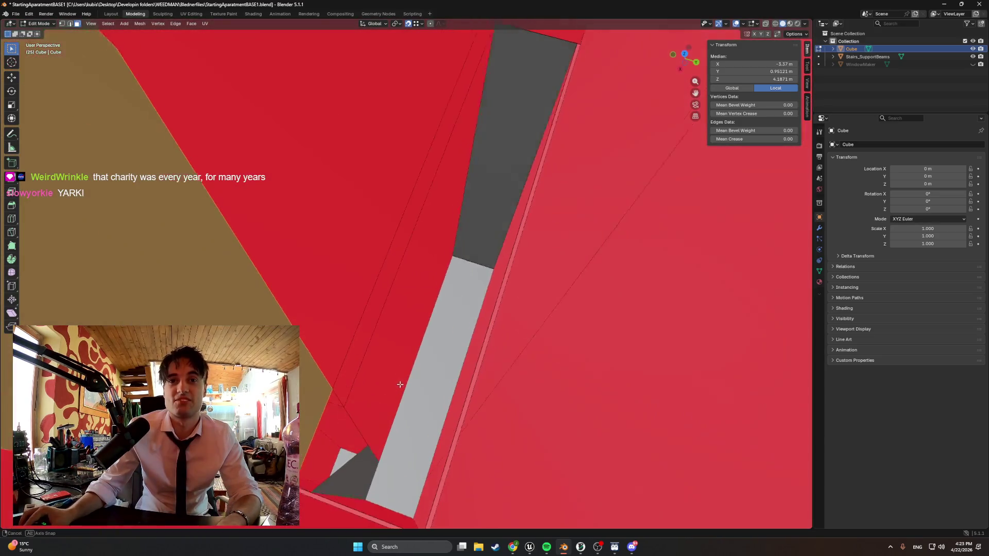
key(x)
click(356, 369)
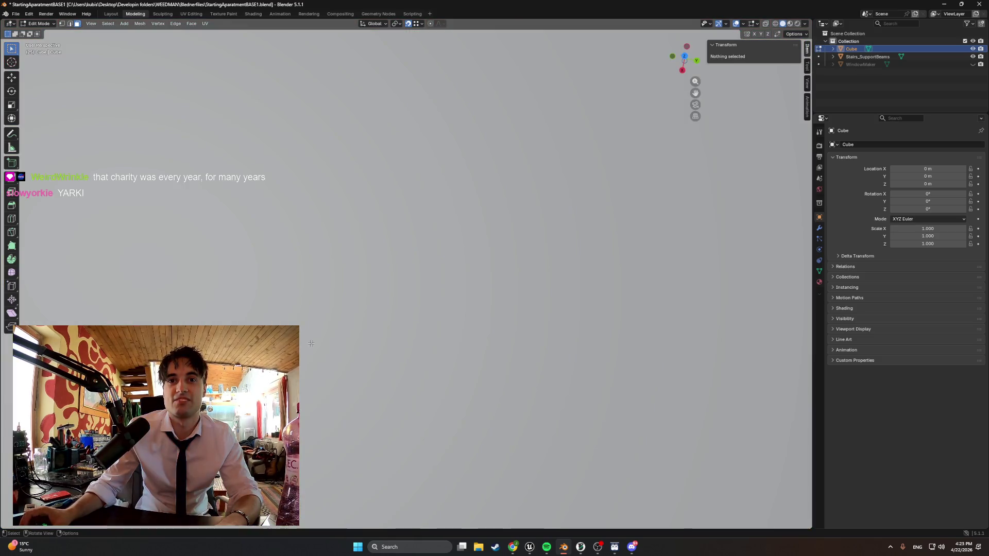
- Delete the one remaining leftover red face
mouse_move(311, 343)
middle_down()
mouse_move(316, 357)
mouse_move(363, 381)
mouse_move(352, 444)
mouse_move(320, 423)
mouse_move(331, 430)
mouse_move(442, 415)
mouse_move(393, 411)
mouse_move(404, 389)
mouse_move(417, 390)
mouse_move(410, 398)
mouse_move(304, 354)
mouse_move(375, 354)
mouse_move(359, 339)
middle_up()
click(342, 433)
key(x)
click(333, 429)
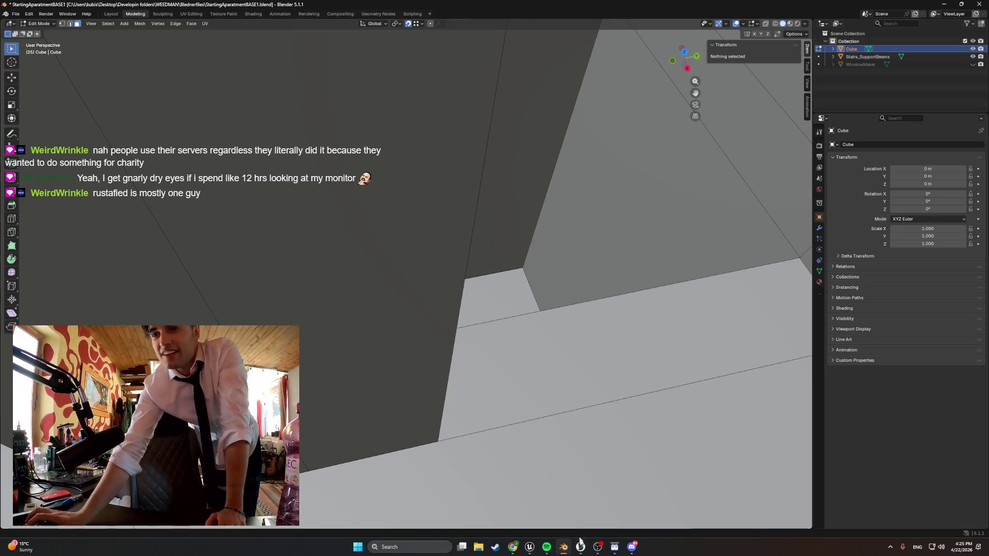
key(alt+Tab)
- Set the extruder target temperature to 255 °C on the Device page
click(43, 19)
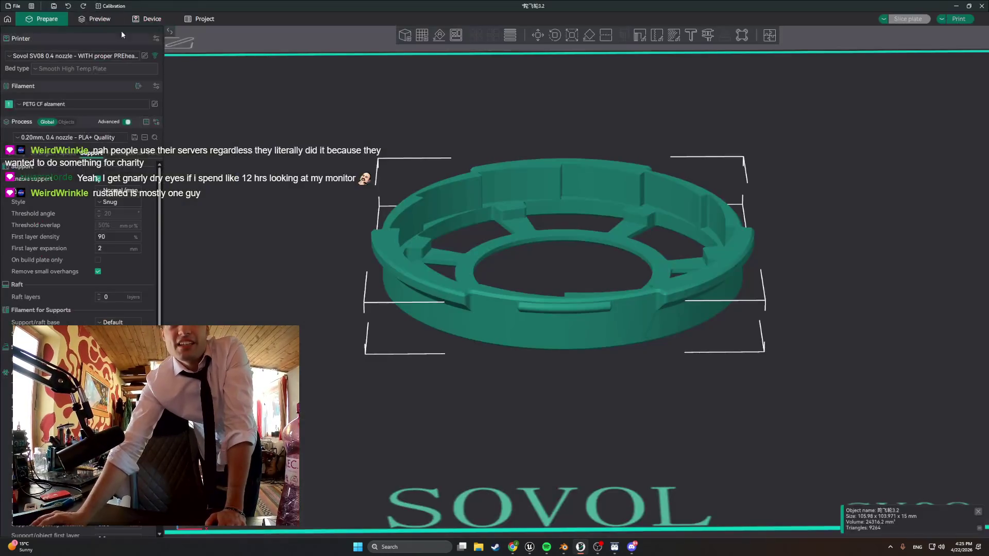
click(150, 18)
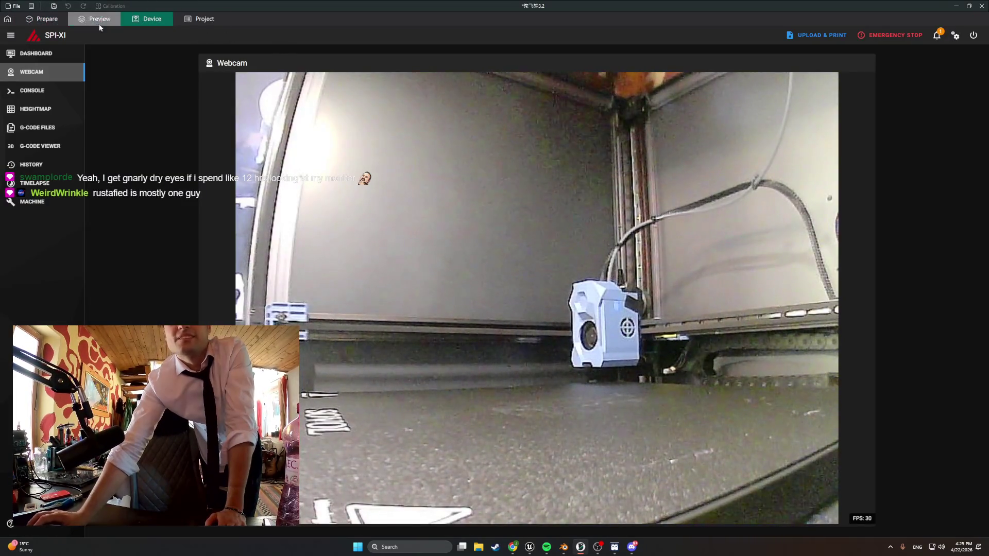
click(98, 19)
click(135, 17)
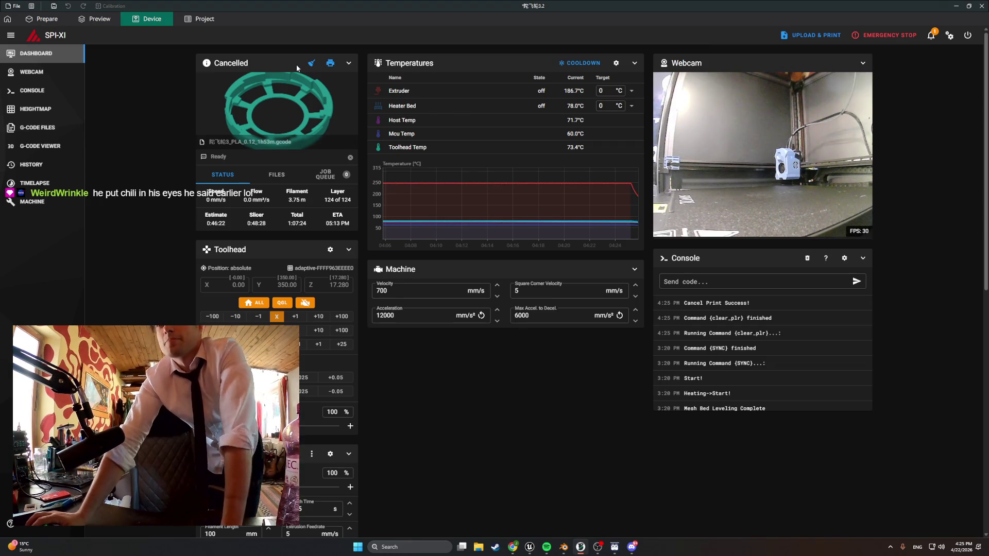
click(608, 90)
text(25)
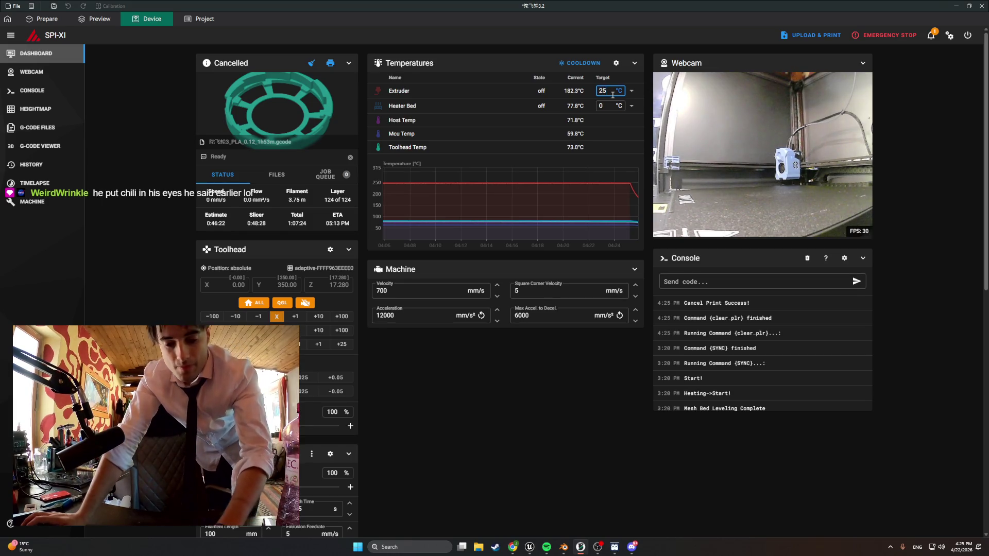
text(5)
key(Return)
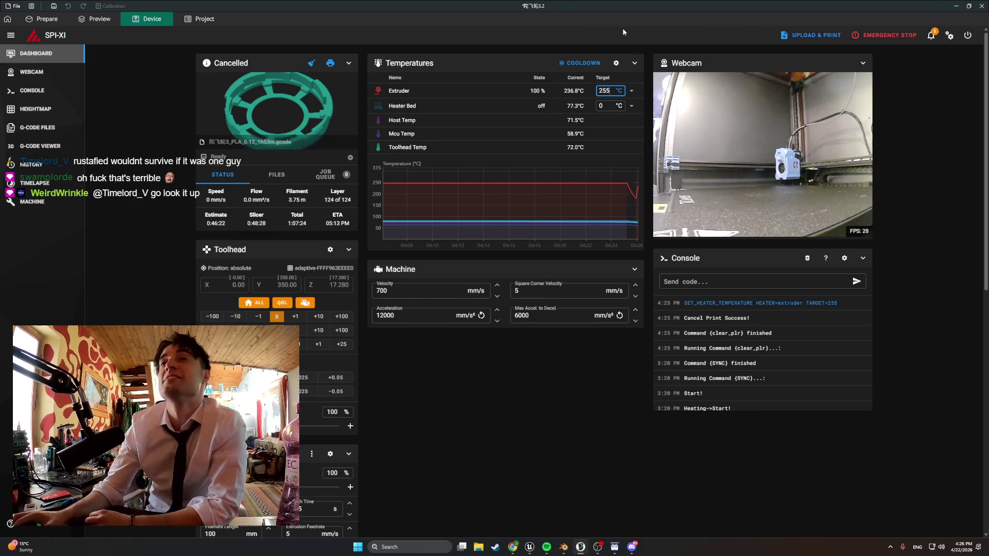
scroll(438, 329, down, 3)
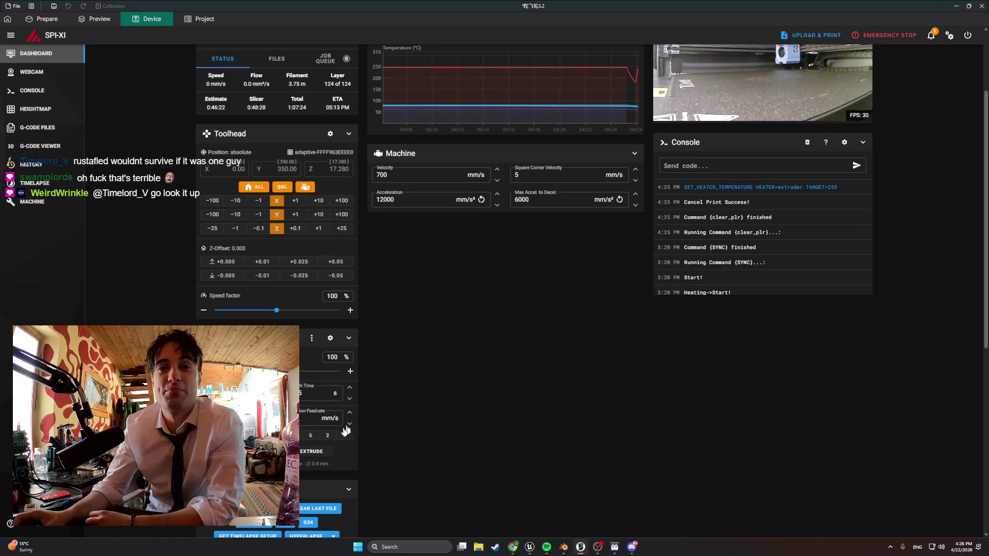
scroll(380, 435, up, 3)
scroll(401, 427, down, 3)
scroll(423, 421, up, 3)
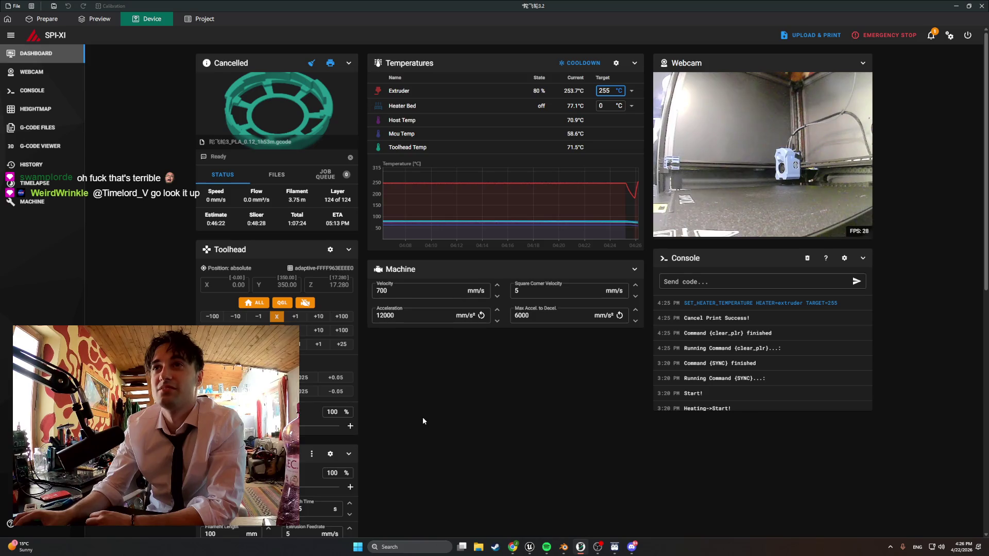
scroll(423, 421, down, 7)
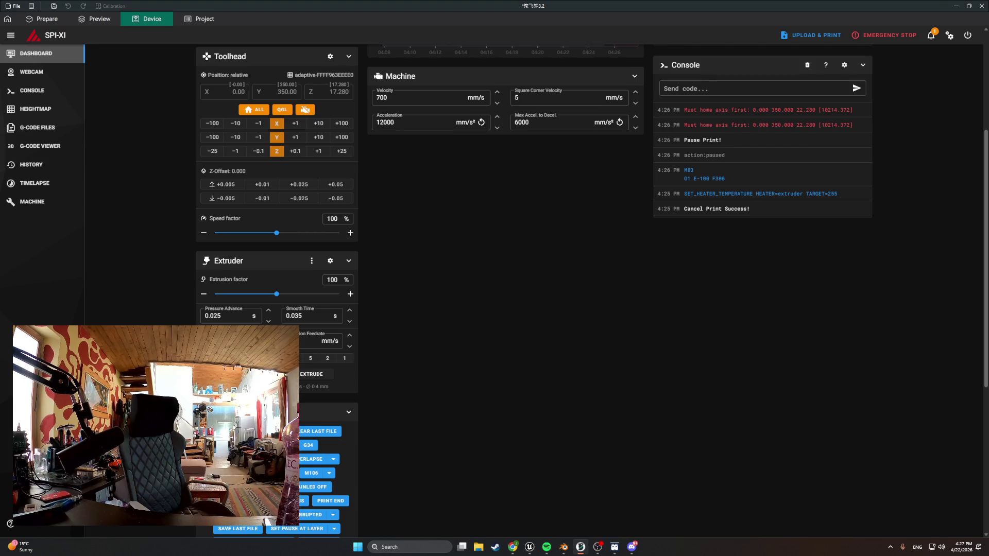
- Scroll up the OrcaSlicer Device dashboard
scroll(548, 338, up, 4)
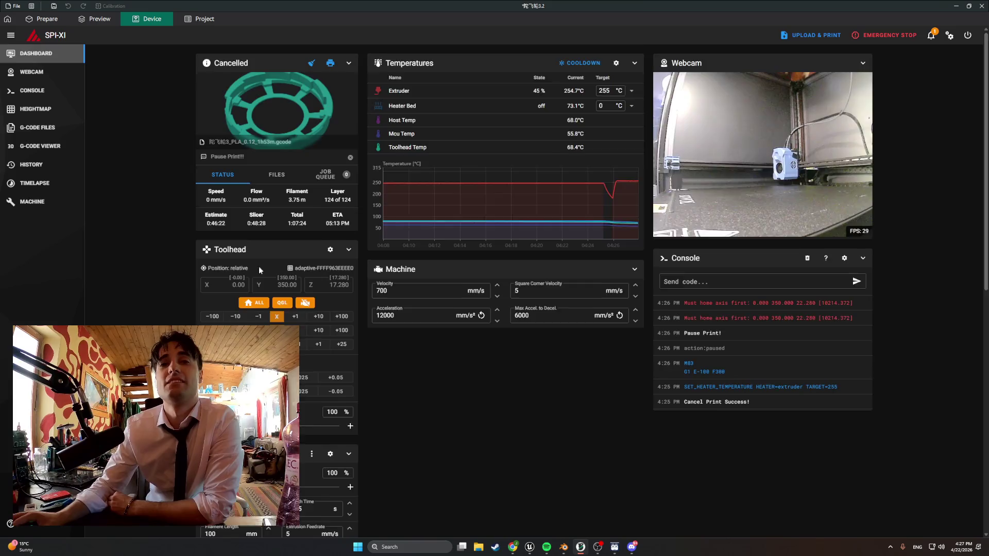
- Set the extruder target to 240 °C and extrude 100 mm of filament
scroll(259, 266, down, 3)
scroll(542, 100, up, 3)
double_click(611, 90)
text(240)
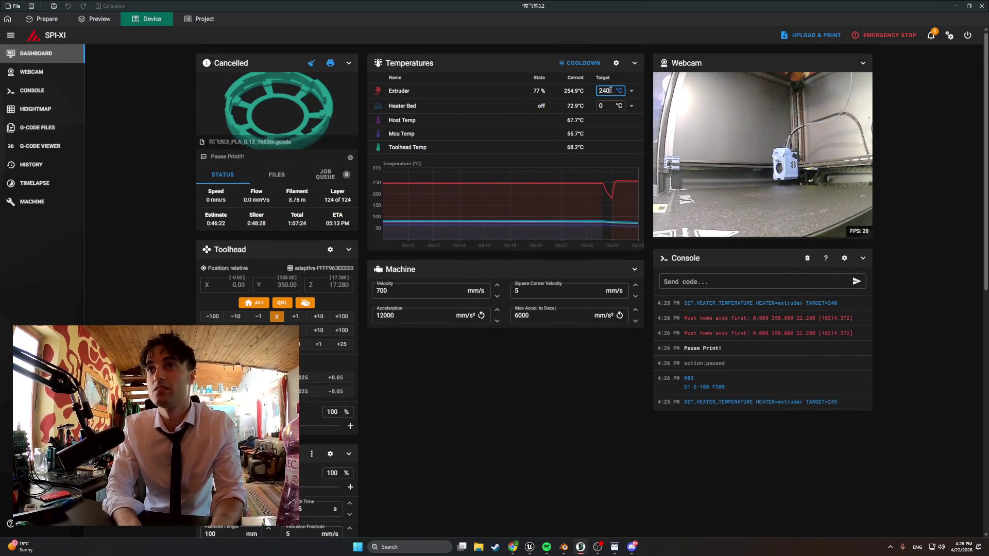
key(Return)
scroll(611, 90, down, 2)
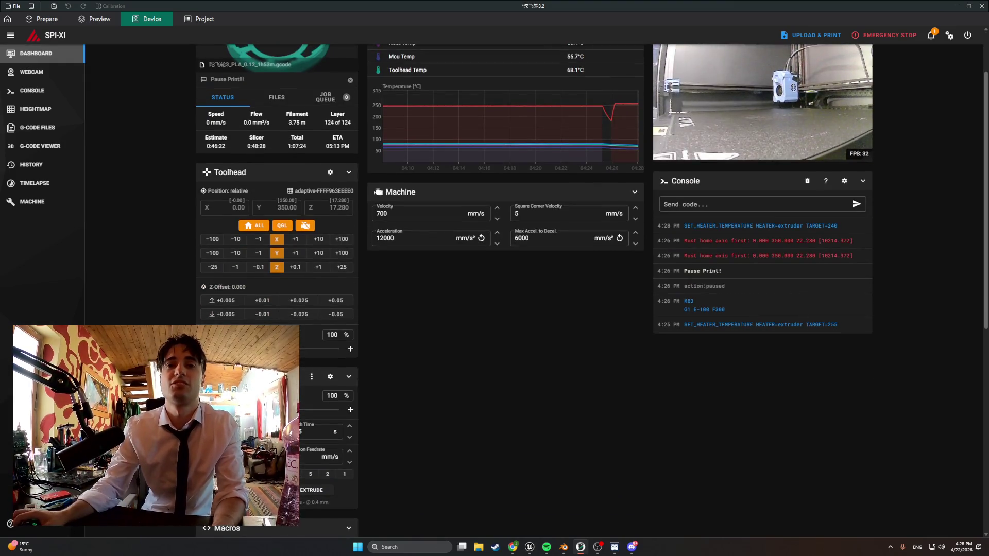
click(314, 490)
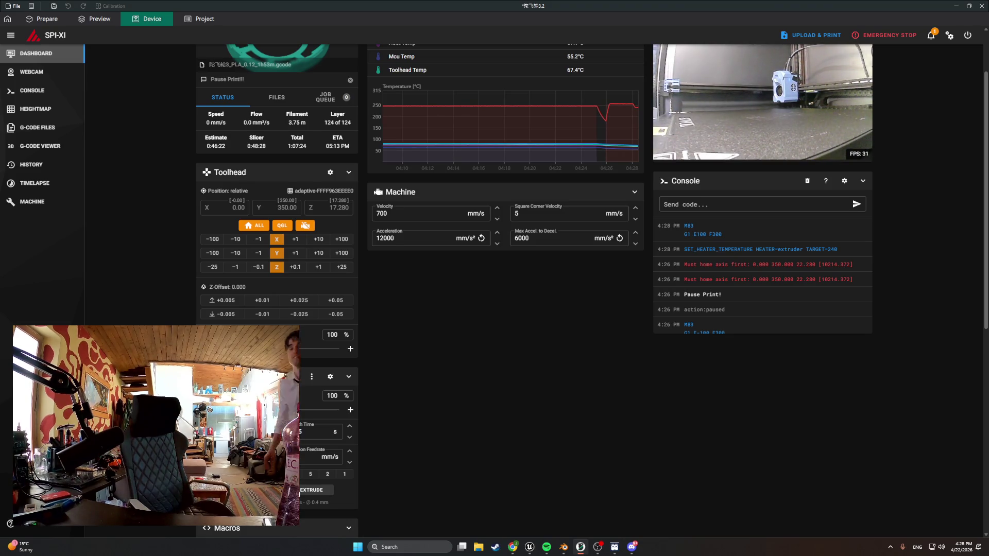
scroll(634, 94, up, 2)
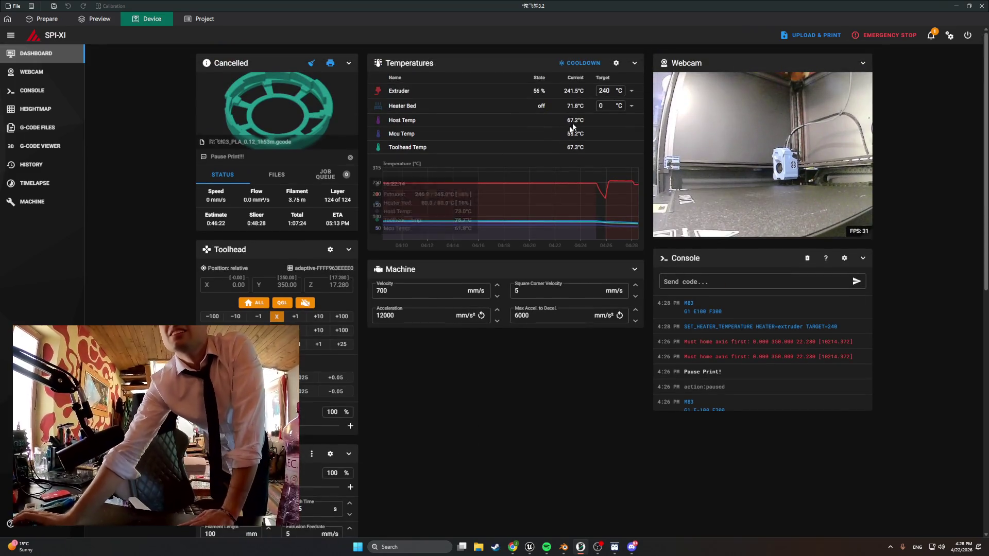
- Choose the Alzament PETG filament preset and the PLA SPEED process preset
click(43, 16)
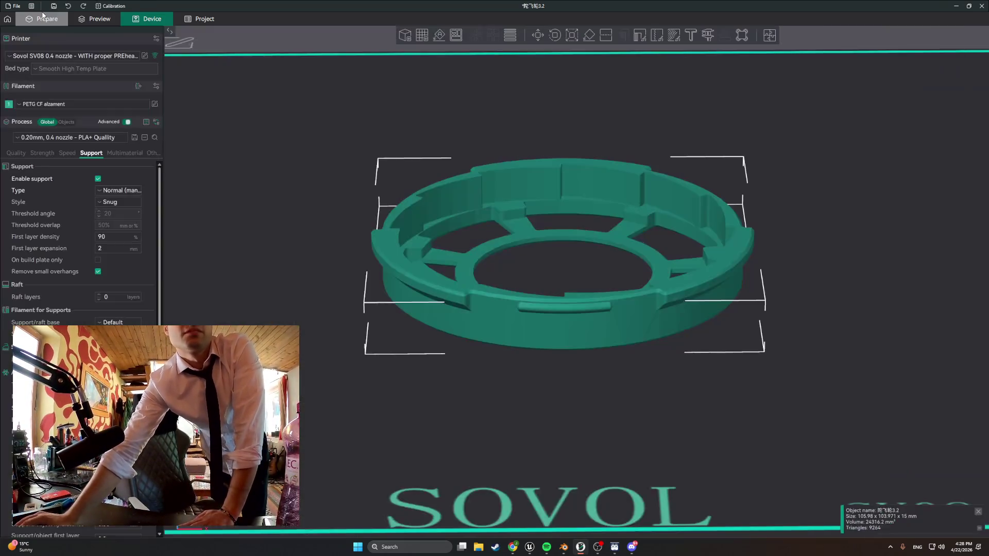
click(119, 106)
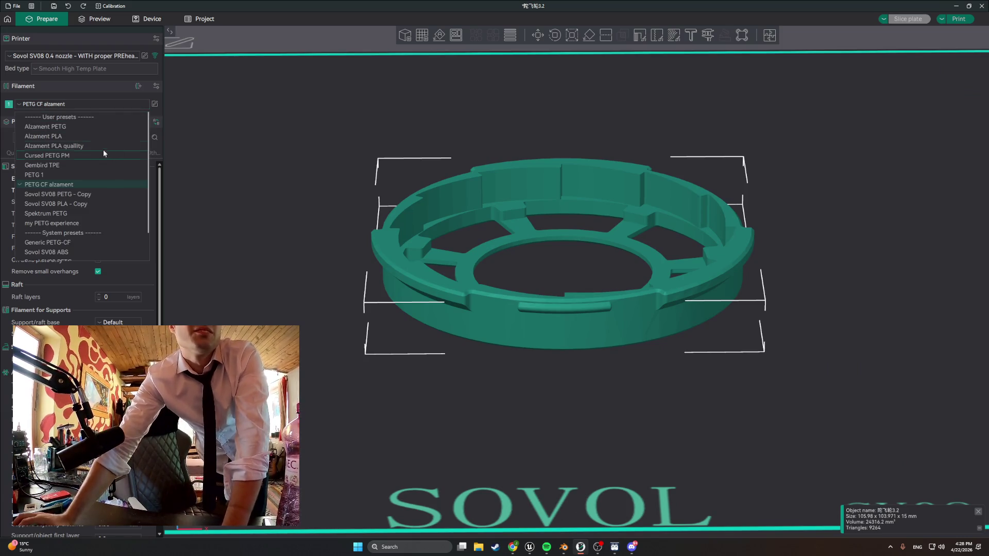
click(100, 127)
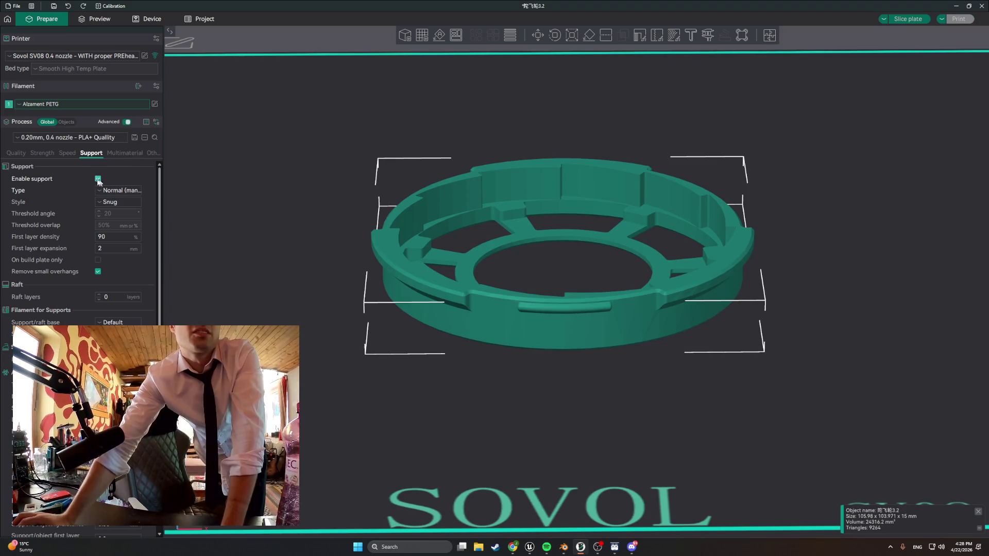
click(67, 153)
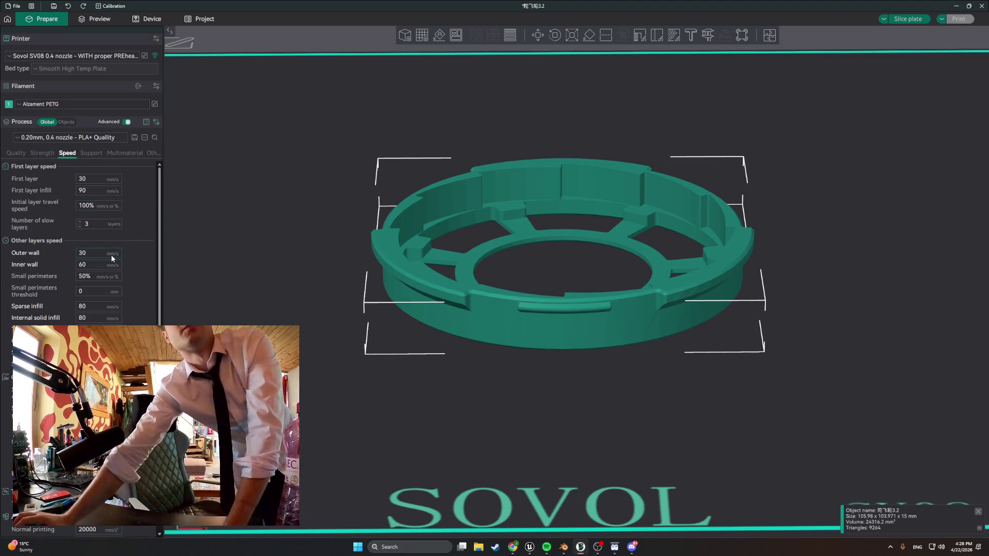
click(119, 144)
click(104, 182)
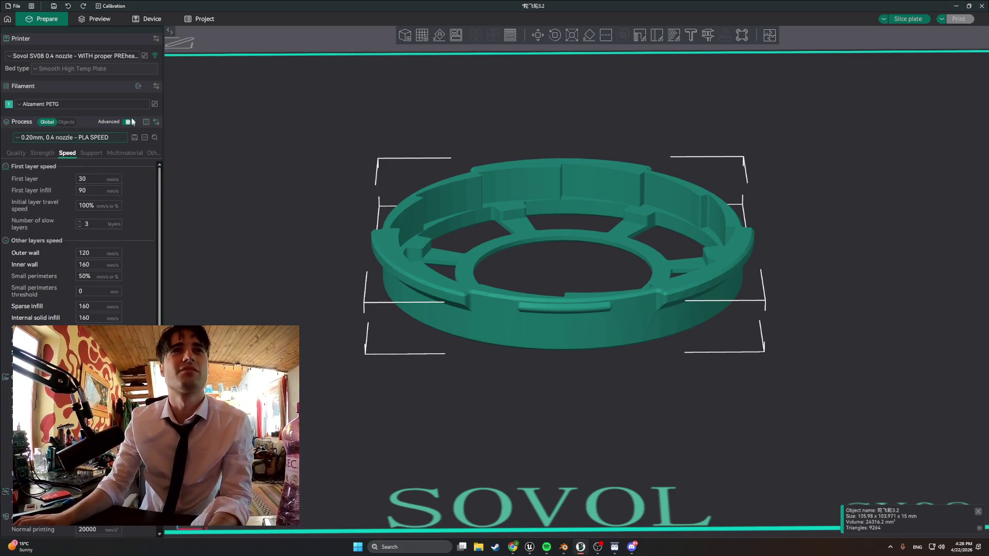
- Review the Alzament PETG material settings, then slice the plate
click(155, 104)
scroll(468, 320, down, 5)
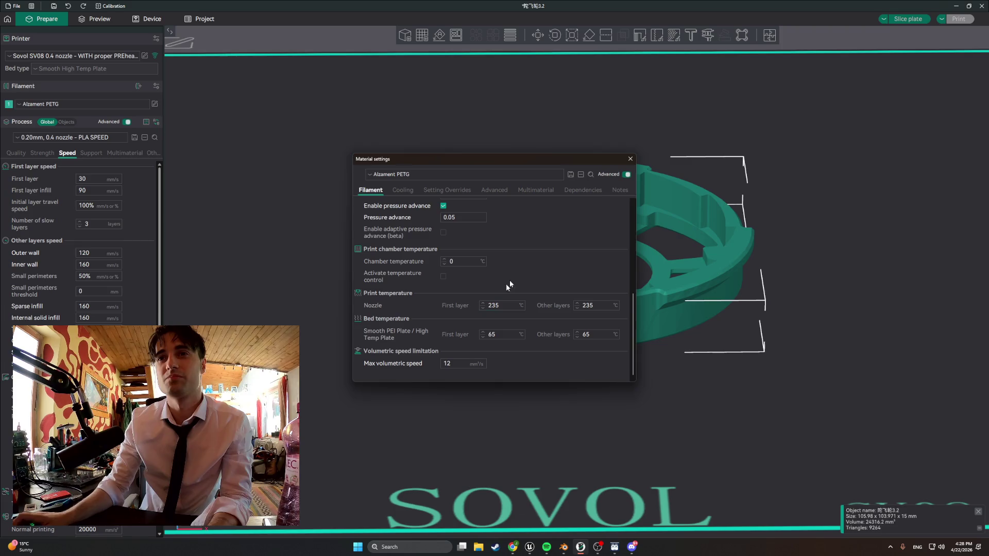
click(630, 161)
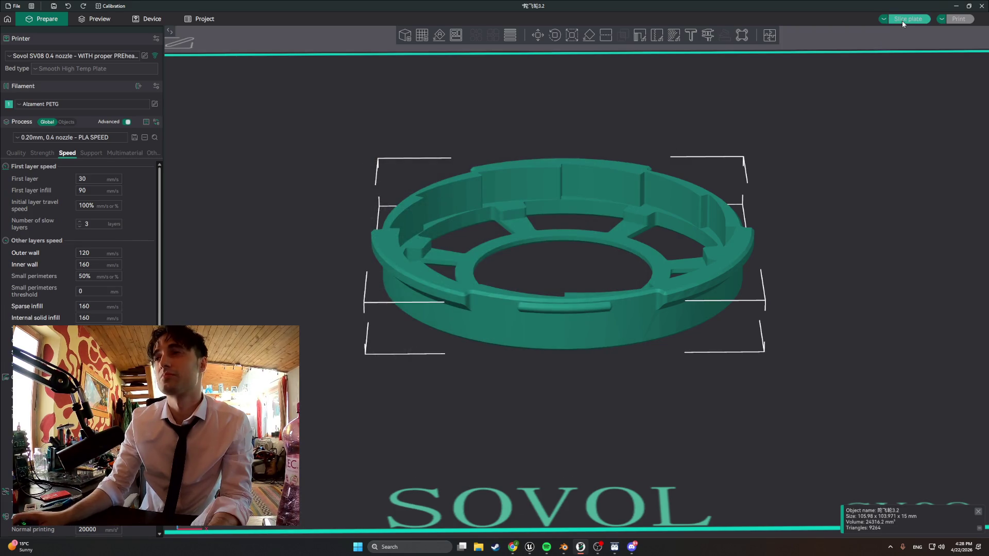
click(901, 21)
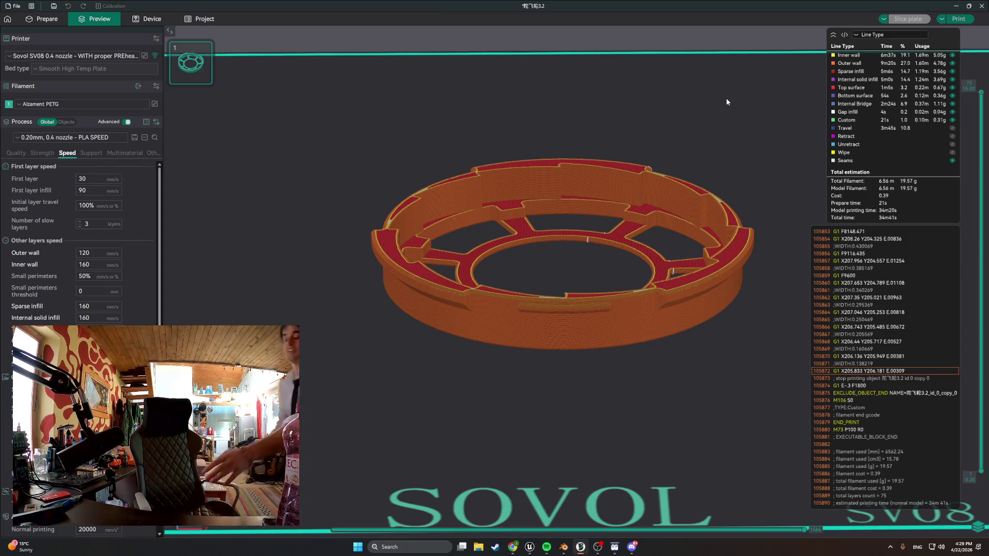
- Upload and print the sliced ring G-code, then return to the Blender building model
click(958, 23)
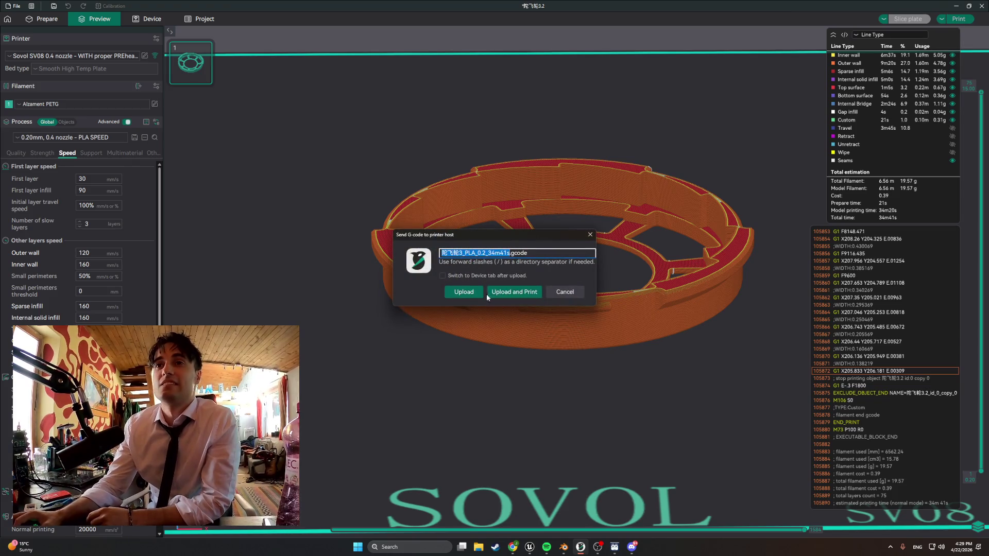
click(529, 292)
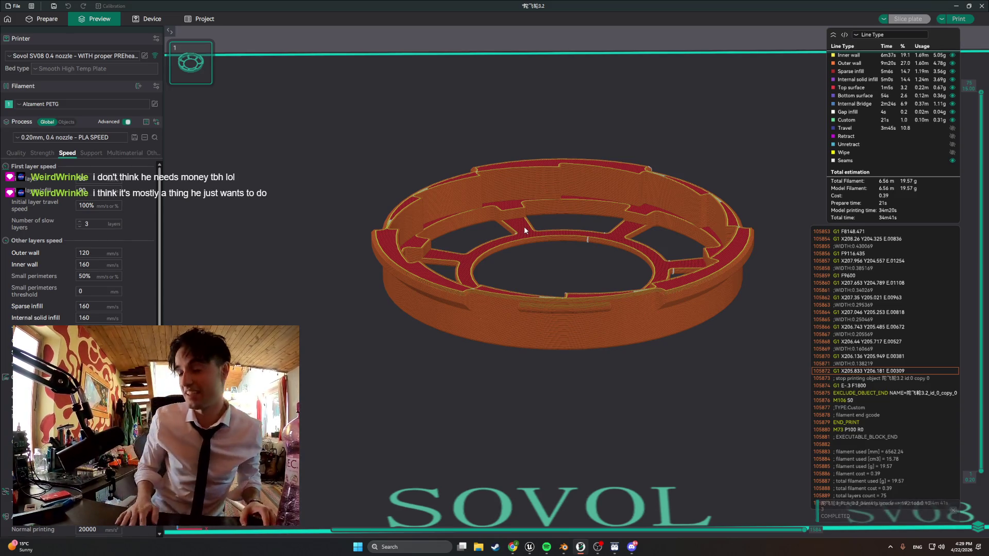
click(562, 547)
mouse_move(535, 392)
middle_down()
mouse_move(517, 283)
mouse_move(594, 347)
mouse_move(463, 338)
mouse_move(552, 353)
mouse_move(469, 299)
mouse_move(592, 334)
mouse_move(485, 238)
mouse_move(412, 248)
middle_up()
- Select an edge of the red strip and orbit to inspect the strip
key(2)
click(478, 214)
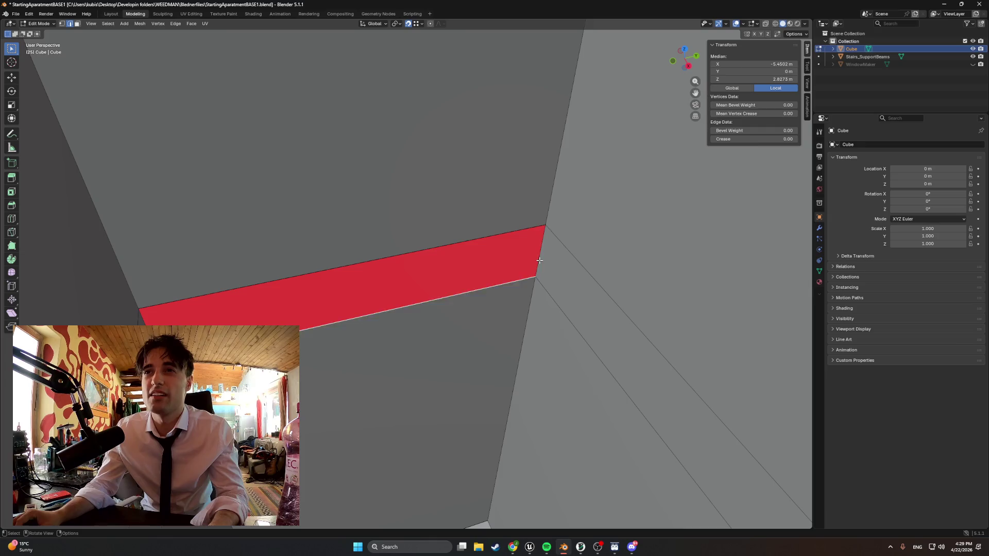
mouse_move(423, 290)
middle_down()
mouse_move(379, 261)
mouse_move(426, 267)
mouse_move(316, 259)
mouse_move(433, 302)
mouse_move(388, 313)
mouse_move(404, 297)
mouse_move(391, 281)
mouse_move(464, 311)
mouse_move(416, 303)
mouse_move(473, 267)
mouse_move(419, 230)
mouse_move(503, 269)
mouse_move(277, 258)
mouse_move(417, 247)
mouse_move(362, 223)
mouse_move(368, 203)
mouse_move(391, 206)
mouse_move(423, 241)
middle_up()
mouse_move(328, 245)
middle_down()
mouse_move(292, 206)
mouse_move(305, 254)
middle_up()
mouse_move(421, 298)
middle_down()
mouse_move(340, 257)
mouse_move(309, 289)
mouse_move(384, 300)
mouse_move(323, 273)
mouse_move(342, 276)
mouse_move(387, 300)
middle_up()
middle_drag(318, 290, 415, 294)
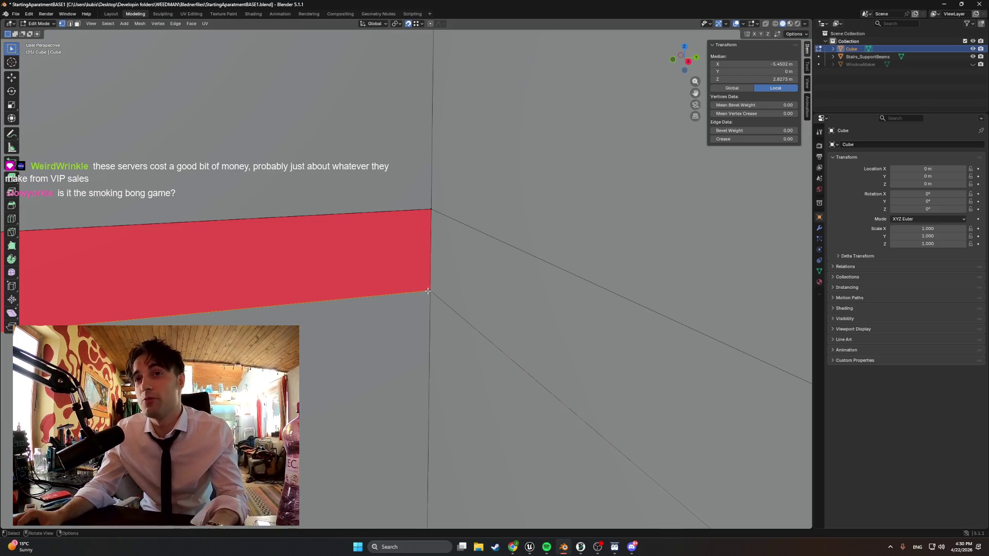
mouse_move(340, 315)
middle_down()
mouse_move(443, 331)
mouse_move(357, 323)
middle_up()
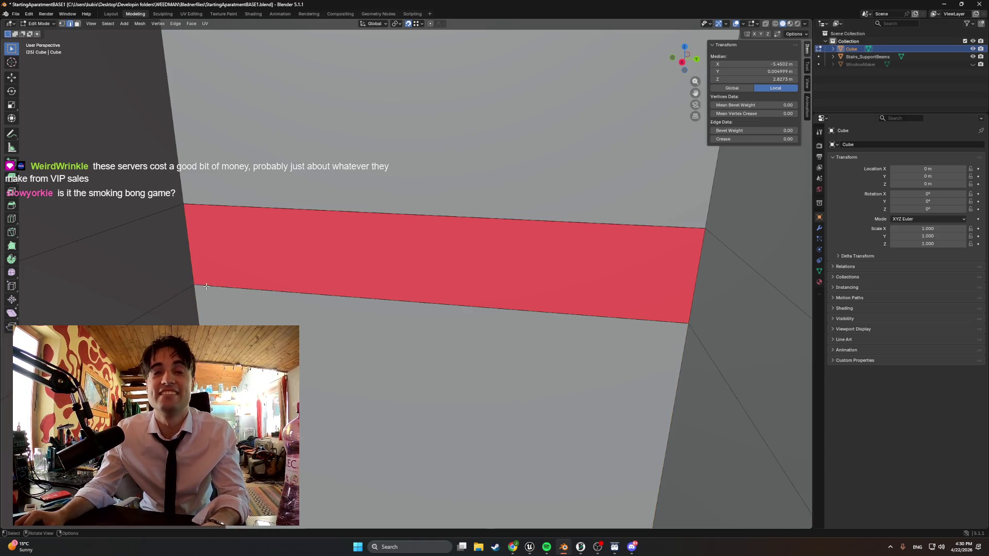
scroll(216, 288, up, 5)
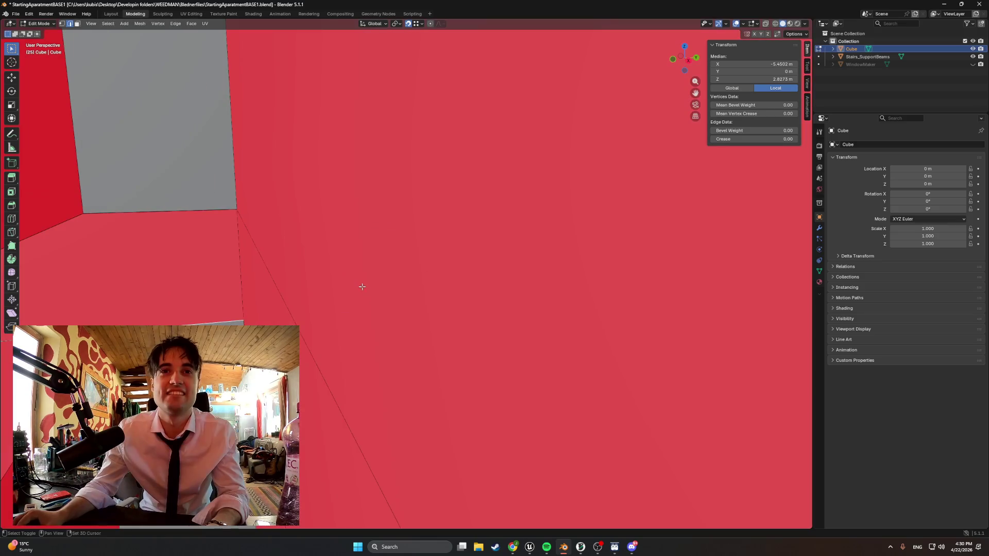
scroll(270, 302, down, 1)
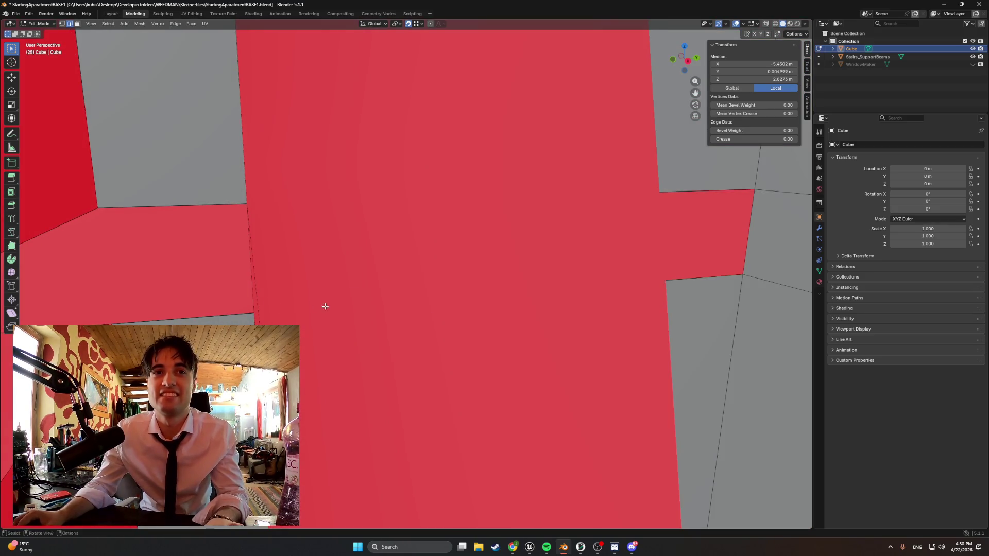
scroll(323, 307, up, 1)
mouse_move(287, 308)
middle_down()
mouse_move(294, 300)
mouse_move(258, 311)
mouse_move(283, 316)
mouse_move(283, 278)
middle_up()
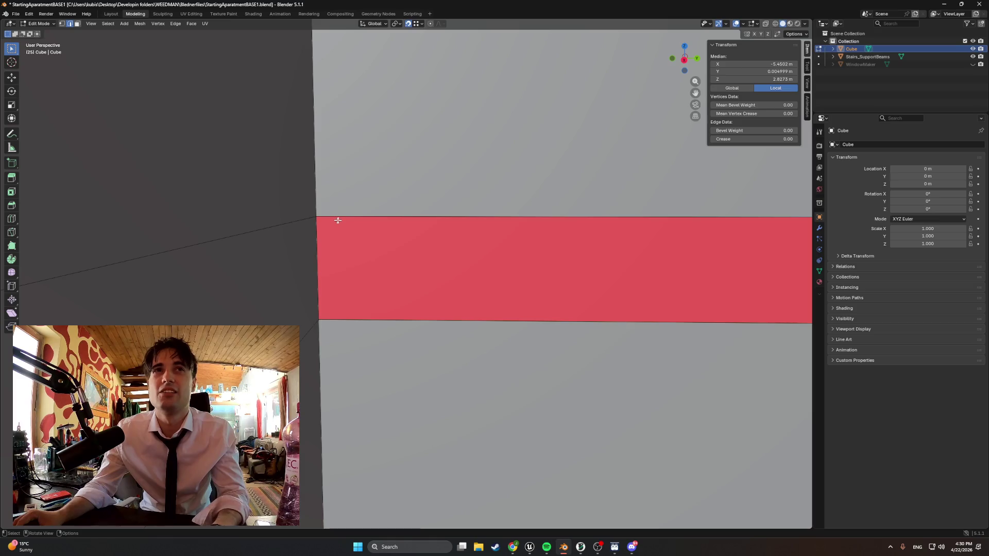
- Select a face in the red strip, check it from a slanted view, then deselect it
key(3)
middle_drag(368, 212, 314, 252)
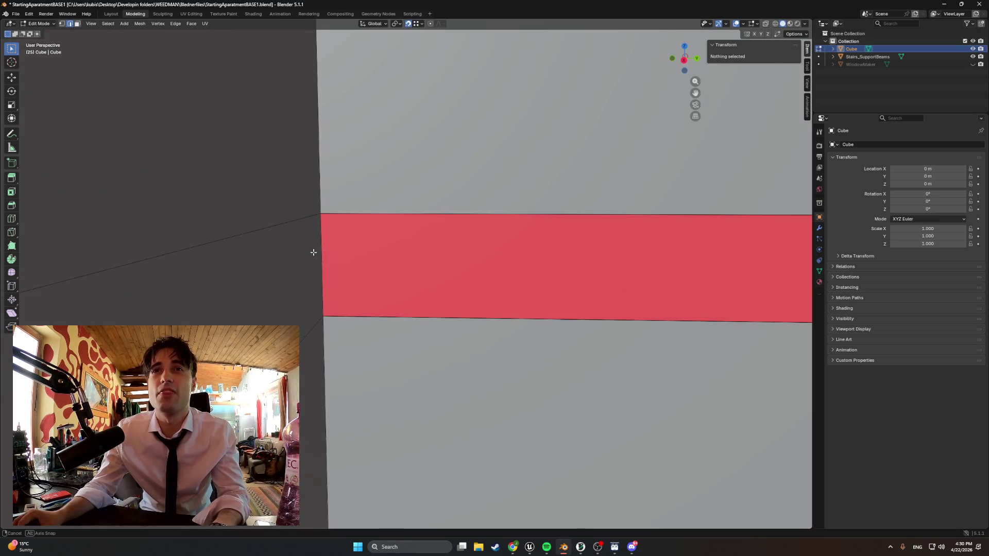
click(494, 281)
mouse_move(495, 280)
middle_down()
mouse_move(331, 316)
mouse_move(519, 266)
mouse_move(374, 269)
middle_up()
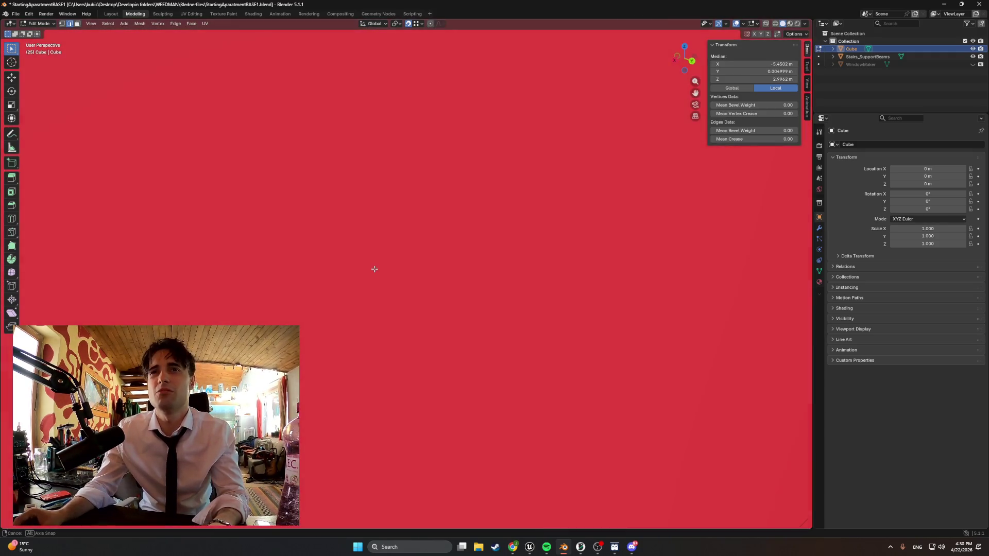
middle_drag(463, 286, 455, 274)
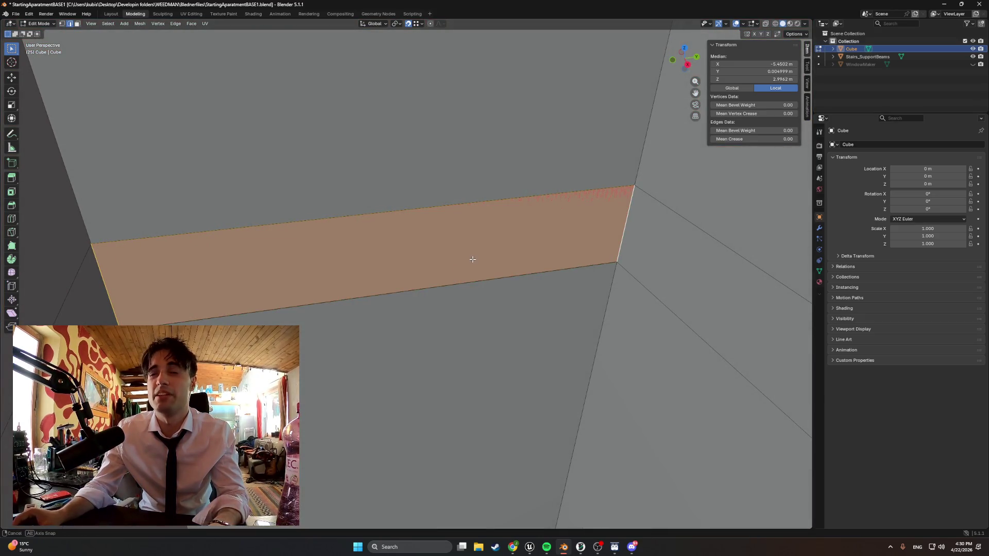
key(alt+a)
mouse_move(389, 245)
middle_down()
mouse_move(457, 230)
mouse_move(444, 251)
middle_up()
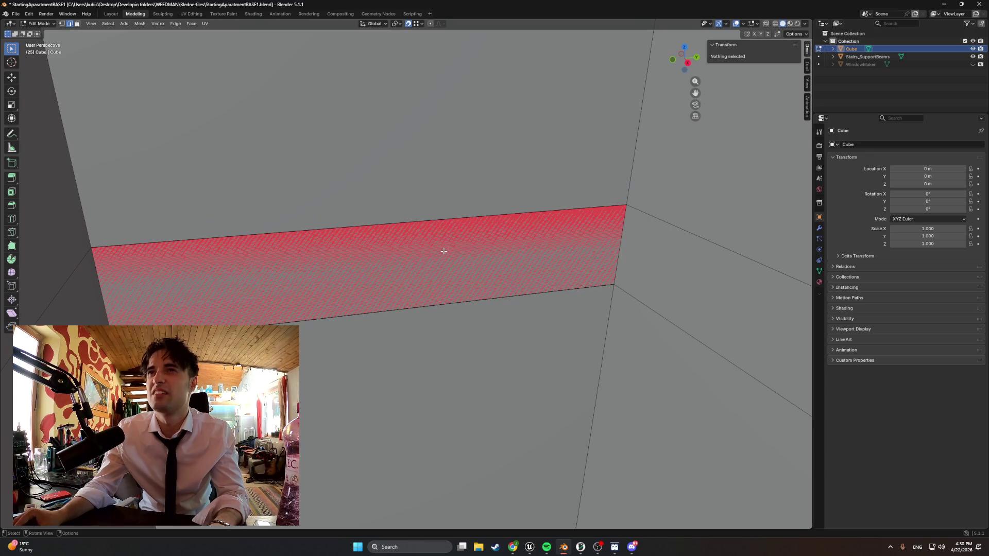
- Delete the overlapping face in the strip and select the remaining red strip face
click(421, 263)
key(x)
click(407, 265)
mouse_move(406, 261)
middle_down()
mouse_move(424, 260)
mouse_move(315, 242)
mouse_move(485, 253)
middle_up()
middle_drag(423, 257, 306, 272)
click(332, 285)
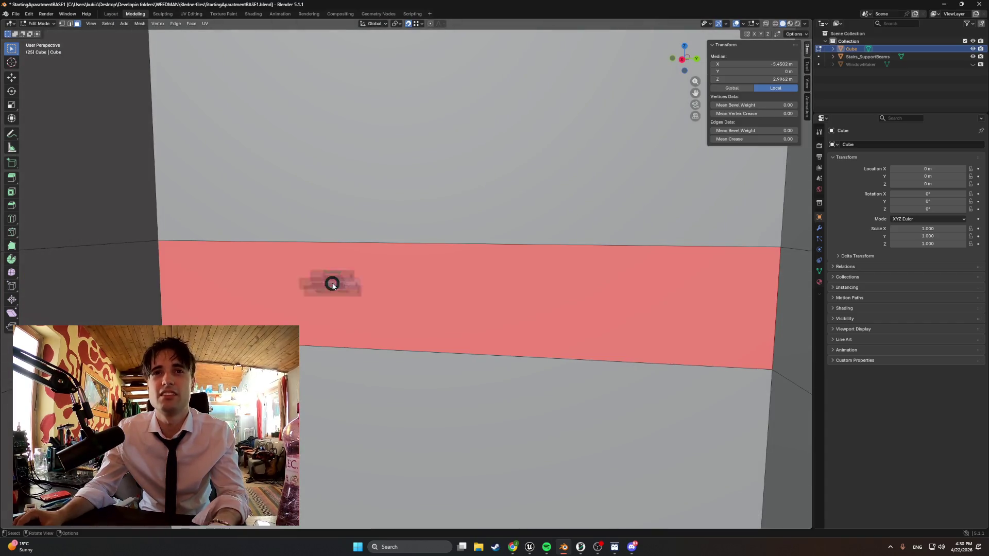
- Flip the red strip's normals and delete the stray selected faces
right_click(332, 284)
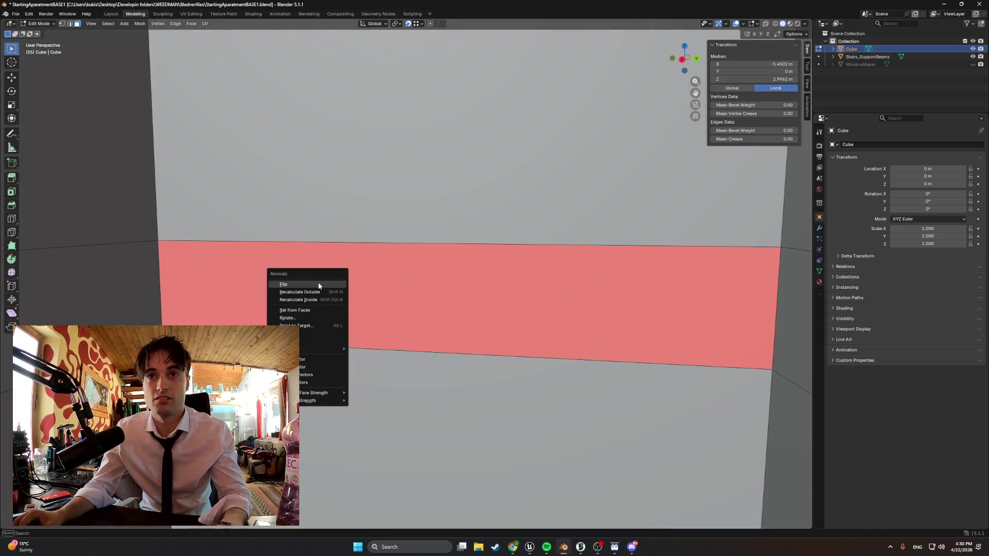
click(317, 282)
mouse_move(316, 283)
middle_down()
mouse_move(438, 300)
mouse_move(524, 293)
mouse_move(510, 289)
mouse_move(574, 296)
mouse_move(371, 280)
mouse_move(387, 260)
mouse_move(347, 269)
mouse_move(433, 285)
mouse_move(298, 278)
mouse_move(349, 289)
mouse_move(357, 267)
mouse_move(336, 276)
mouse_move(405, 295)
mouse_move(402, 314)
mouse_move(429, 323)
mouse_move(317, 326)
mouse_move(340, 304)
mouse_move(331, 309)
mouse_move(454, 298)
mouse_move(352, 292)
mouse_move(481, 298)
mouse_move(408, 292)
middle_up()
click(394, 278)
- Select a wall edge and inspect the interior grey walls
click(347, 294)
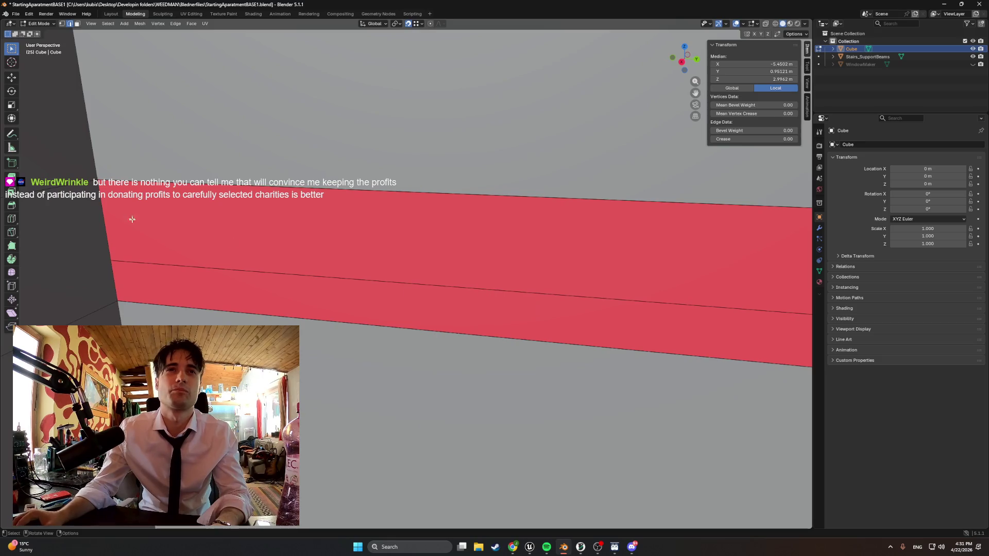
scroll(348, 255, down, 3)
mouse_move(359, 262)
middle_down()
mouse_move(463, 281)
mouse_move(600, 283)
mouse_move(680, 264)
middle_up()
mouse_move(627, 298)
middle_down()
mouse_move(443, 327)
mouse_move(342, 324)
mouse_move(358, 337)
mouse_move(349, 302)
mouse_move(400, 293)
mouse_move(479, 220)
mouse_move(469, 318)
mouse_move(439, 309)
mouse_move(435, 294)
mouse_move(426, 302)
mouse_move(433, 306)
middle_up()
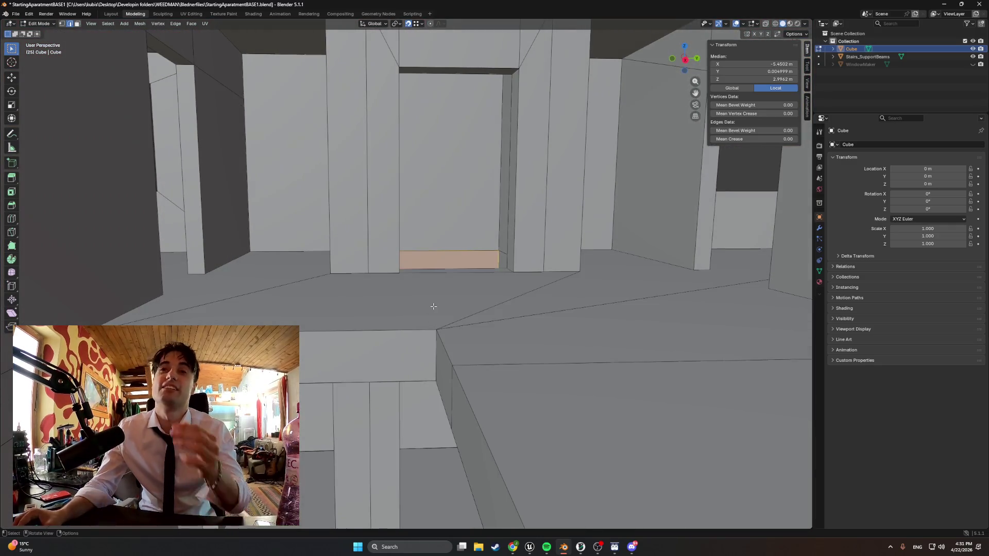
- Rename the Stairs_SupportBeams object to Stairs_Bottom and paste a copy, Stairs_Bottom.001
scroll(434, 297, down, 10)
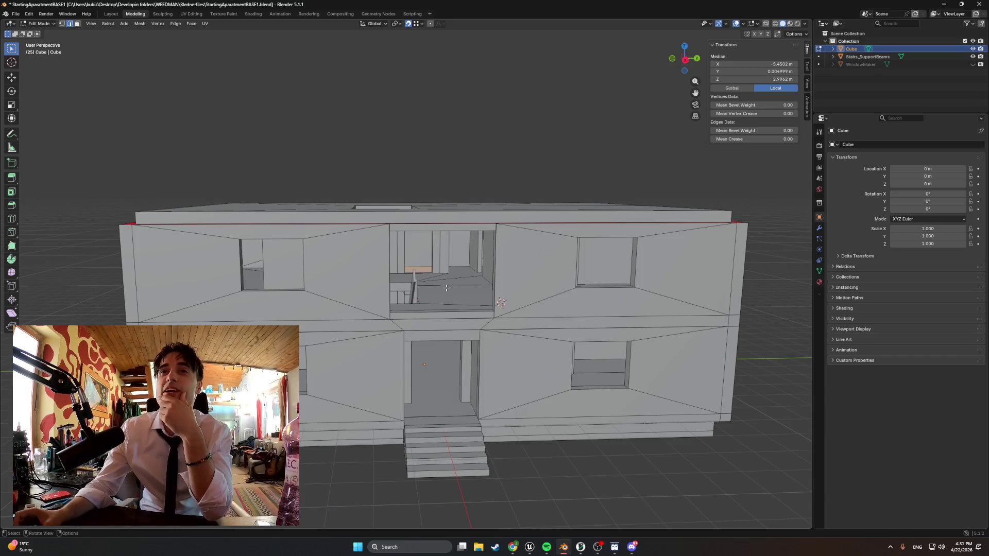
scroll(446, 288, down, 2)
mouse_move(438, 288)
middle_down()
mouse_move(335, 292)
mouse_move(175, 270)
mouse_move(347, 272)
mouse_move(342, 281)
mouse_move(353, 297)
middle_up()
scroll(347, 272, up, 8)
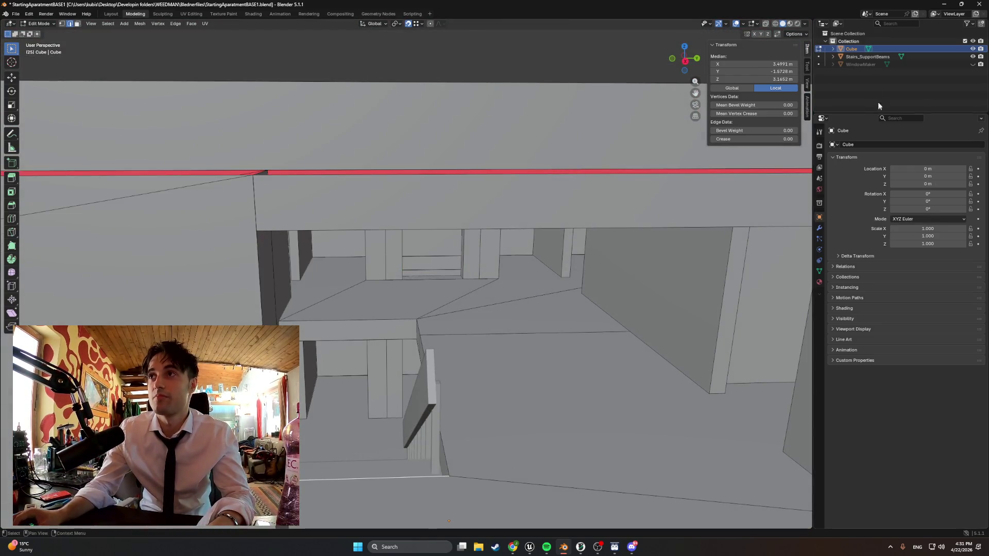
click(853, 57)
middle_drag(663, 196, 511, 249)
key(g)
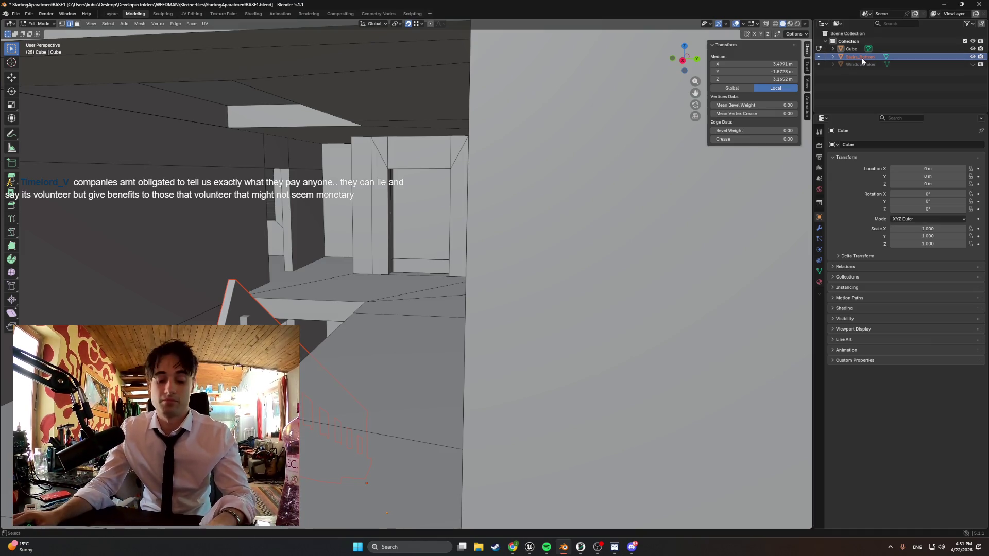
click(862, 65)
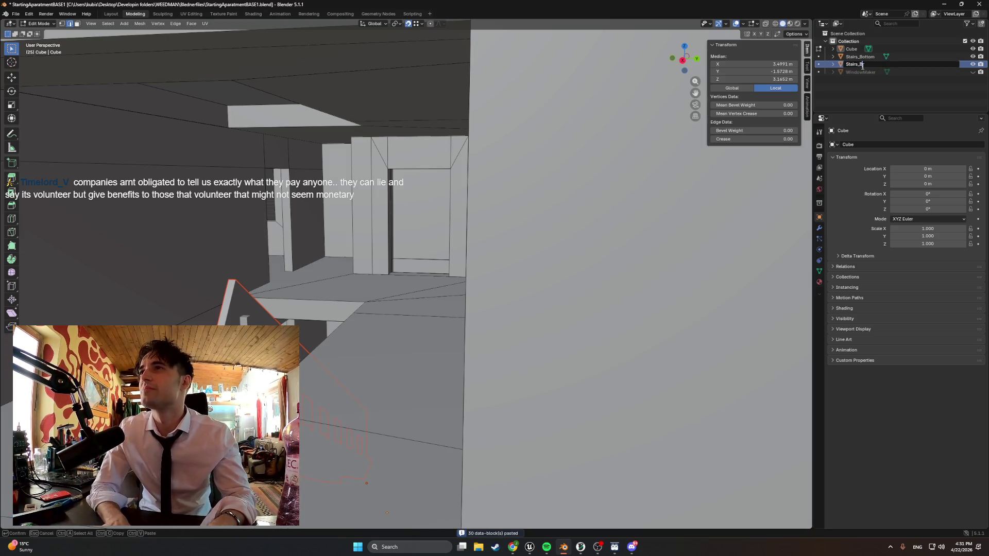
- Rename the stair copy Stairs_Upper and lift it about 2.9 m along Z
key(BackSpace)
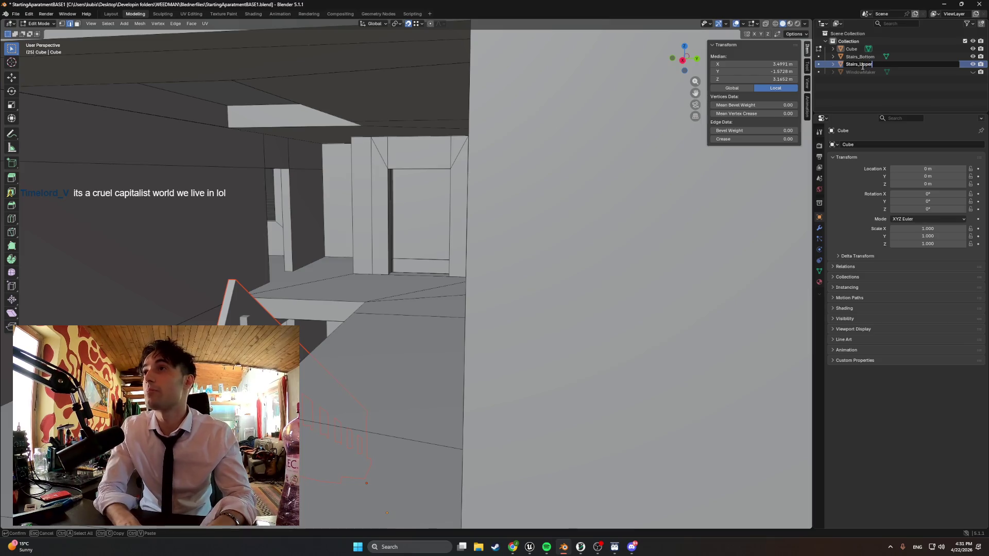
key(g)
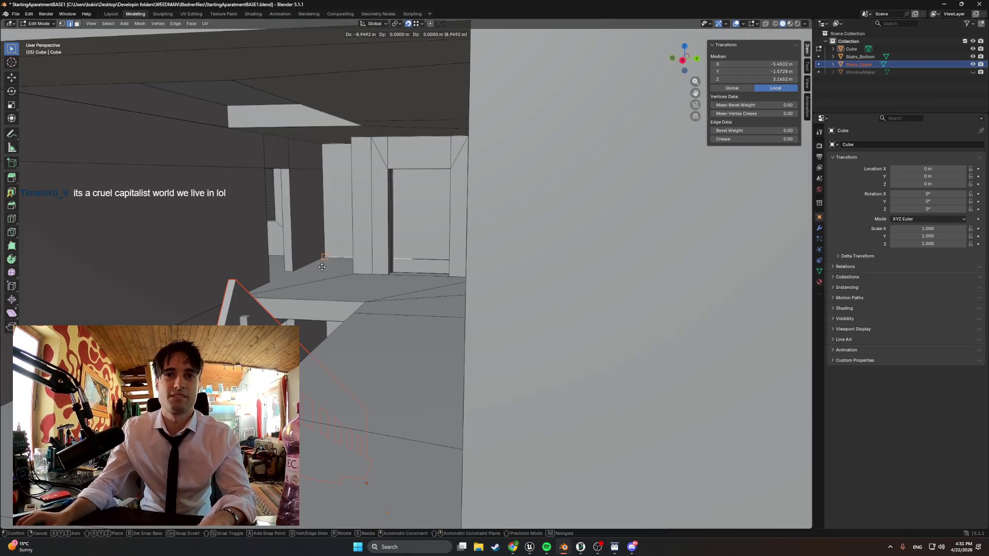
click(322, 267)
key(Tab)
key(g)
key(z)
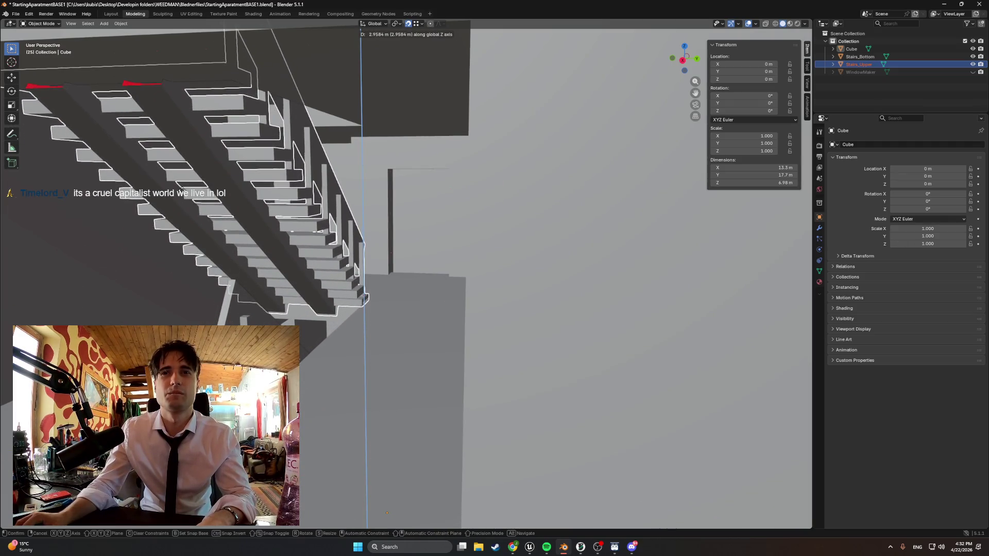
click(183, 190)
- Nudge the upper stairs slightly in height to line up with the floor opening
mouse_move(241, 216)
middle_down()
mouse_move(194, 269)
mouse_move(410, 285)
mouse_move(331, 220)
mouse_move(384, 261)
middle_up()
key(g)
key(z)
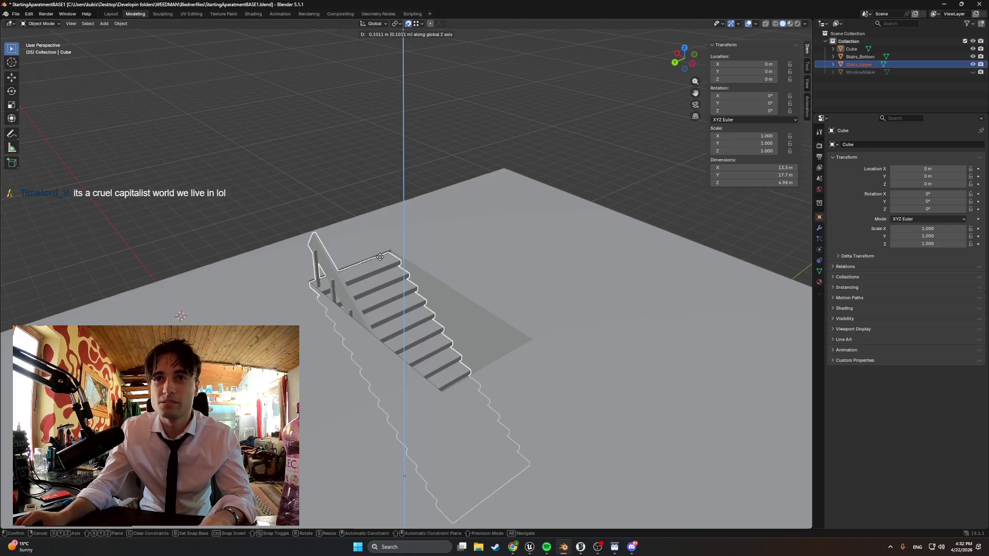
click(381, 258)
scroll(390, 242, up, 8)
mouse_move(388, 234)
middle_down()
mouse_move(398, 317)
mouse_move(373, 230)
mouse_move(344, 238)
mouse_move(401, 236)
mouse_move(410, 249)
mouse_move(382, 214)
mouse_move(369, 216)
mouse_move(371, 247)
mouse_move(327, 243)
mouse_move(344, 246)
mouse_move(327, 271)
middle_up()
scroll(397, 319, up, 5)
- Adjust the upper stairs along X and Z into their final position in the opening
key(g)
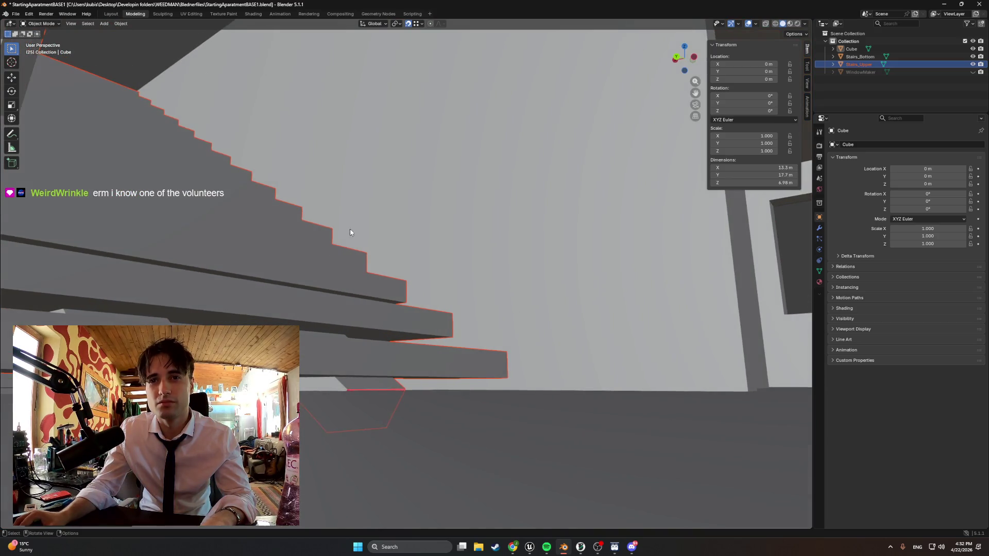
key(x)
key(y)
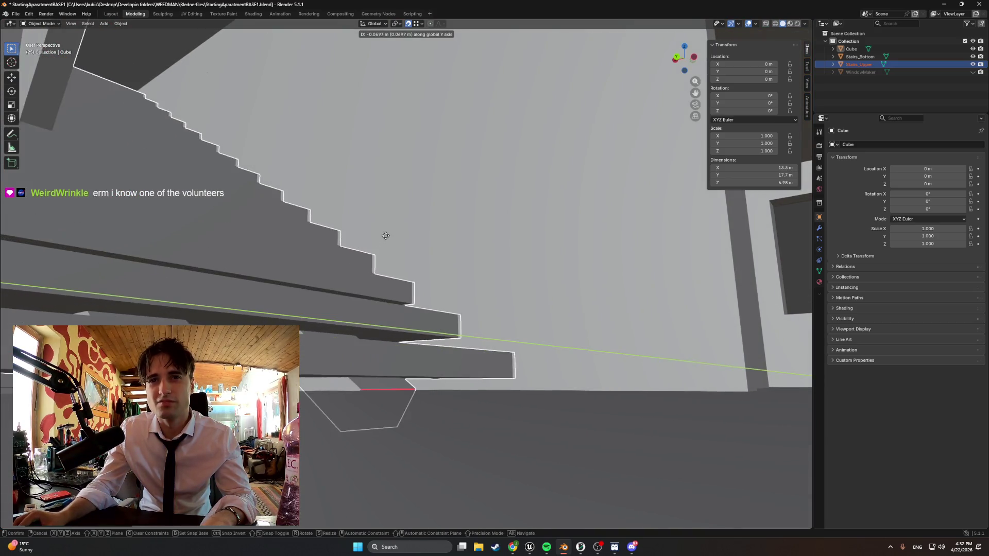
key(x)
key(z)
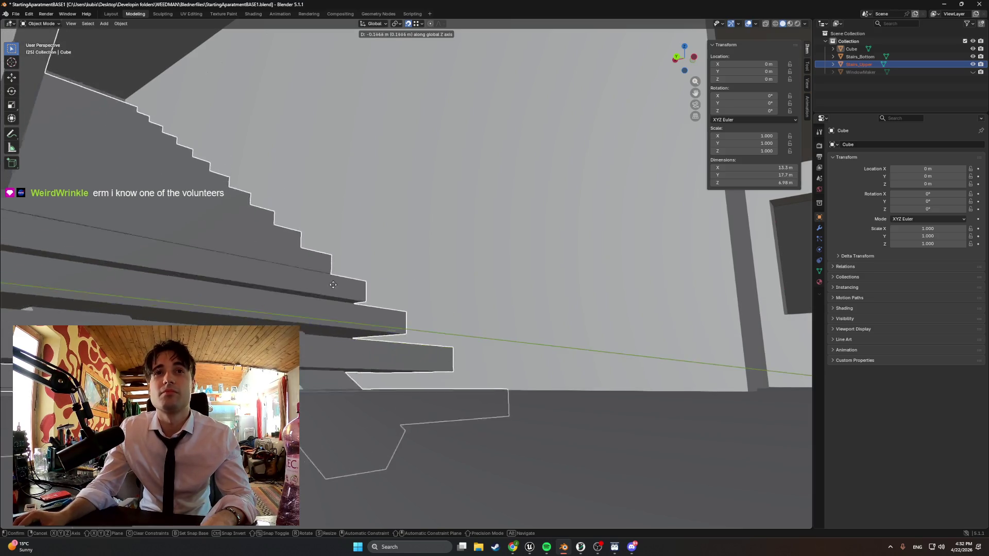
click(336, 221)
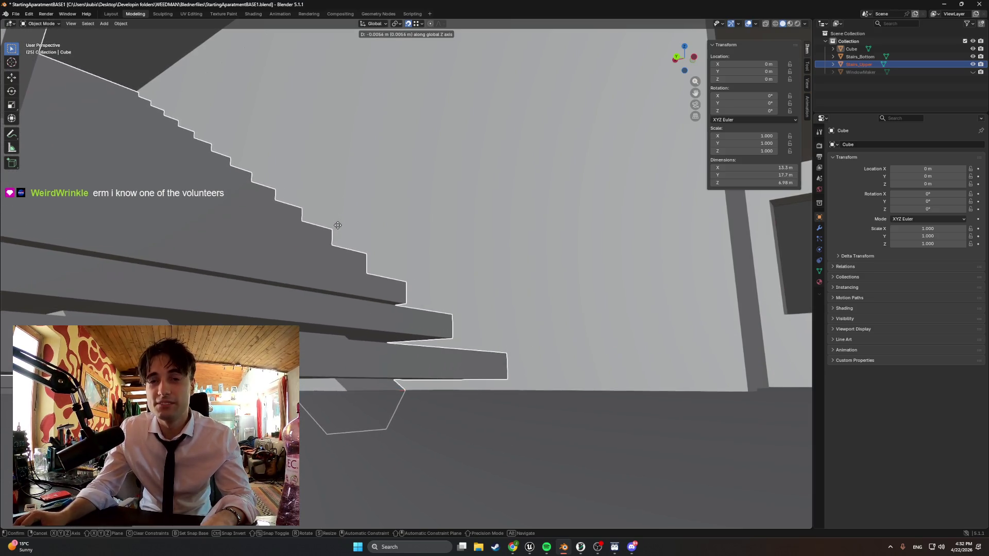
mouse_move(315, 227)
middle_down()
mouse_move(240, 225)
mouse_move(303, 239)
mouse_move(314, 220)
mouse_move(275, 243)
mouse_move(253, 229)
mouse_move(289, 226)
mouse_move(254, 221)
mouse_move(377, 229)
mouse_move(345, 223)
middle_up()
scroll(345, 223, down, 3)
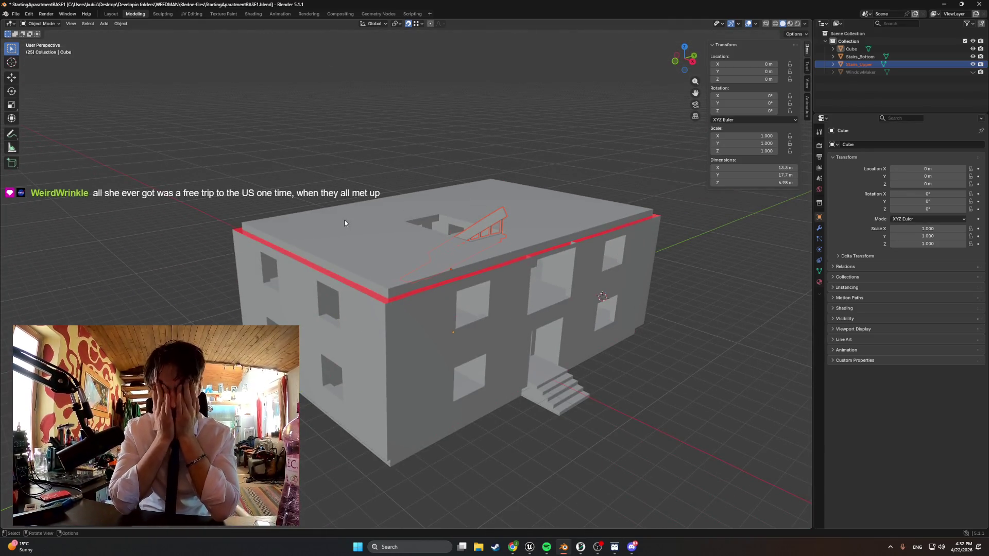
- Deselect the upper stairs and save the apartment file with Ctrl+S
mouse_move(365, 255)
middle_down()
mouse_move(379, 287)
mouse_move(338, 291)
mouse_move(361, 290)
mouse_move(353, 278)
mouse_move(401, 315)
mouse_move(475, 320)
middle_up()
click(632, 222)
mouse_move(632, 221)
middle_down()
mouse_move(349, 189)
mouse_move(360, 187)
middle_up()
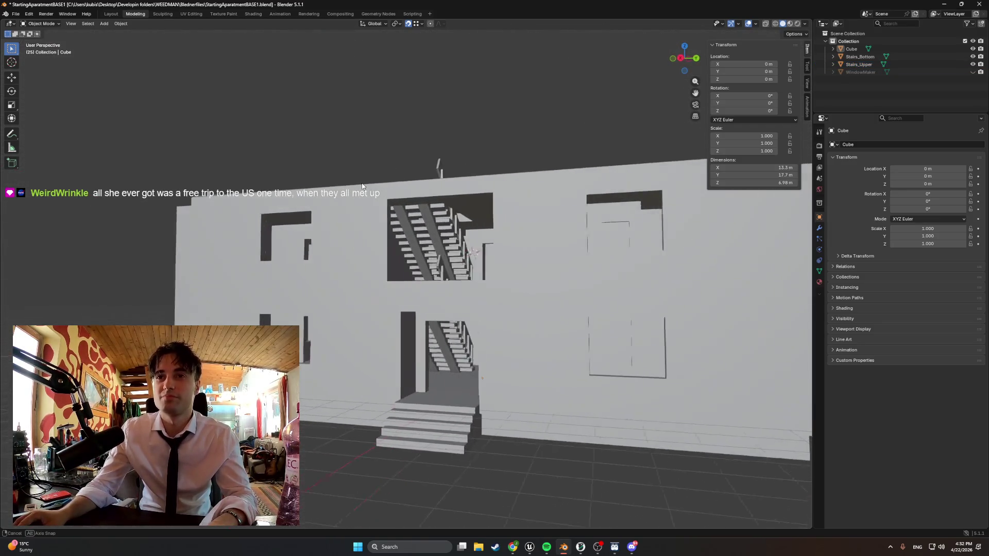
key(ctrl+s)
- Switch the viewport to wireframe and enter Edit Mode on the building mesh
mouse_move(367, 227)
middle_down()
mouse_move(464, 226)
mouse_move(422, 242)
mouse_move(357, 229)
mouse_move(342, 242)
mouse_move(376, 248)
mouse_move(322, 232)
middle_up()
scroll(322, 232, down, 5)
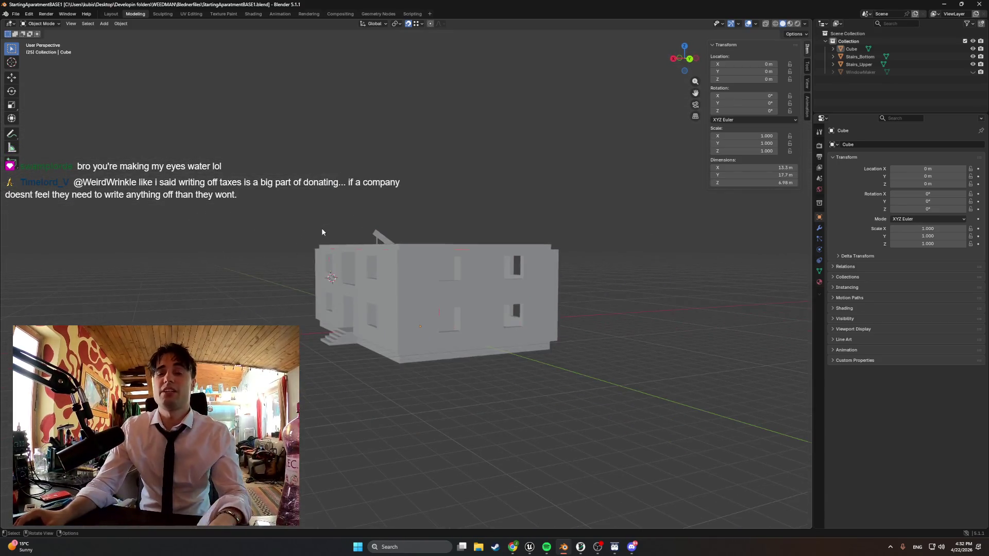
key(z)
click(224, 224)
scroll(261, 234, up, 5)
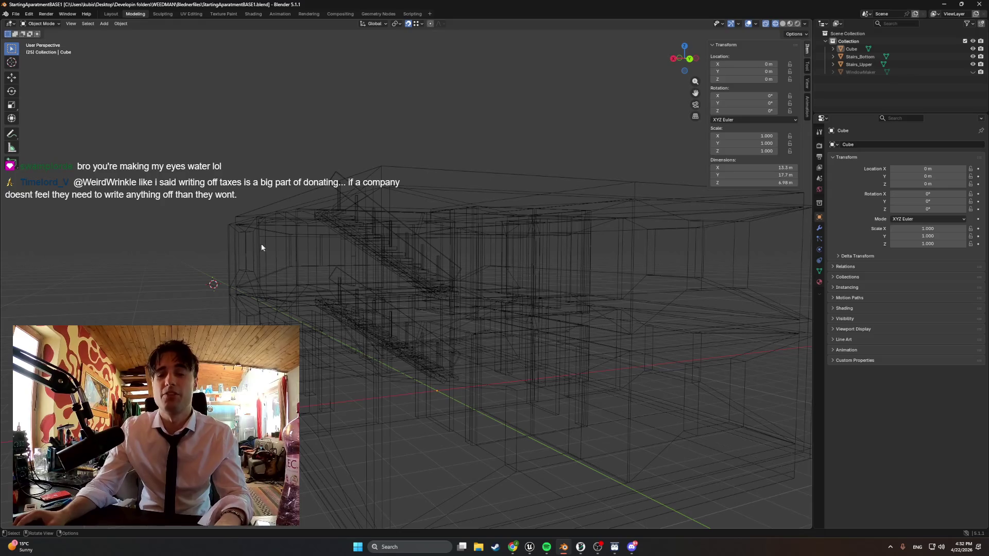
key(Tab)
- Hide Stairs_Bottom and Stairs_Upper and box-select the building's upper storey
alt+middle_drag(244, 248, 161, 245)
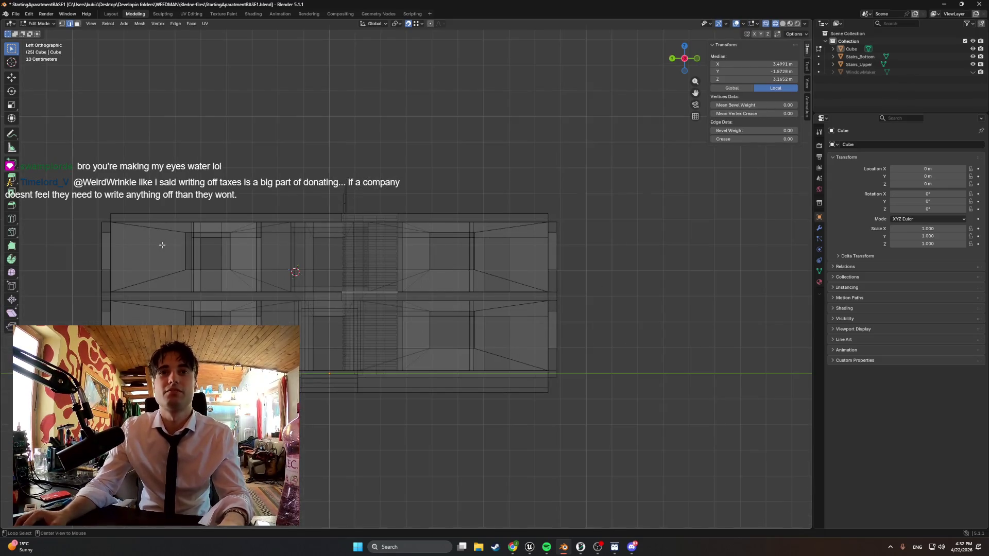
alt+middle_drag(228, 259, 332, 265)
click(972, 57)
click(972, 65)
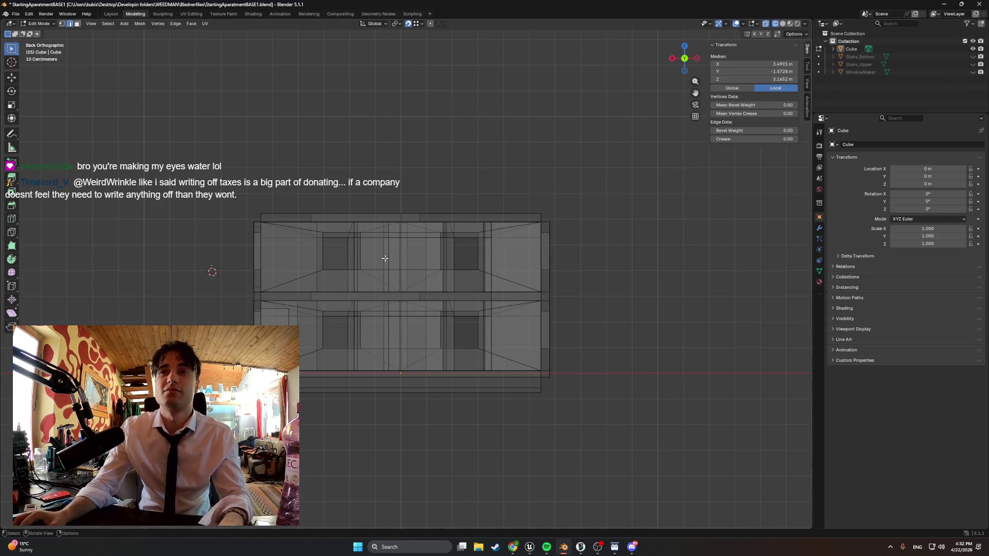
mouse_move(586, 292)
mouse_down()
mouse_move(201, 189)
mouse_move(209, 201)
mouse_up()
mouse_move(242, 232)
middle_down()
mouse_move(290, 241)
mouse_move(280, 235)
middle_up()
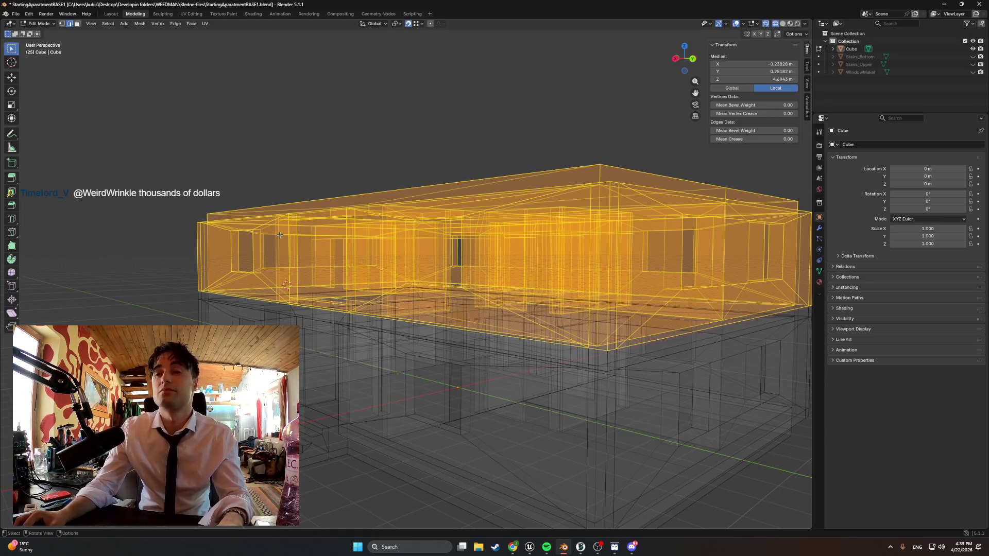
- In solid shading, deselect several roof faces, then undo back to the earlier selection
mouse_move(367, 238)
middle_down()
mouse_move(359, 241)
mouse_move(415, 246)
mouse_move(381, 257)
middle_up()
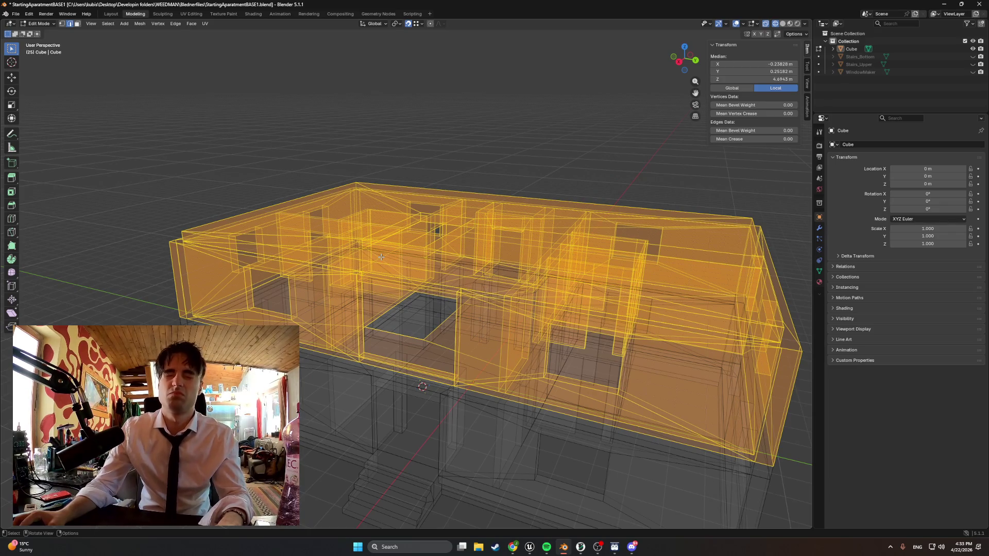
key(z)
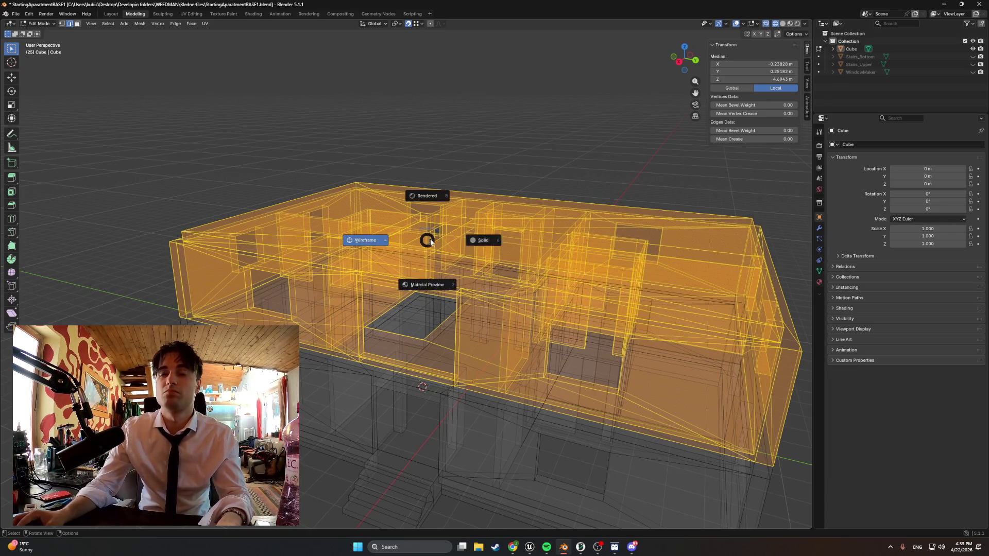
click(475, 238)
middle_drag(475, 238, 475, 275)
shift+click(520, 228)
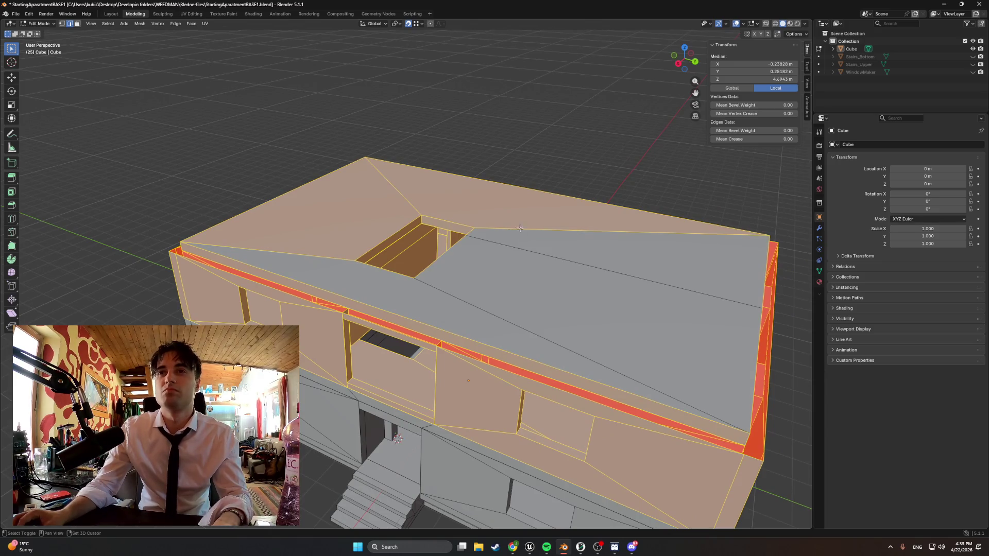
shift+click(481, 207)
shift+click(384, 236)
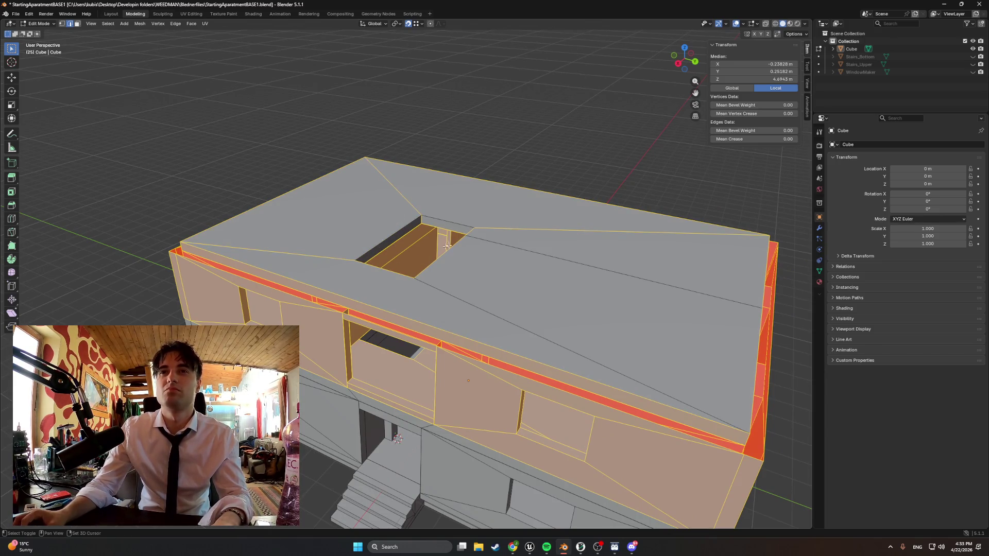
shift+click(485, 229)
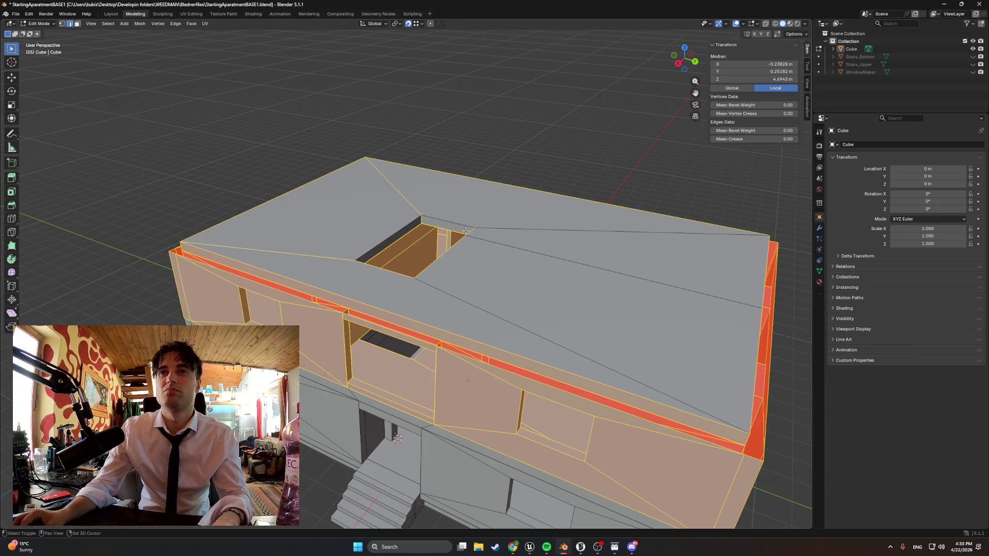
scroll(465, 231, down, 2)
mouse_move(448, 244)
middle_down()
mouse_move(464, 222)
mouse_move(441, 234)
middle_up()
key(ctrl+z)
key(ctrl+z)
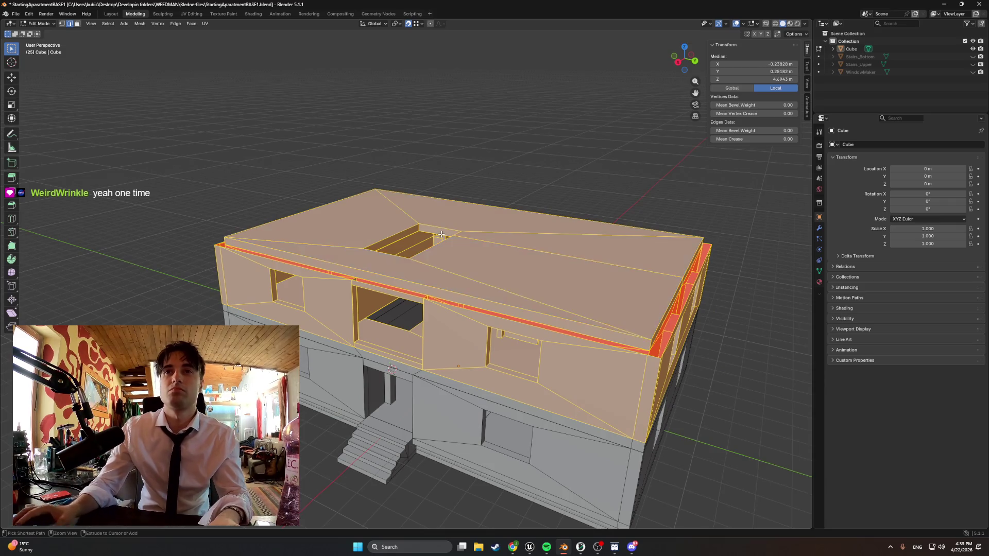
key(ctrl+z)
- Turn on X-ray, switch to back orthographic view and box-select all upper-storey faces
middle_drag(453, 247, 475, 264)
key(z)
click(475, 309)
key(ctrl+KP_1)
drag(585, 284, 420, 243)
key(ctrl+KP_Add)
key(ctrl+KP_Add)
key(ctrl+KP_Add)
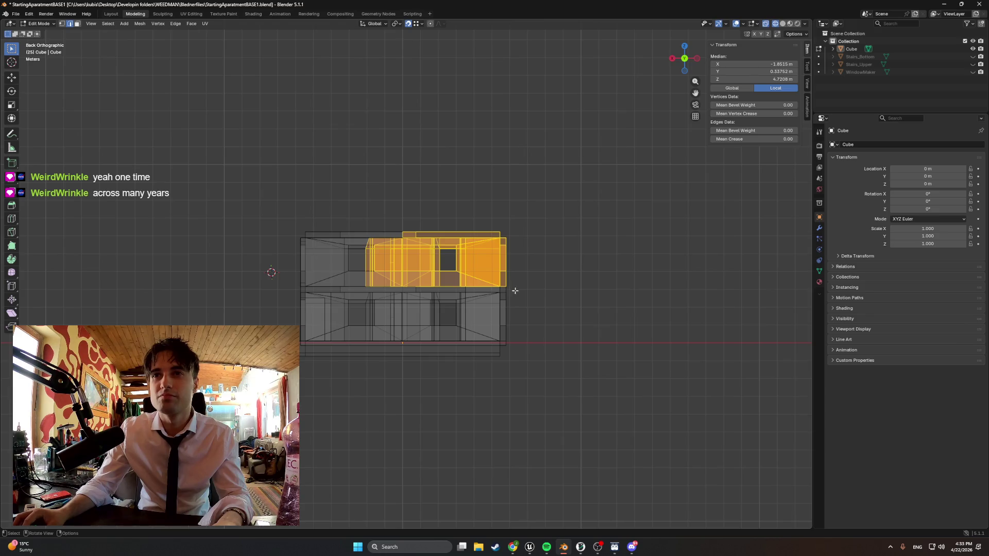
mouse_move(514, 287)
shift+mouse_down()
mouse_move(250, 216)
mouse_move(261, 230)
shift+mouse_up()
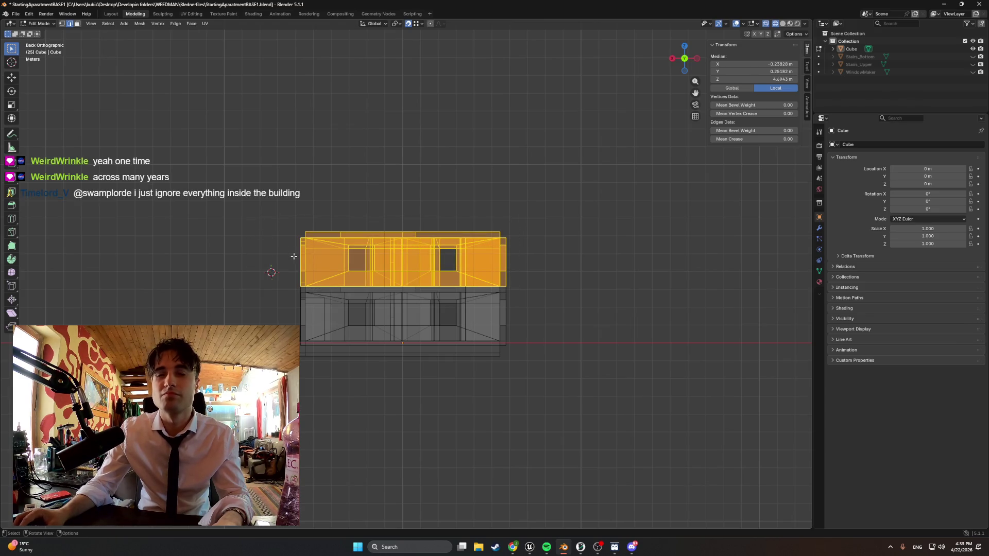
scroll(294, 256, up, 6)
mouse_move(293, 256)
middle_down()
mouse_move(337, 293)
mouse_move(320, 295)
middle_up()
mouse_move(361, 251)
middle_down()
mouse_move(315, 237)
mouse_move(390, 229)
mouse_move(336, 226)
middle_up()
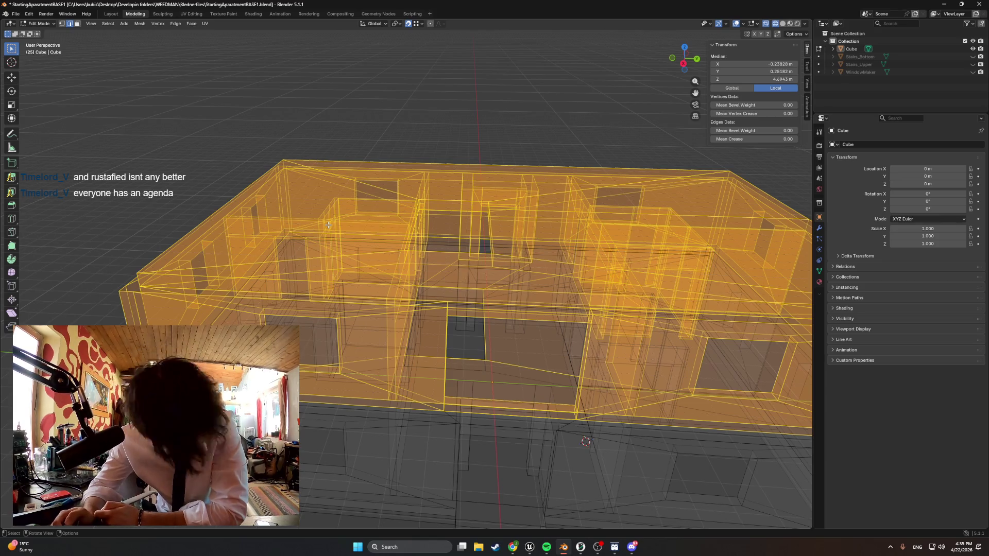
- Play the track 'Do You' from the 'yes' playlist in Spotify
click(547, 547)
click(66, 147)
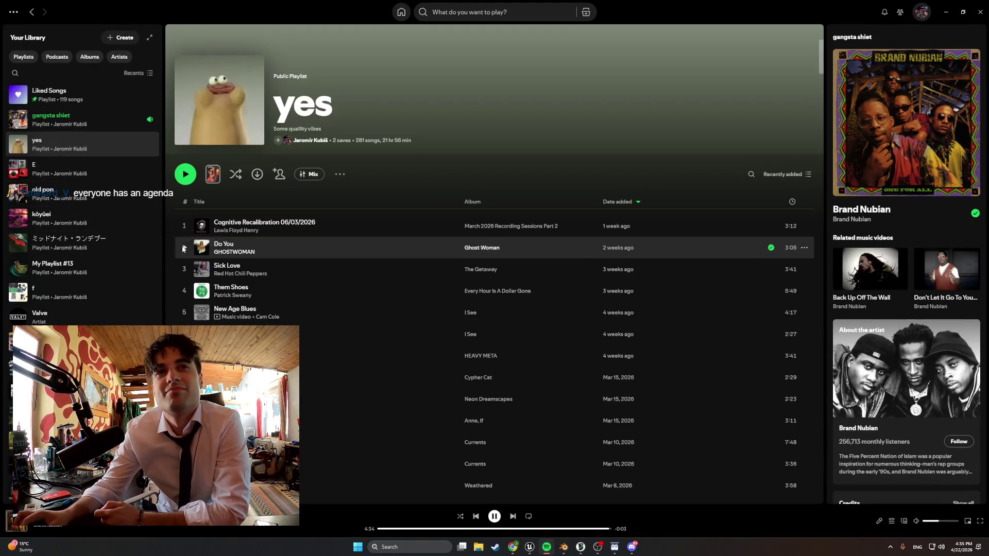
click(183, 249)
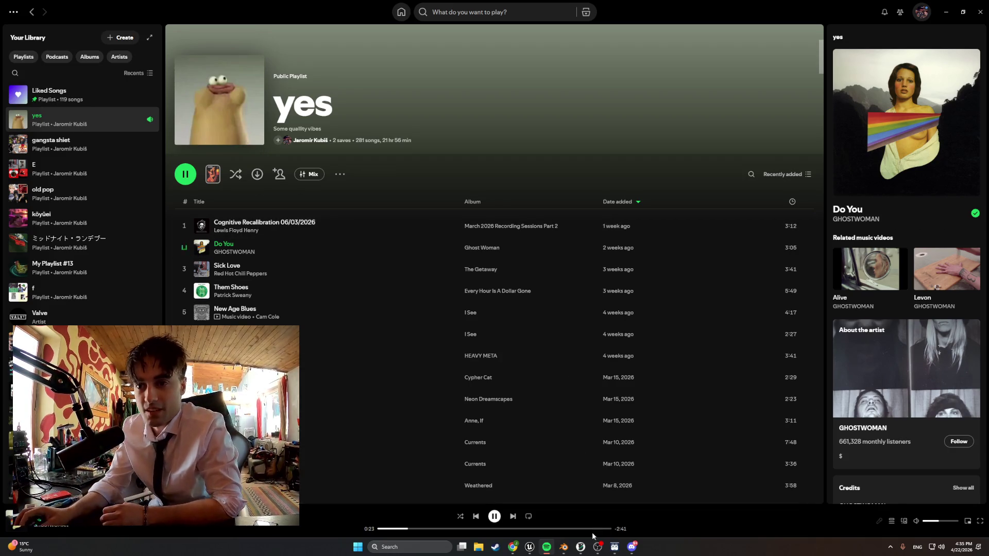
- Open the slicer's Device dashboard and show the printer's webcam feed full size
click(577, 546)
click(147, 19)
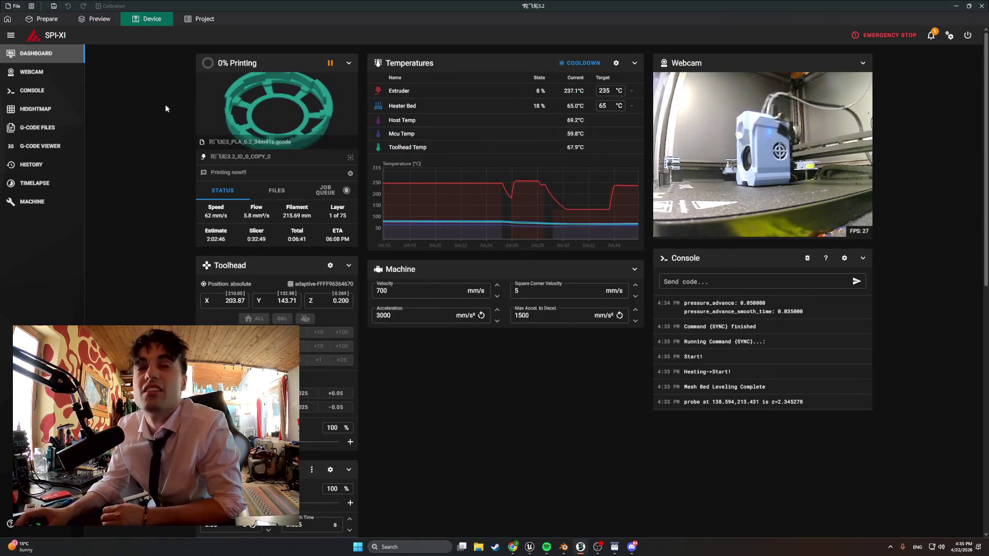
click(66, 73)
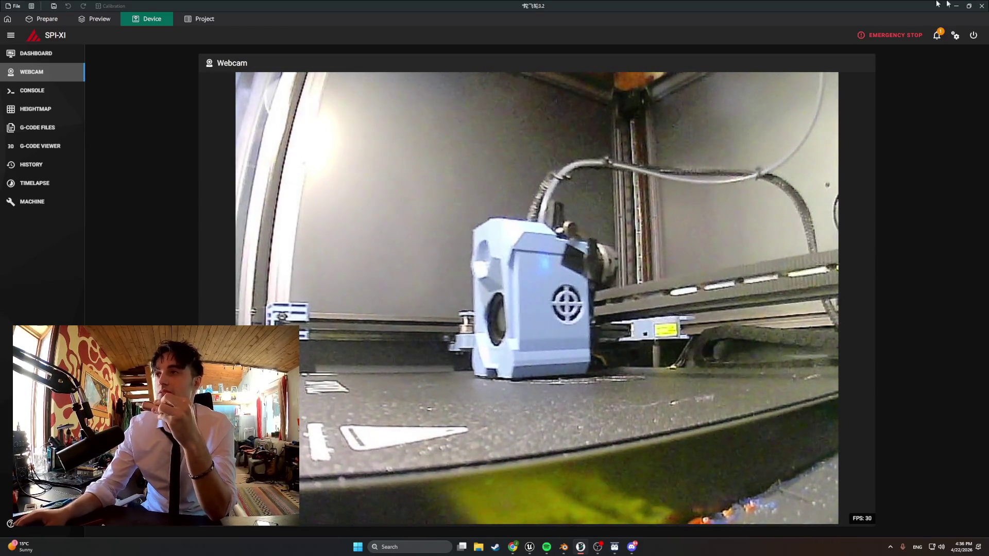
- Switch back to Spotify with Alt+Tab
key(alt+Tab)
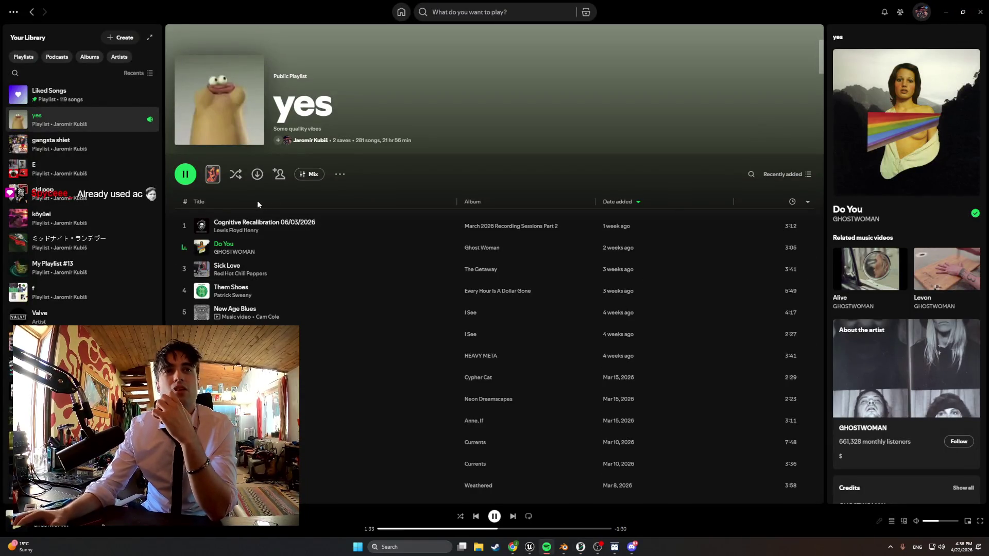
- Minimize Spotify and orbit the Blender apartment model to view the floor opening
click(943, 10)
mouse_move(391, 226)
middle_down()
mouse_move(418, 217)
mouse_move(422, 251)
middle_up()
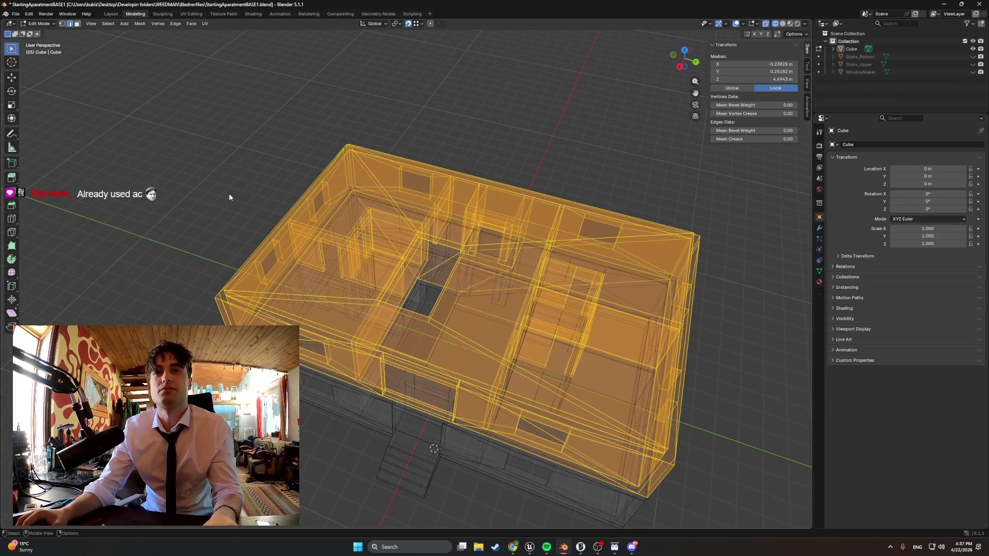
scroll(284, 218, up, 4)
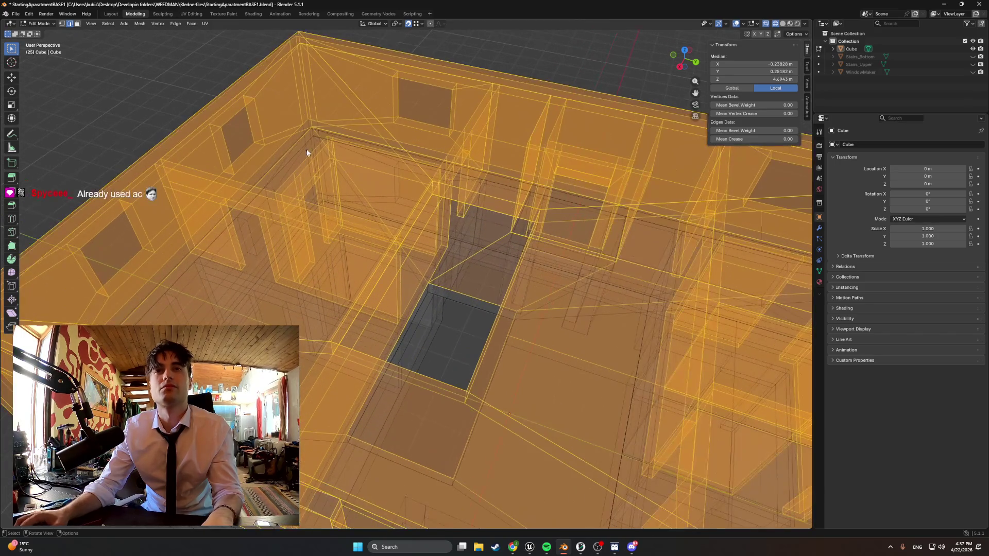
scroll(243, 283, up, 2)
mouse_move(273, 293)
middle_down()
mouse_move(358, 290)
mouse_move(360, 302)
mouse_move(393, 306)
mouse_move(316, 302)
mouse_move(366, 331)
mouse_move(371, 318)
mouse_move(570, 292)
mouse_move(352, 278)
mouse_move(314, 235)
middle_up()
shift+click(570, 291)
- Switch to Solid shading and deselect the large roof and floor faces of the upper storey
key(z)
click(507, 289)
shift+click(314, 235)
shift+click(335, 329)
shift+click(598, 291)
shift+click(515, 155)
shift+click(437, 203)
middle_drag(438, 204, 571, 178)
mouse_move(507, 145)
middle_down()
mouse_move(442, 117)
mouse_move(503, 190)
mouse_move(477, 227)
mouse_move(400, 203)
mouse_move(479, 186)
mouse_move(550, 130)
mouse_move(501, 179)
mouse_move(479, 179)
mouse_move(519, 177)
mouse_move(246, 186)
mouse_move(379, 227)
mouse_move(503, 217)
mouse_move(470, 263)
mouse_move(334, 227)
mouse_move(338, 323)
mouse_move(325, 304)
mouse_move(333, 314)
mouse_move(232, 304)
mouse_move(293, 247)
mouse_move(343, 335)
mouse_move(202, 301)
middle_up()
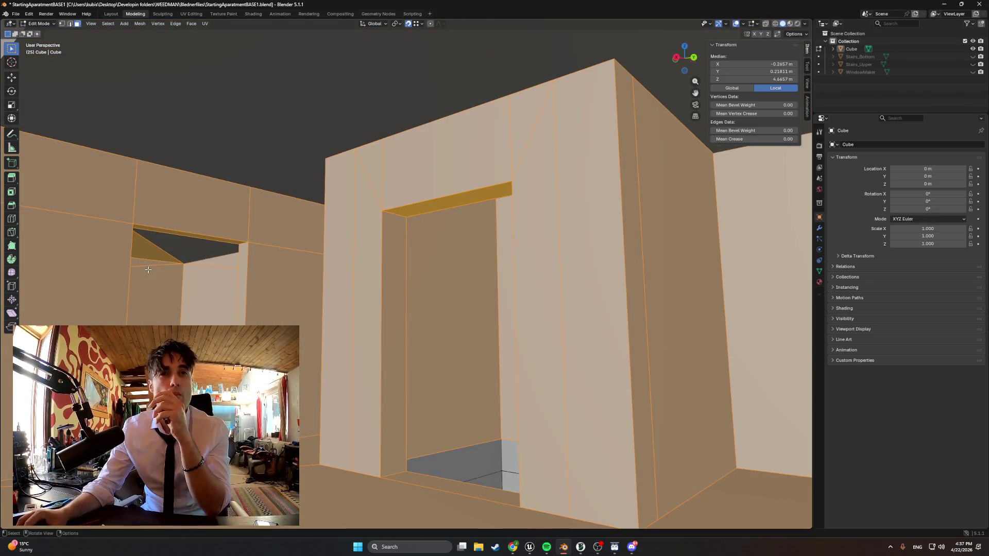
- Toggle X-ray on and off, then orbit over the roof and front facade to check the selection
mouse_move(147, 262)
middle_down()
mouse_move(296, 333)
mouse_move(329, 330)
mouse_move(299, 322)
mouse_move(267, 282)
middle_up()
key(z)
key(alt+z)
key(z)
click(304, 209)
key(z)
click(355, 218)
mouse_move(354, 163)
middle_down()
mouse_move(360, 203)
mouse_move(339, 193)
mouse_move(356, 219)
middle_up()
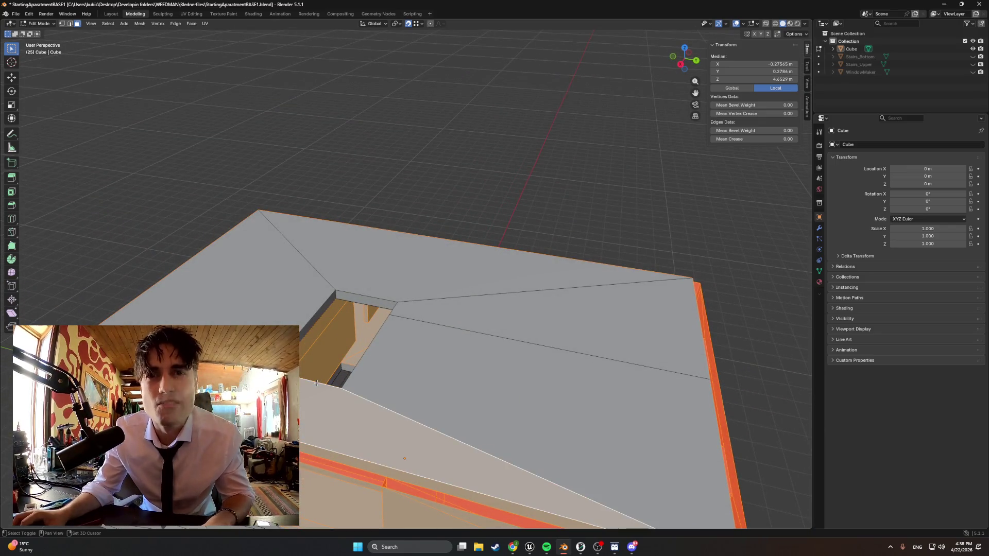
middle_drag(318, 382, 218, 269)
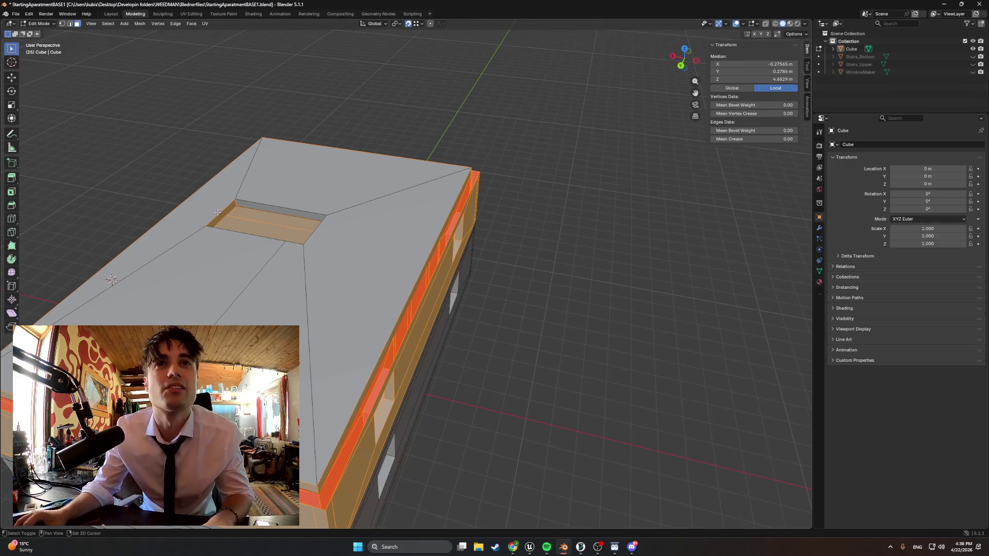
mouse_move(222, 218)
middle_down()
mouse_move(313, 216)
mouse_move(319, 202)
mouse_move(250, 219)
mouse_move(300, 214)
mouse_move(296, 320)
middle_up()
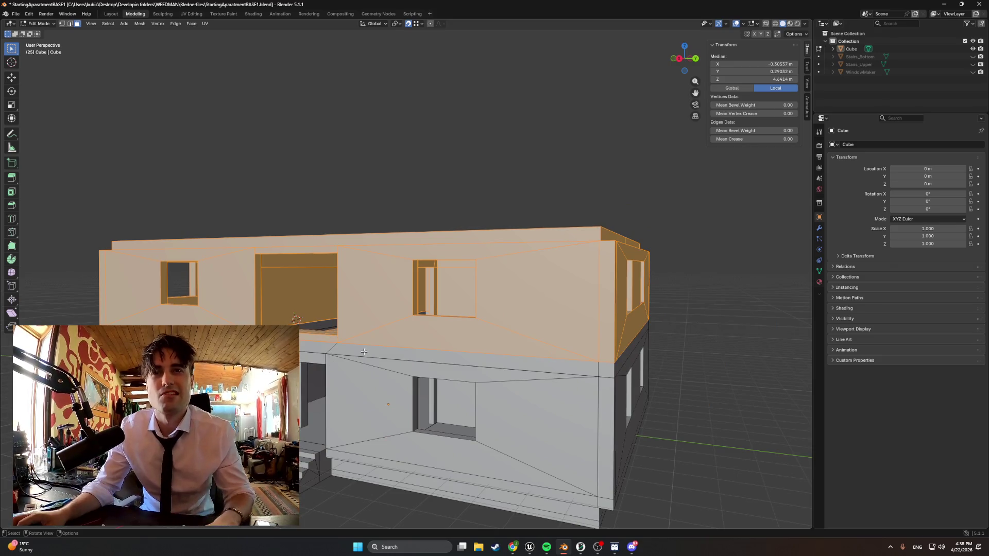
- Add the ledge faces and corner face around the upper storey to the selection
shift+click(306, 351)
shift+click(306, 351)
middle_drag(306, 351, 418, 351)
shift+click(476, 355)
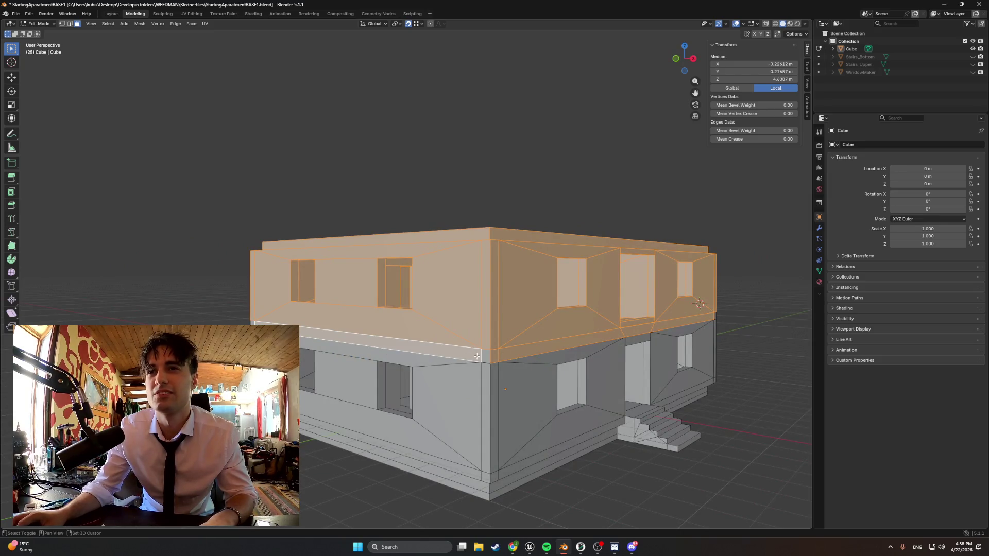
shift+click(480, 357)
shift+click(485, 357)
mouse_move(484, 357)
middle_down()
mouse_move(412, 338)
mouse_move(313, 335)
mouse_move(329, 383)
mouse_move(288, 327)
mouse_move(262, 448)
mouse_move(270, 399)
mouse_move(274, 410)
middle_up()
shift+click(512, 341)
shift+click(508, 343)
shift+click(313, 332)
shift+click(330, 383)
scroll(284, 320, down, 4)
scroll(283, 320, up, 5)
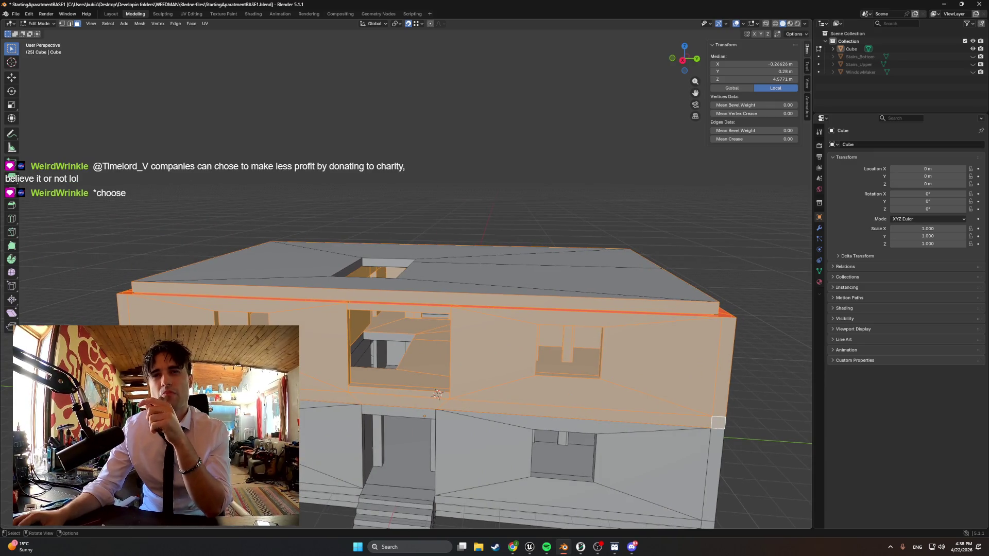
scroll(412, 459, up, 5)
- Adjust the selection around the window, then duplicate the upper storey with Shift+D
shift+click(412, 459)
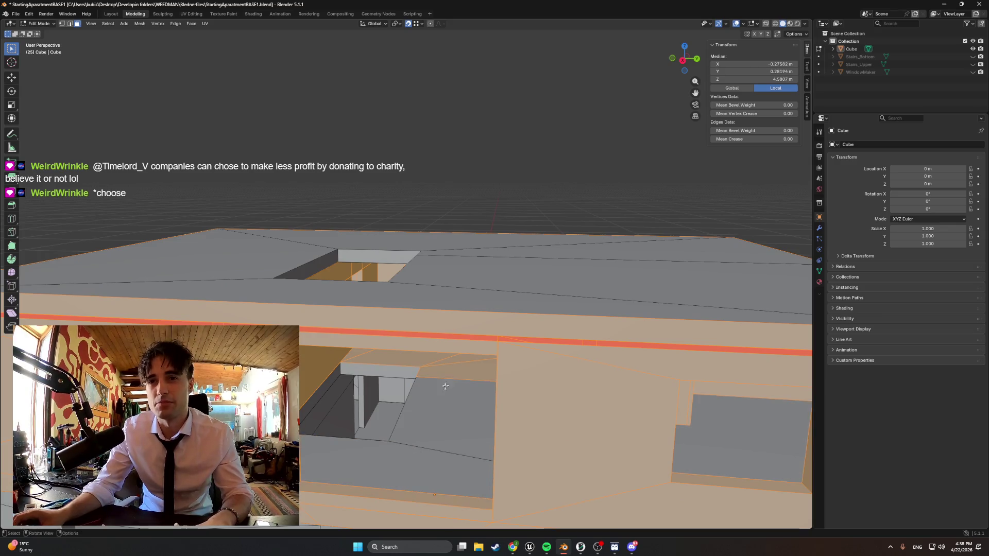
shift+middle_drag(413, 459, 447, 375)
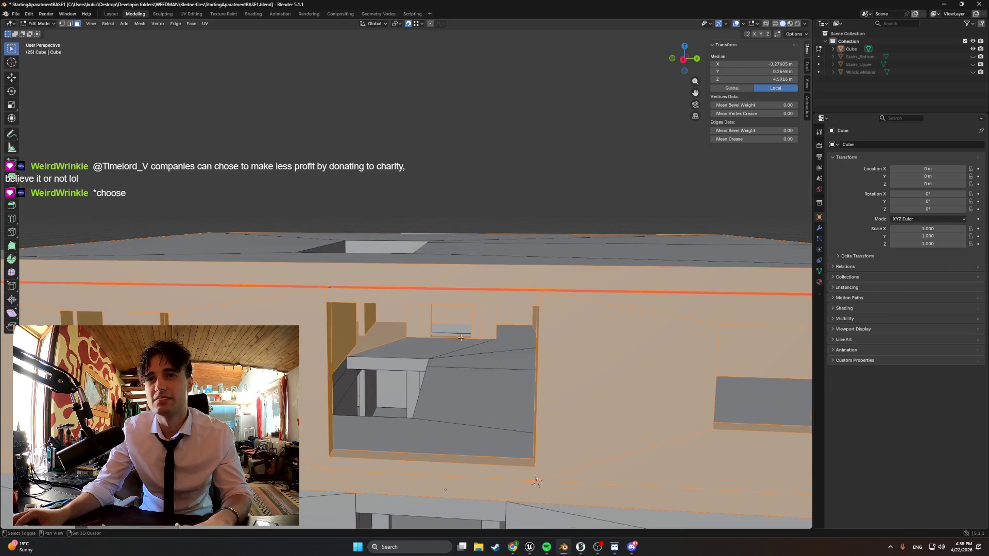
shift+click(374, 343)
shift+middle_drag(374, 343, 493, 340)
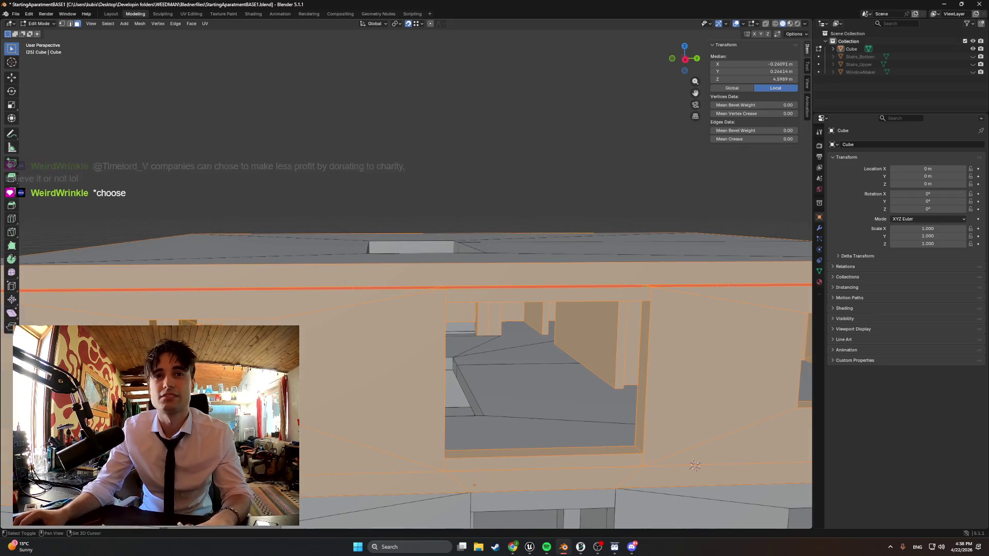
scroll(370, 409, down, 8)
mouse_move(371, 409)
middle_down()
mouse_move(412, 402)
mouse_move(319, 397)
mouse_move(348, 405)
mouse_move(238, 297)
mouse_move(161, 316)
mouse_move(322, 410)
middle_up()
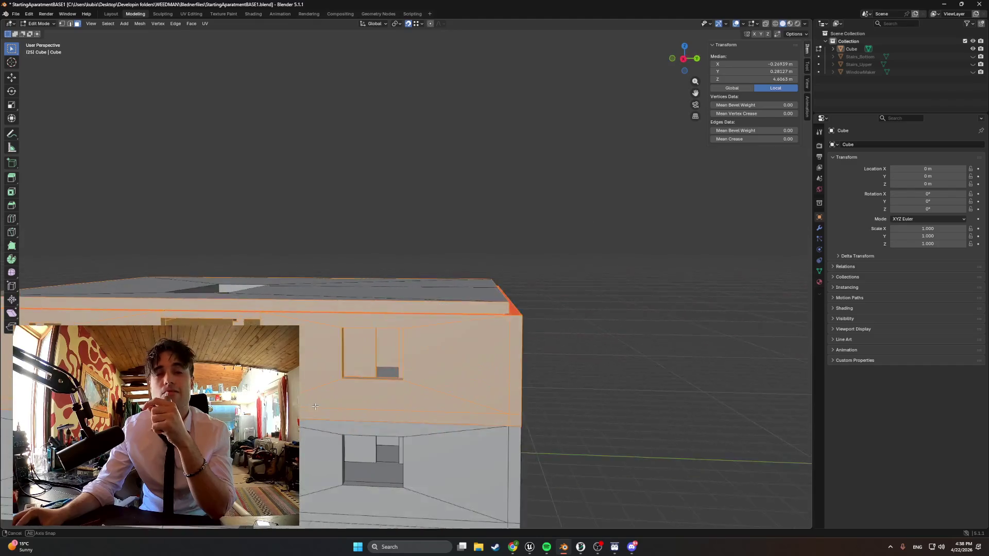
key(shift+d)
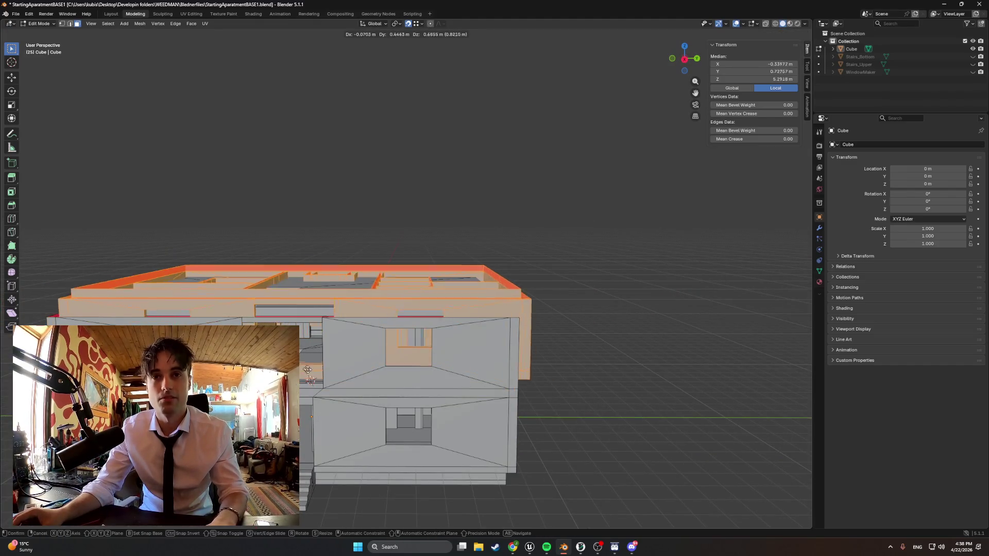
key(z)
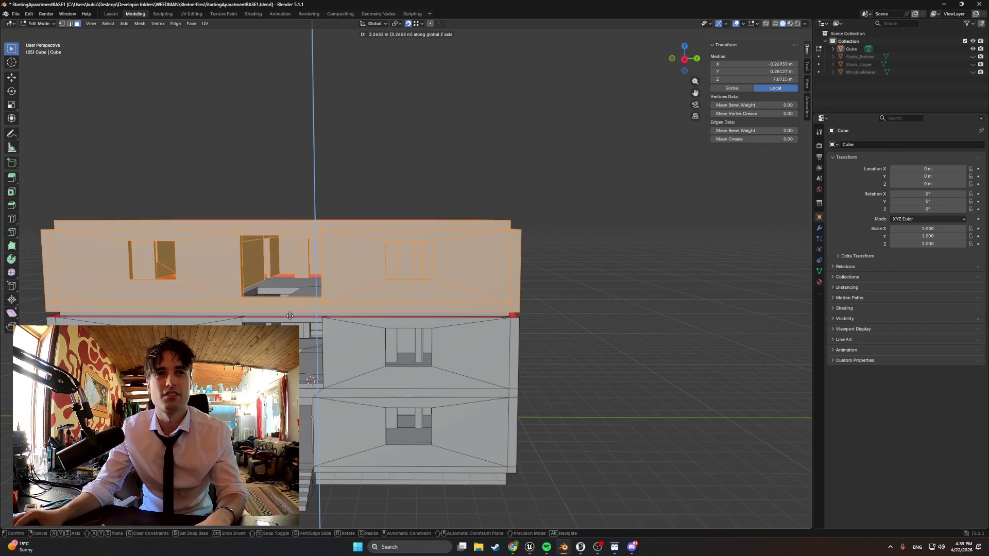
key(Escape)
ctrl+middle_drag(311, 380, 325, 309)
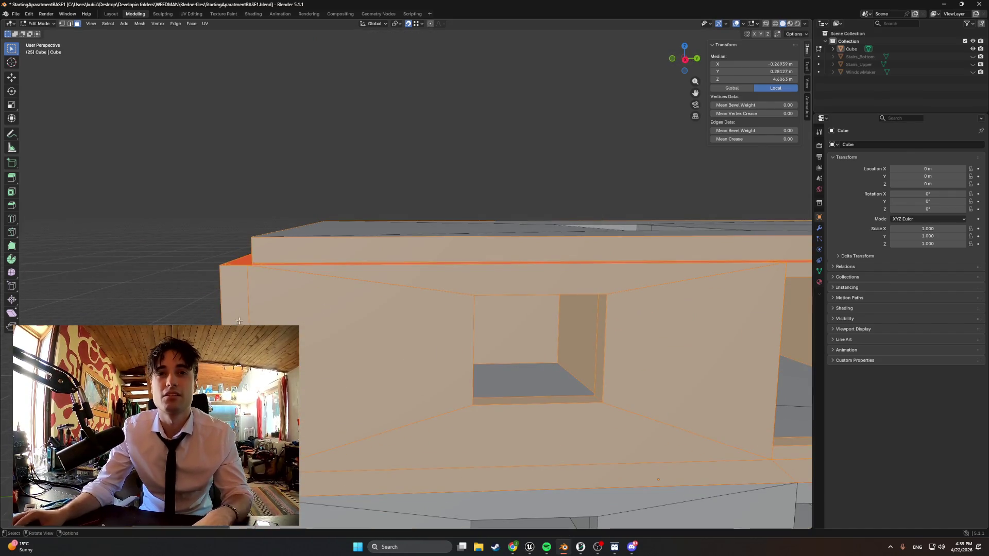
key(g)
key(z)
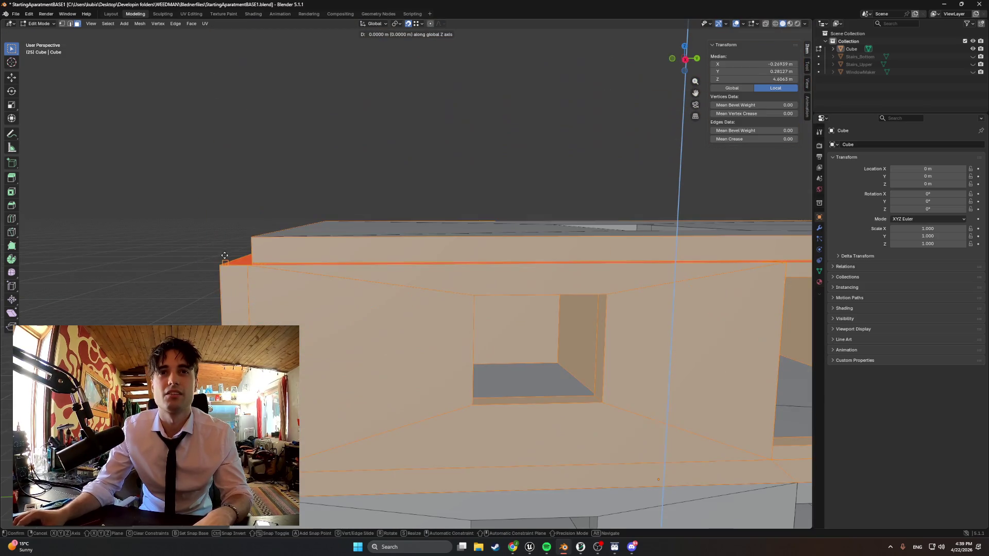
key(Escape)
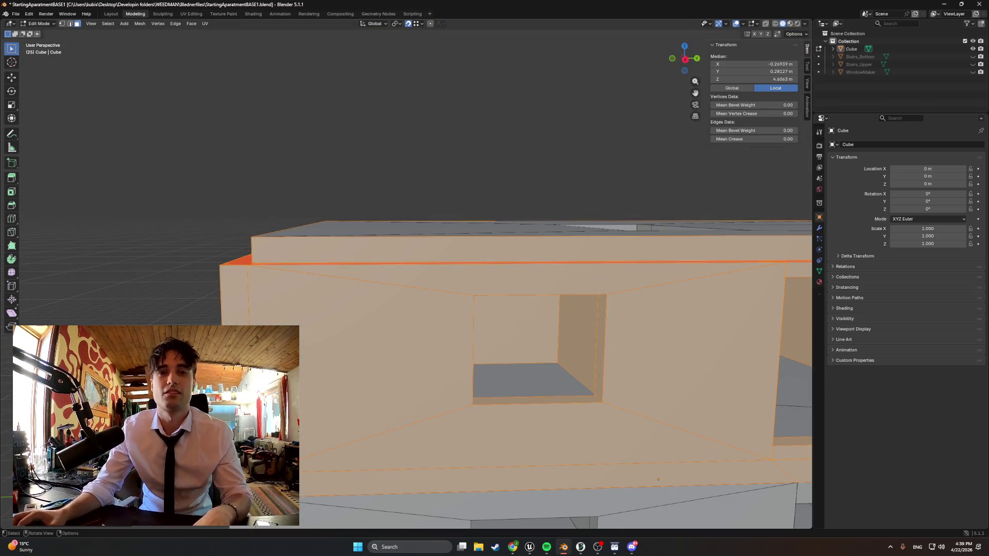
key(g)
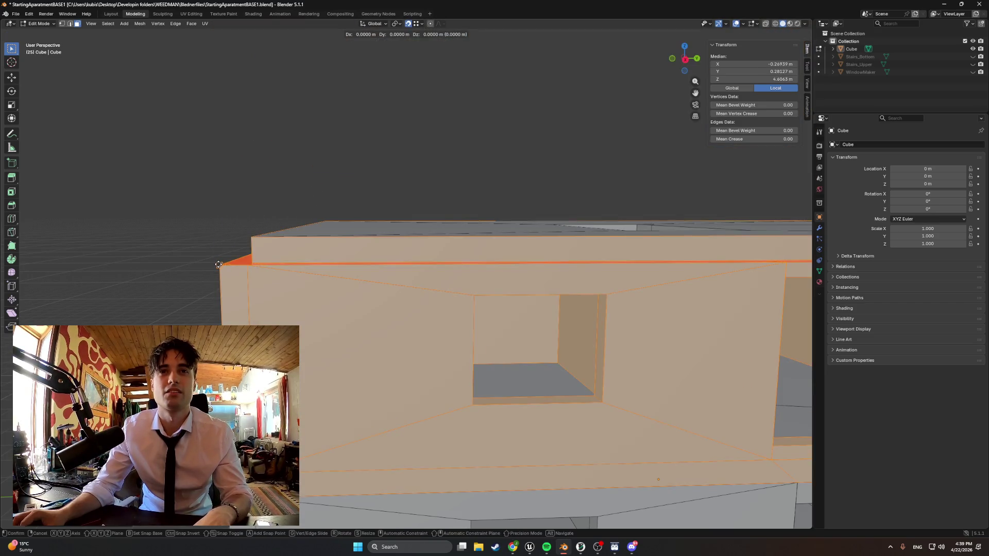
key(Escape)
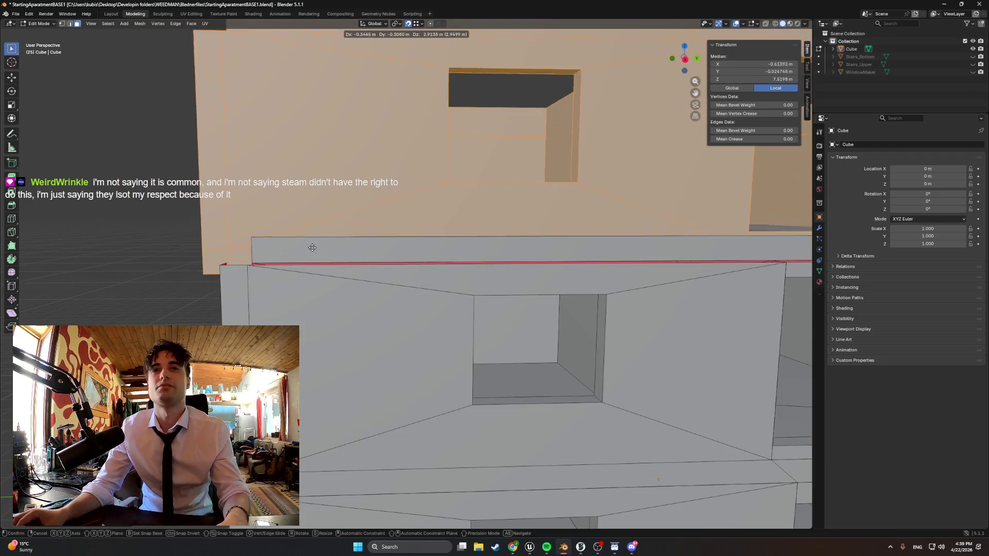
key(z)
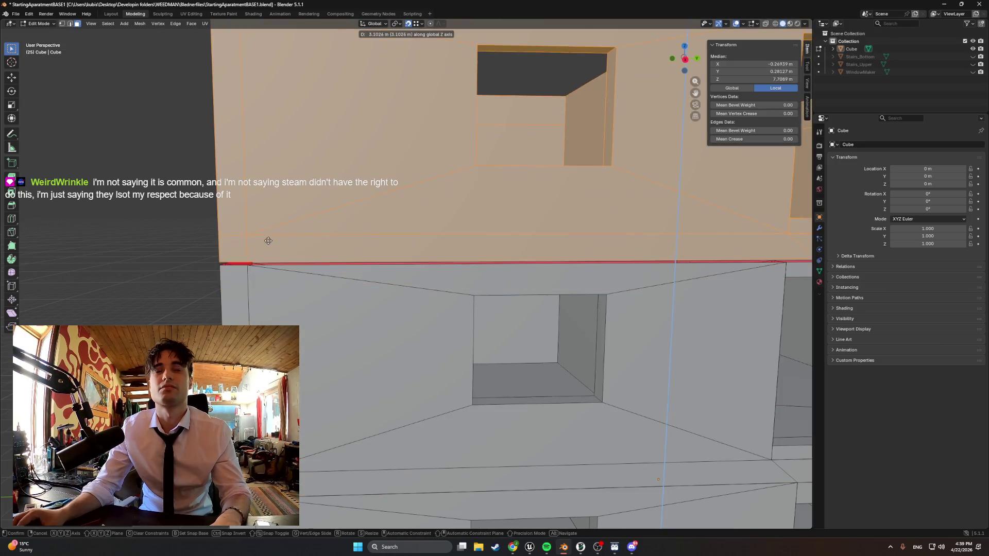
key(Escape)
shift+middle_drag(279, 515, 238, 323)
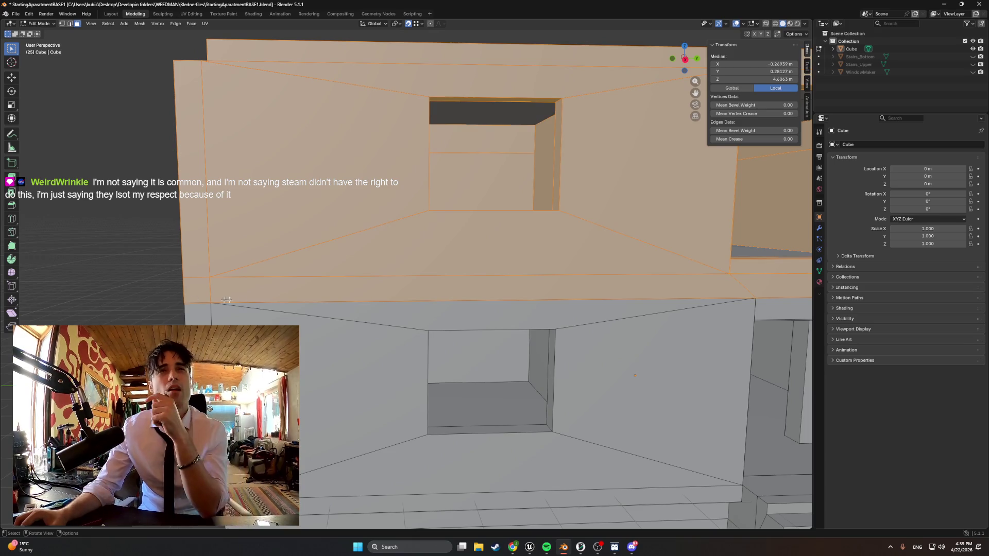
scroll(263, 286, down, 6)
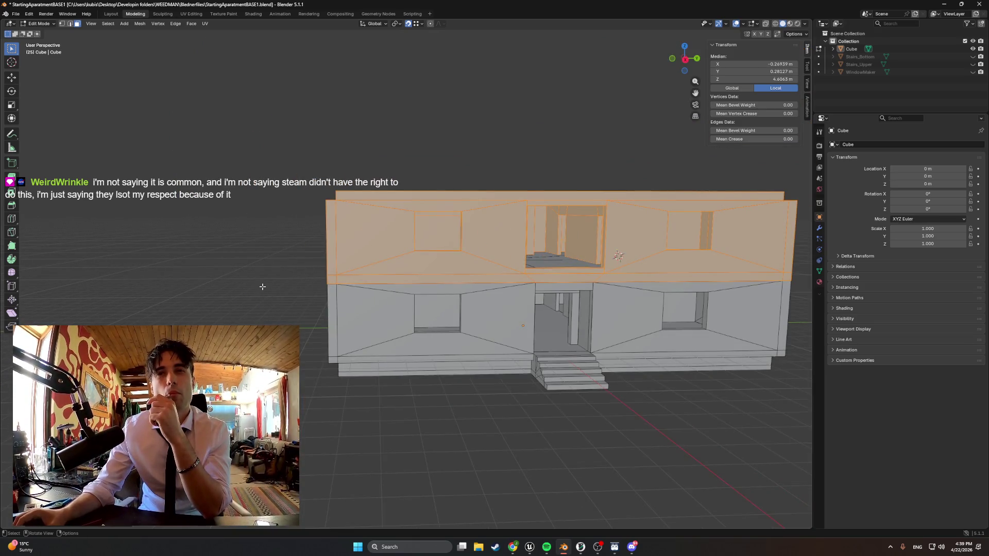
scroll(318, 262, up, 5)
scroll(314, 262, down, 3)
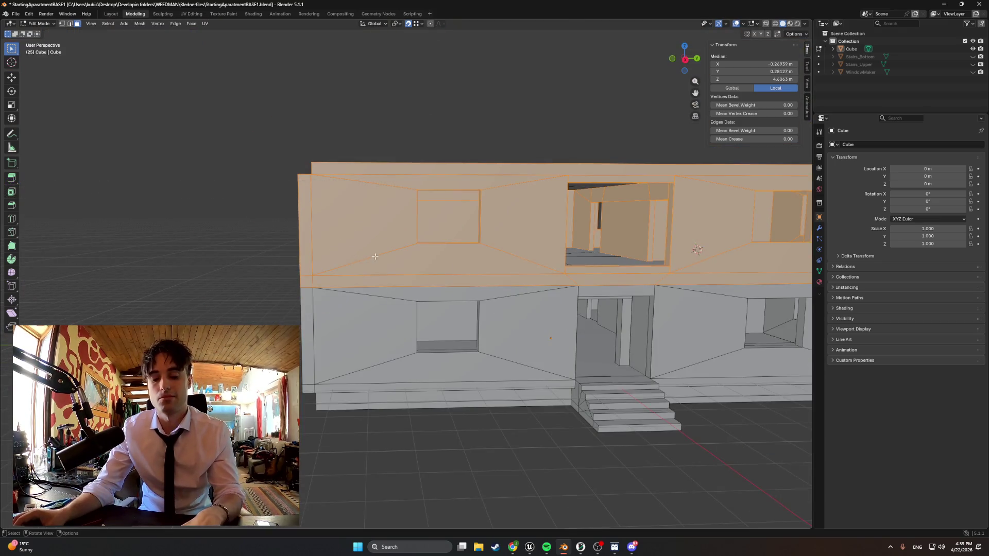
key(g)
key(z)
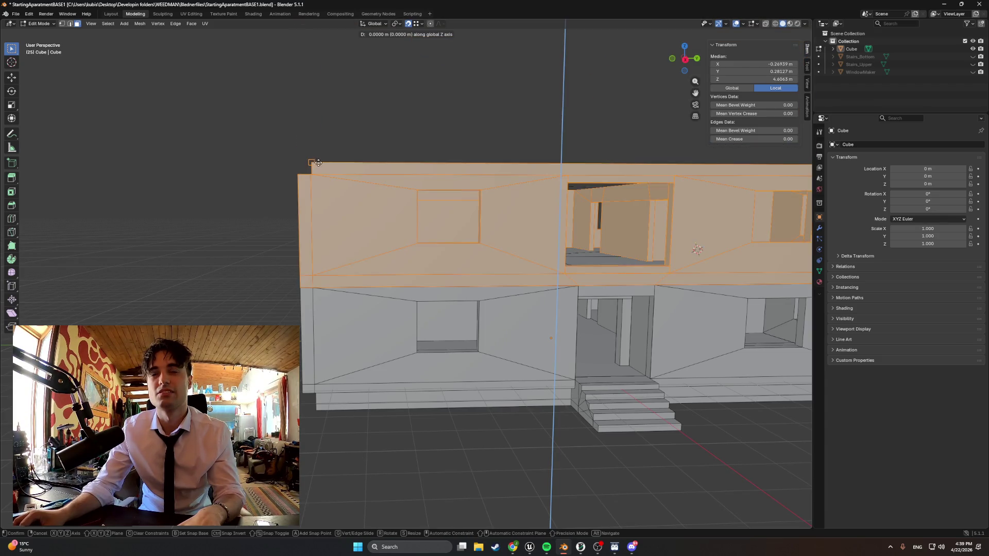
key(Escape)
middle_drag(390, 189, 402, 217)
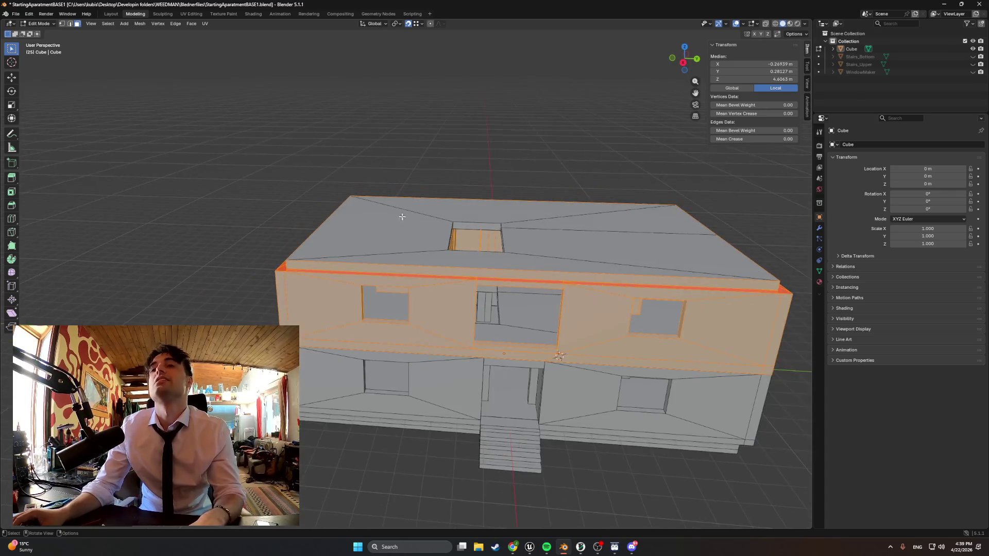
scroll(370, 319, up, 5)
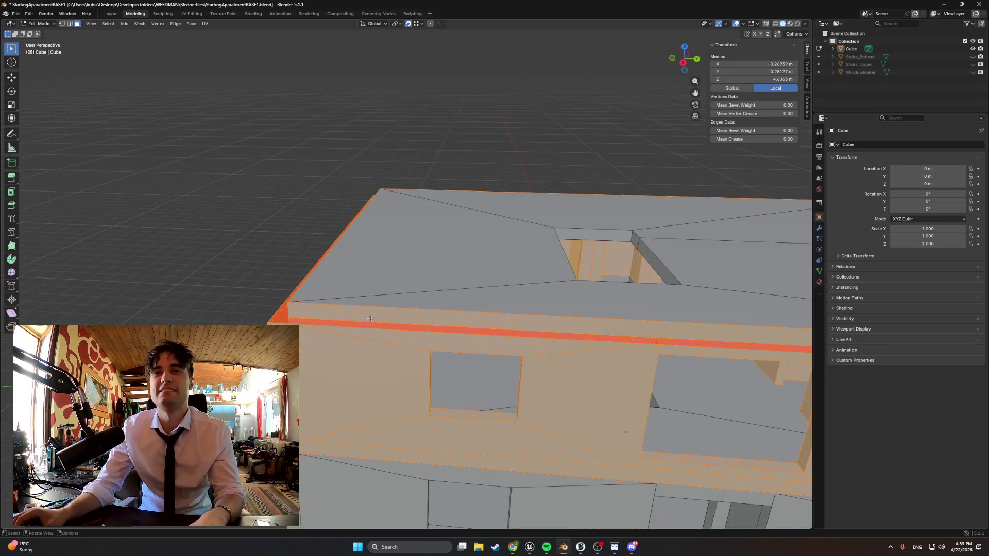
key(g)
key(z)
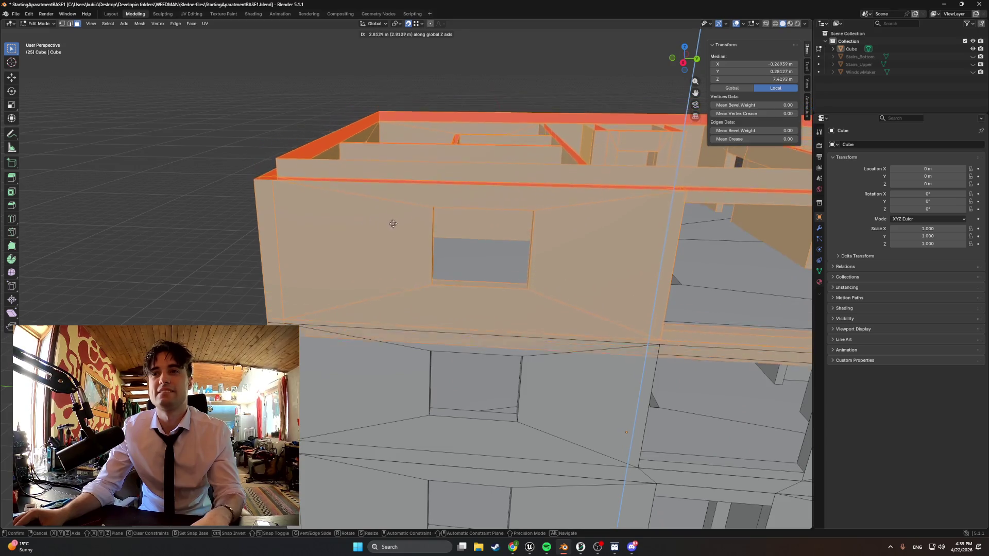
key(Escape)
key(z)
click(317, 279)
key(z)
click(393, 292)
key(ctrl+KP_1)
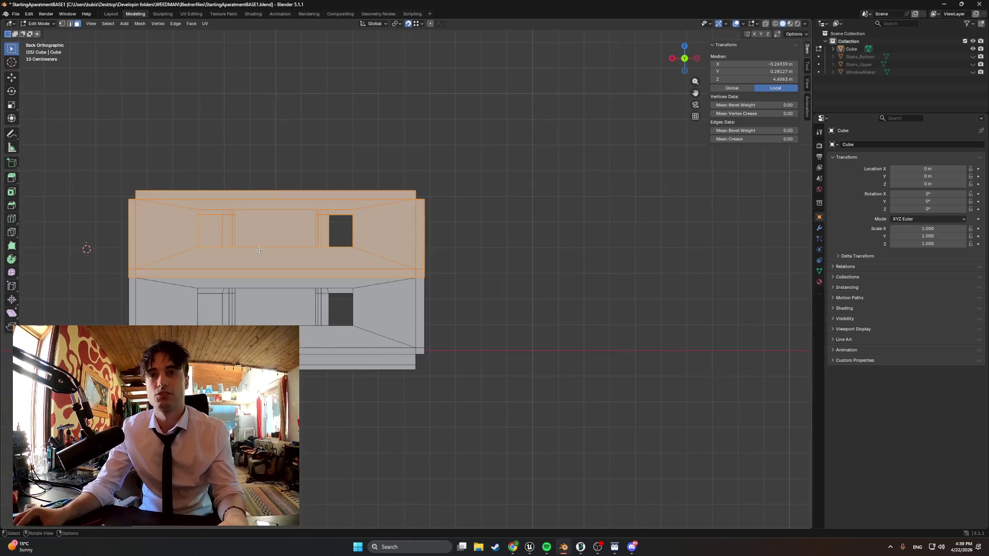
- Raise the floor copy about 3 m along Z, then lower it slightly to median Z 7.6695 m
scroll(447, 274, up, 3)
key(g)
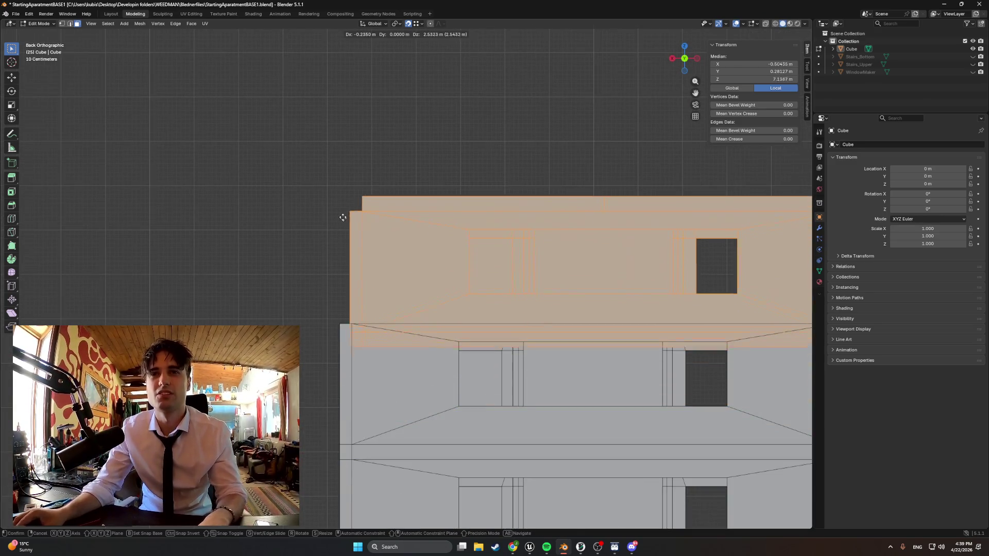
key(z)
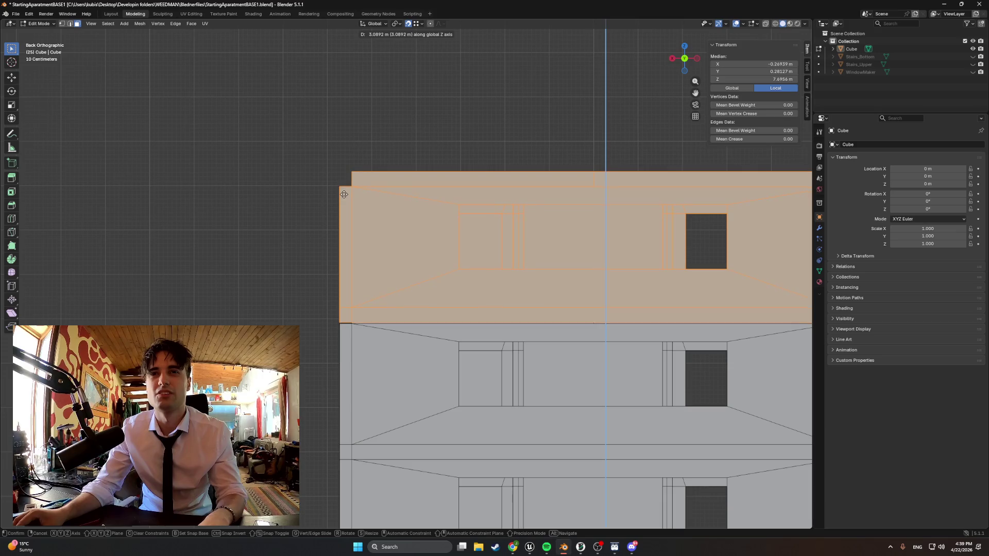
click(340, 169)
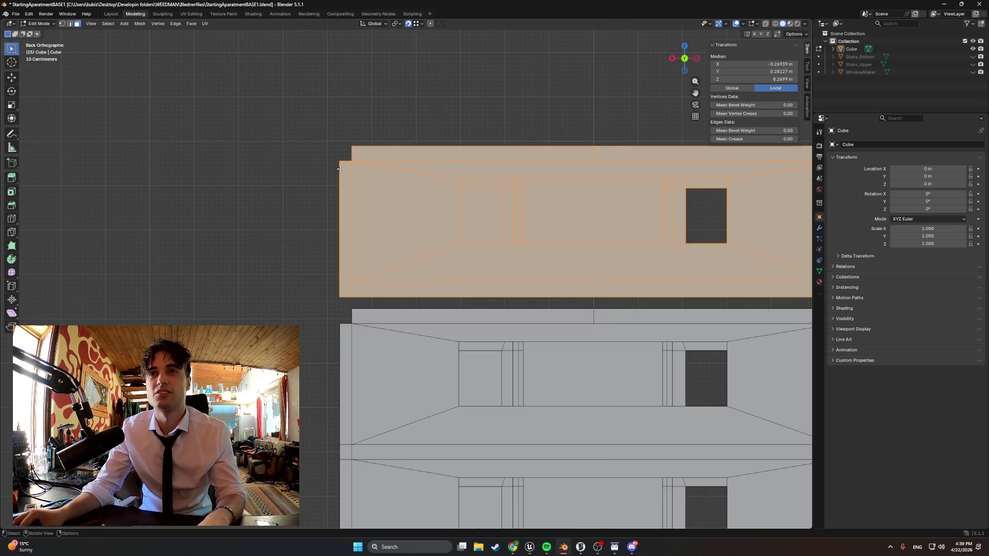
key(g)
key(z)
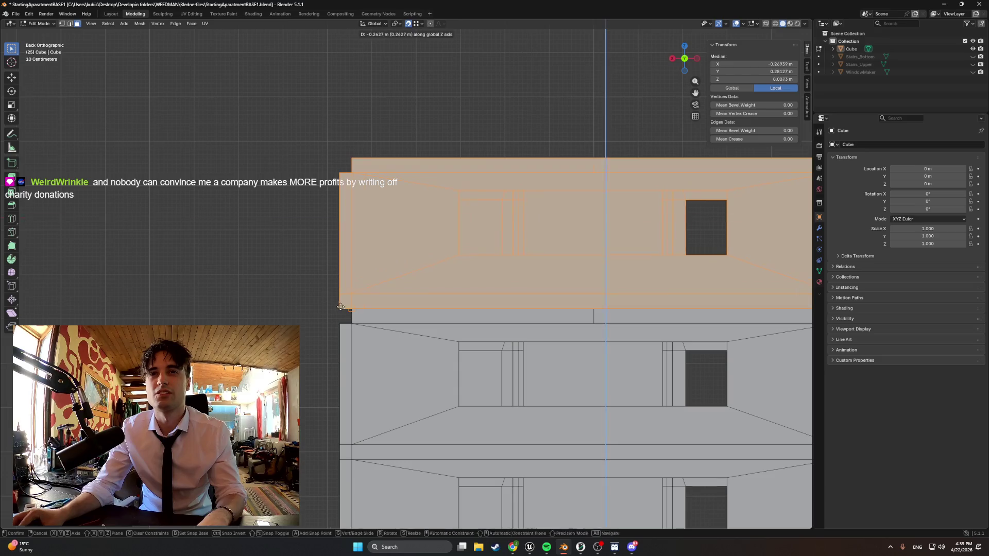
click(343, 320)
mouse_move(344, 320)
middle_down()
mouse_move(474, 339)
mouse_move(396, 319)
mouse_move(453, 291)
middle_up()
- Delete the parapet top face loops on both sides of the building
alt+click(462, 287)
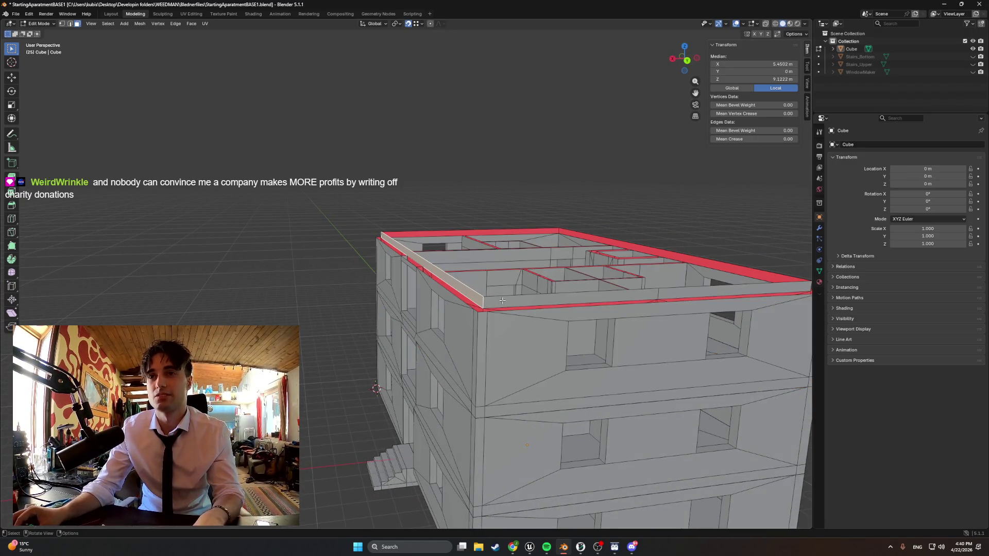
middle_drag(509, 300, 391, 249)
alt+shift+click(401, 262)
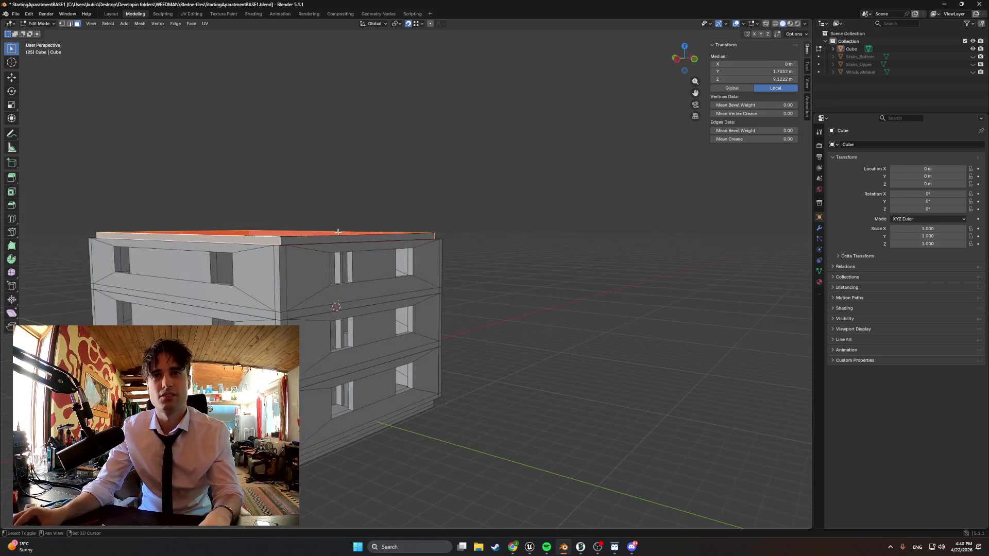
key(x)
click(338, 216)
- Look down into the rooms and select the remaining top rim faces, including the front wall's
mouse_move(334, 214)
middle_down()
mouse_move(488, 259)
mouse_move(340, 273)
mouse_move(367, 278)
mouse_move(346, 294)
middle_up()
scroll(340, 272, up, 4)
scroll(368, 279, down, 3)
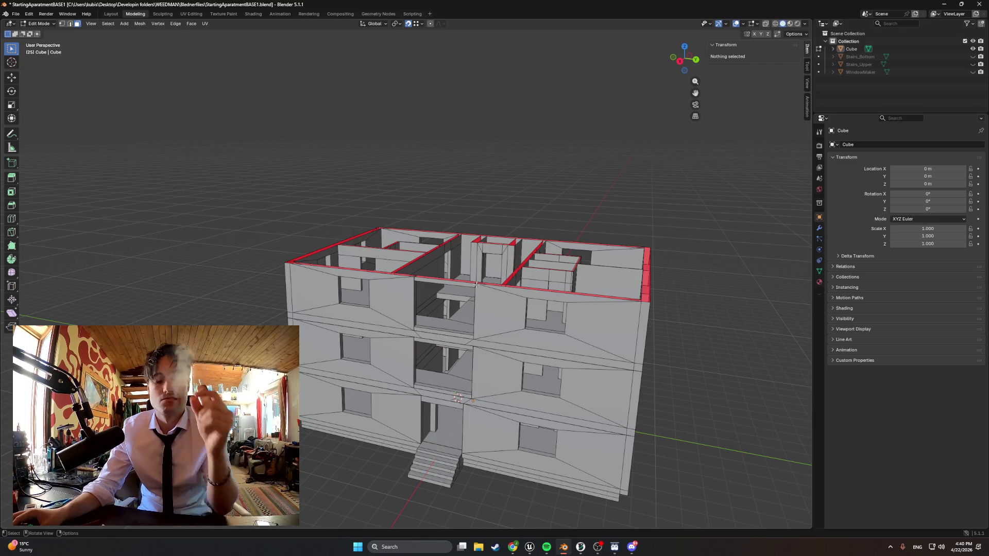
alt+click(476, 284)
mouse_move(476, 284)
middle_down()
mouse_move(300, 269)
mouse_move(383, 266)
mouse_move(370, 281)
middle_up()
scroll(438, 281, up, 3)
alt+click(337, 267)
scroll(338, 268, down, 5)
shift+click(342, 283)
scroll(342, 283, up, 3)
shift+click(290, 321)
key(Up)
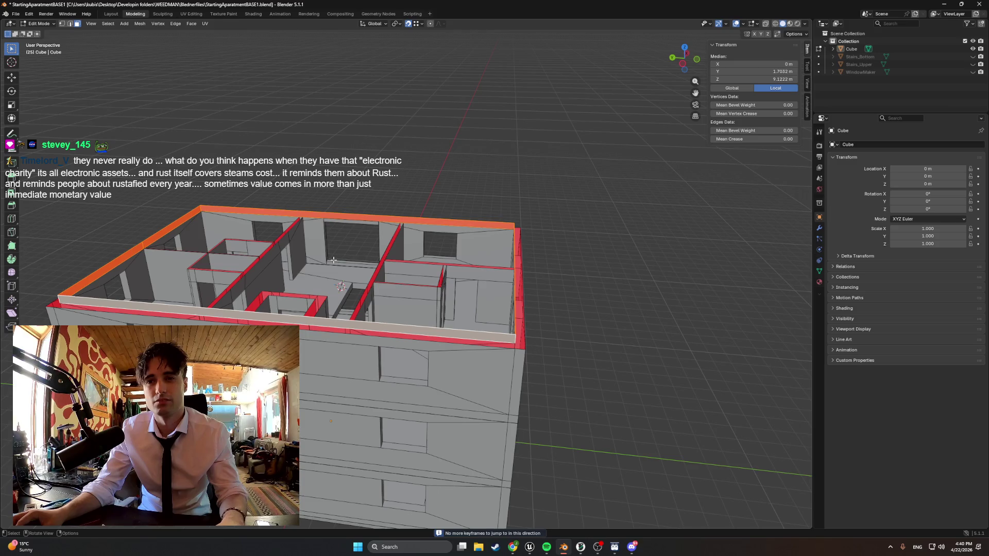
- Play the track 'Mama' in the music player, then return to Blender
click(546, 547)
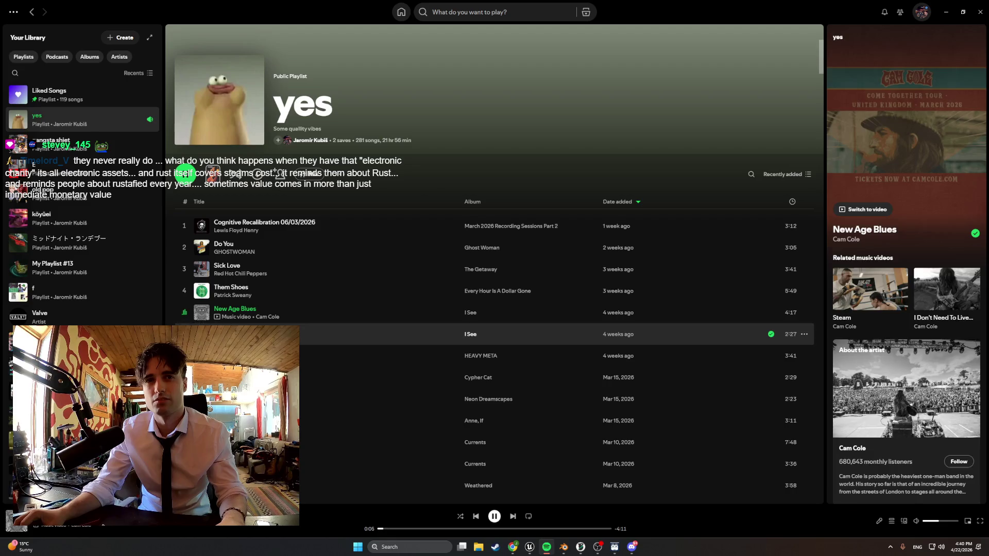
double_click(232, 334)
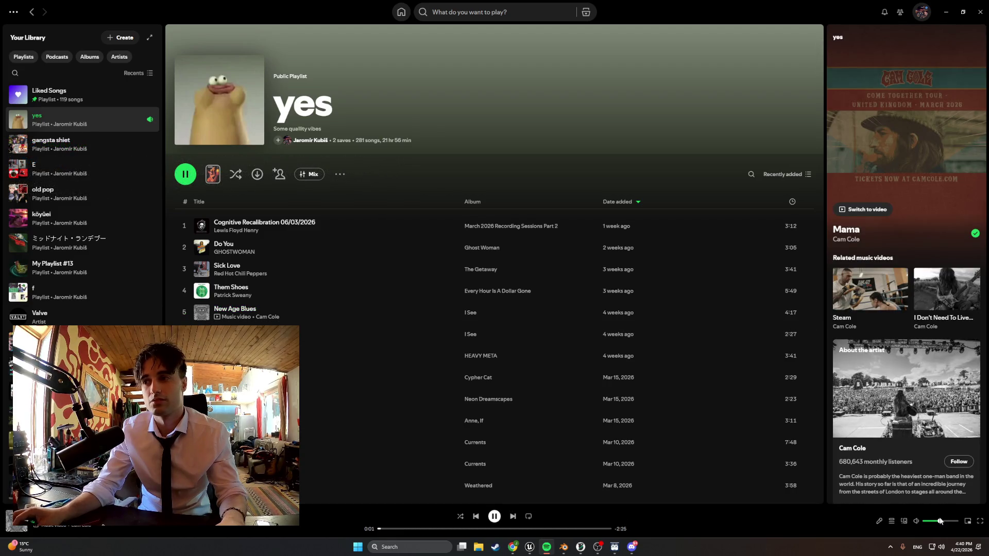
click(946, 11)
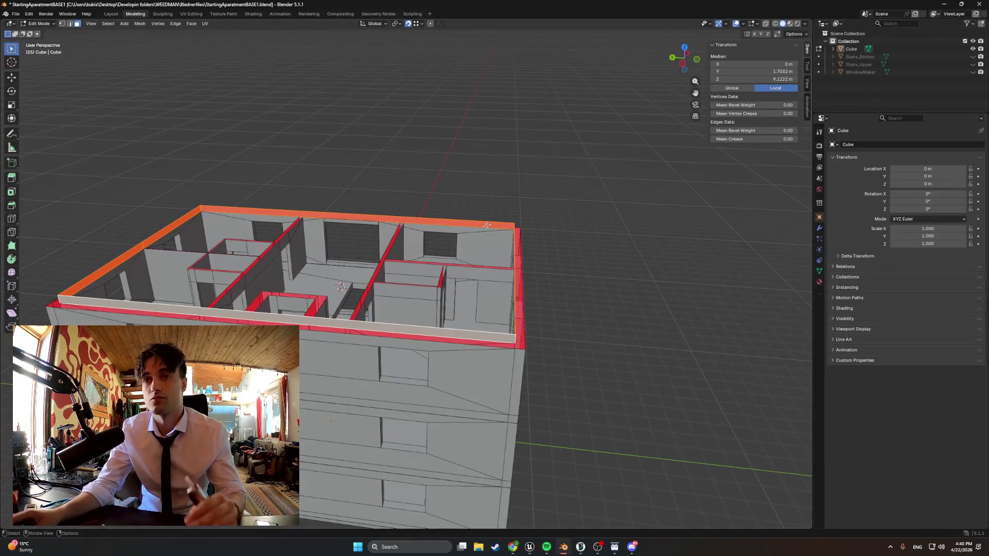
- Mark the rim edges as seams, check the room layout, and save StartingApartmentBASE1.blend
right_click(400, 263)
click(400, 262)
mouse_move(401, 262)
middle_down()
mouse_move(389, 275)
mouse_move(431, 317)
mouse_move(542, 320)
middle_up()
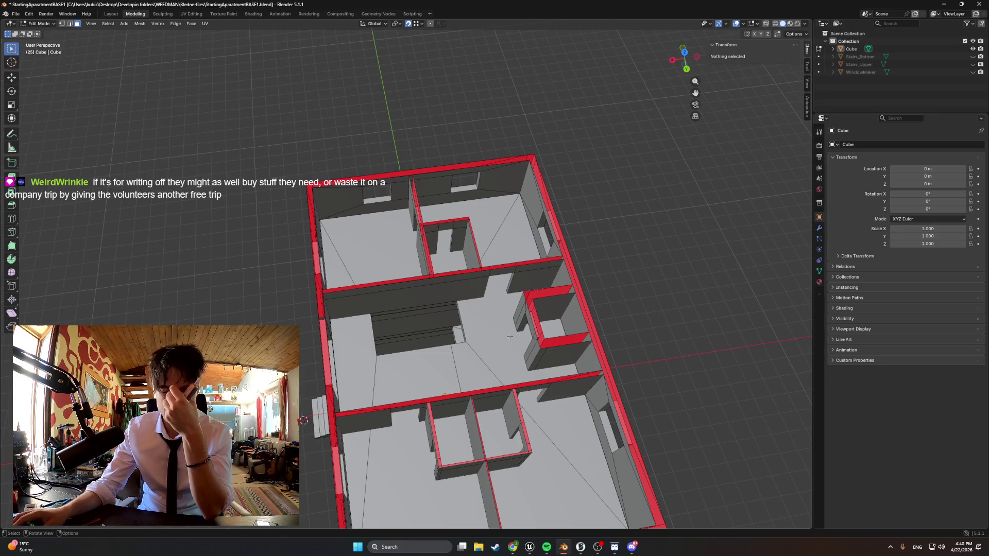
middle_drag(477, 331, 535, 330)
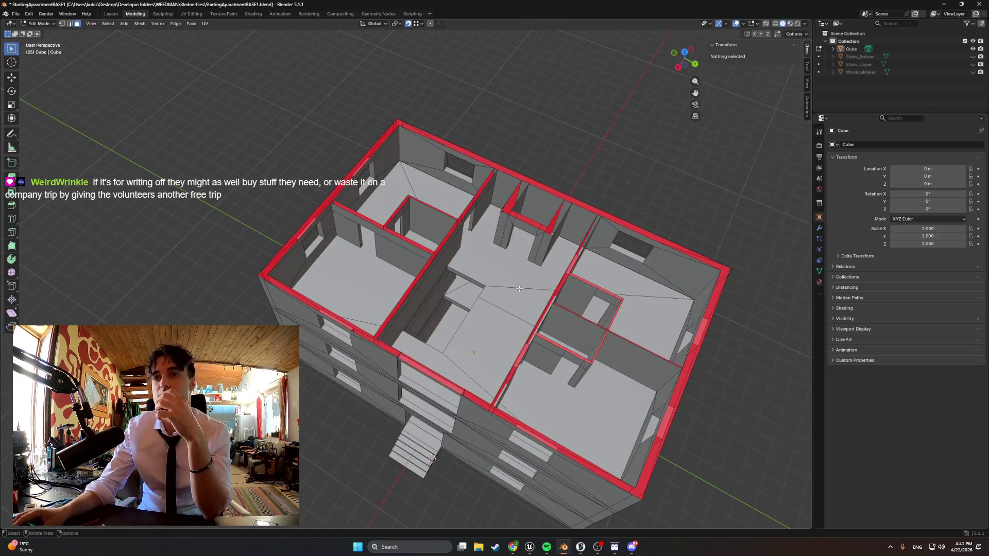
mouse_move(514, 283)
middle_down()
mouse_move(491, 269)
mouse_move(466, 299)
middle_up()
scroll(486, 272, down, 2)
key(ctrl+s)
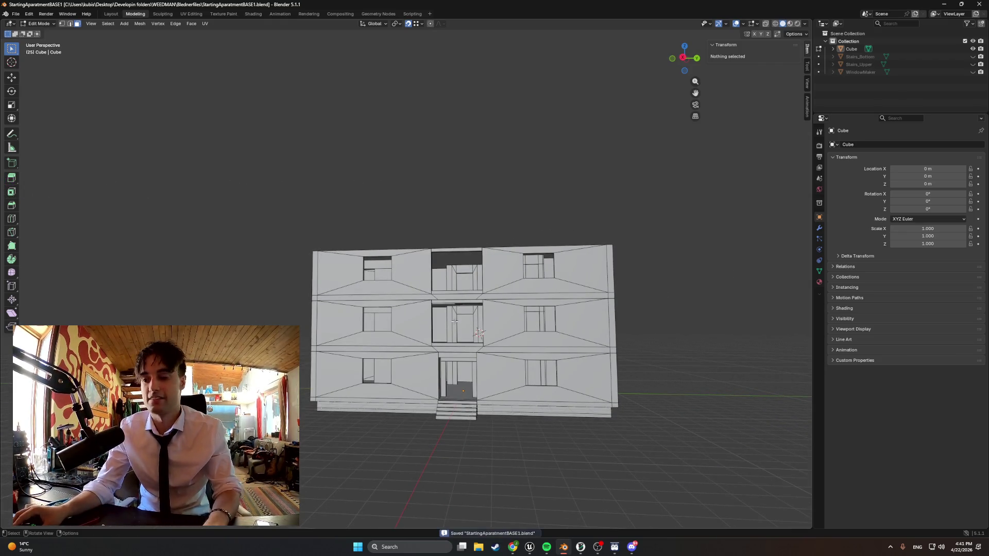
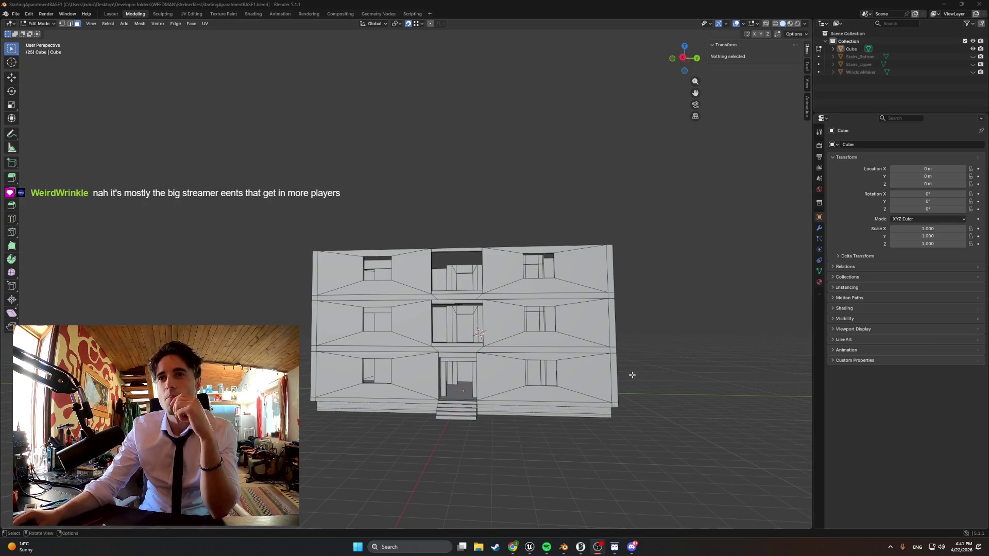
- Unhide the Stairs_Bottom and Stairs_Upper objects in the Outliner
mouse_move(649, 367)
middle_down()
mouse_move(478, 370)
mouse_move(508, 403)
mouse_move(607, 378)
mouse_move(582, 353)
mouse_move(556, 349)
mouse_move(640, 393)
mouse_move(554, 382)
mouse_move(583, 397)
mouse_move(662, 388)
mouse_move(518, 375)
mouse_move(568, 385)
mouse_move(594, 367)
middle_up()
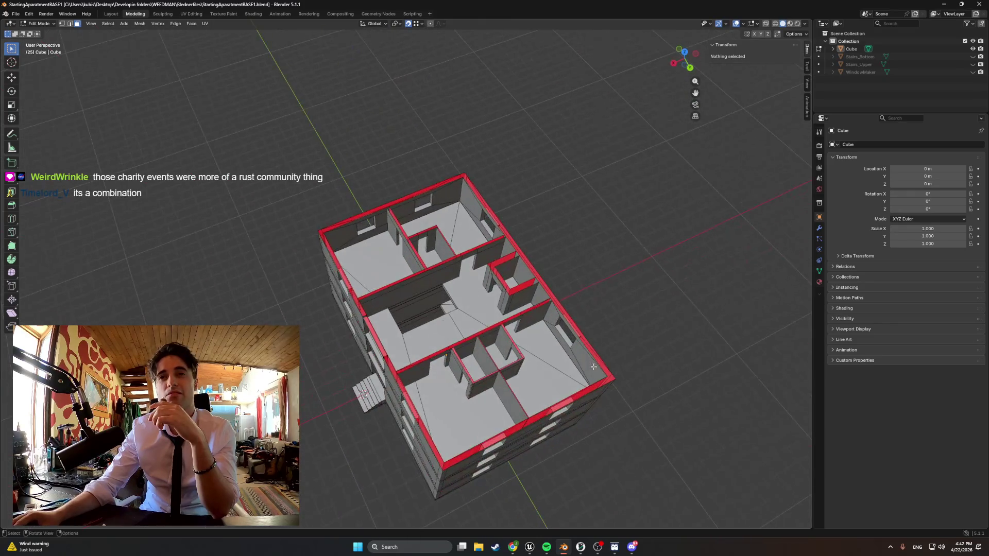
click(973, 56)
click(973, 64)
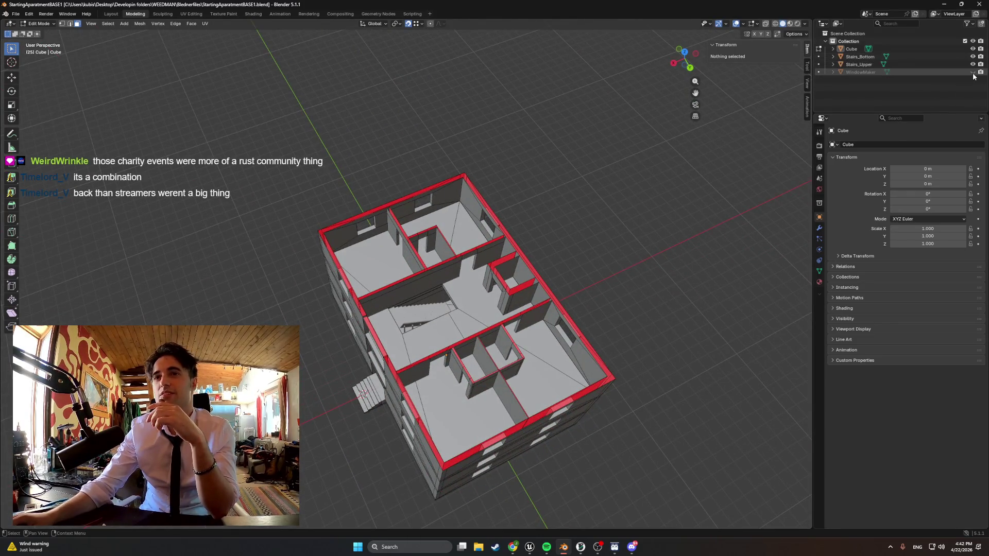
- Delete the WindowMaker object from the scene
click(973, 71)
mouse_move(546, 355)
middle_down()
mouse_move(540, 340)
mouse_move(483, 338)
middle_up()
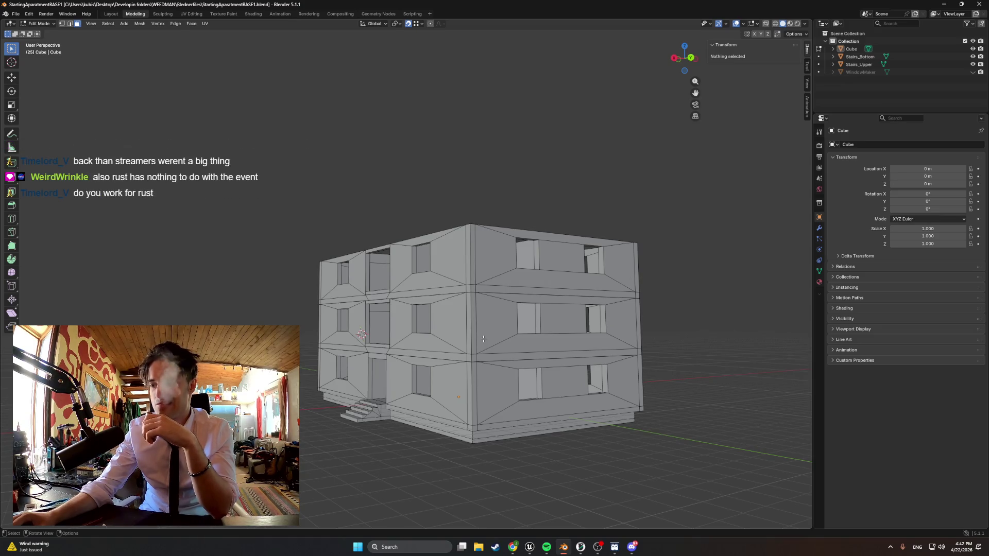
click(858, 72)
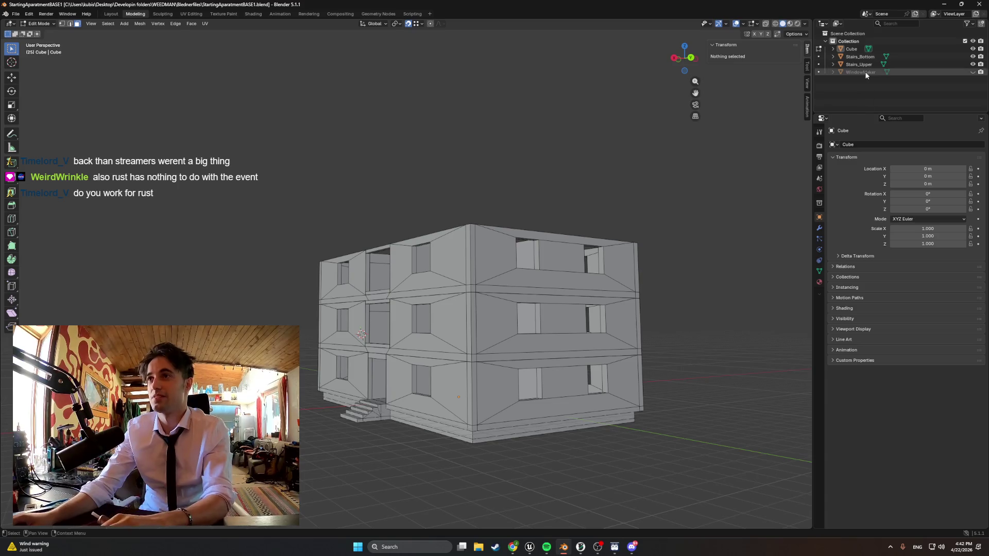
key(Delete)
middle_drag(515, 332, 477, 334)
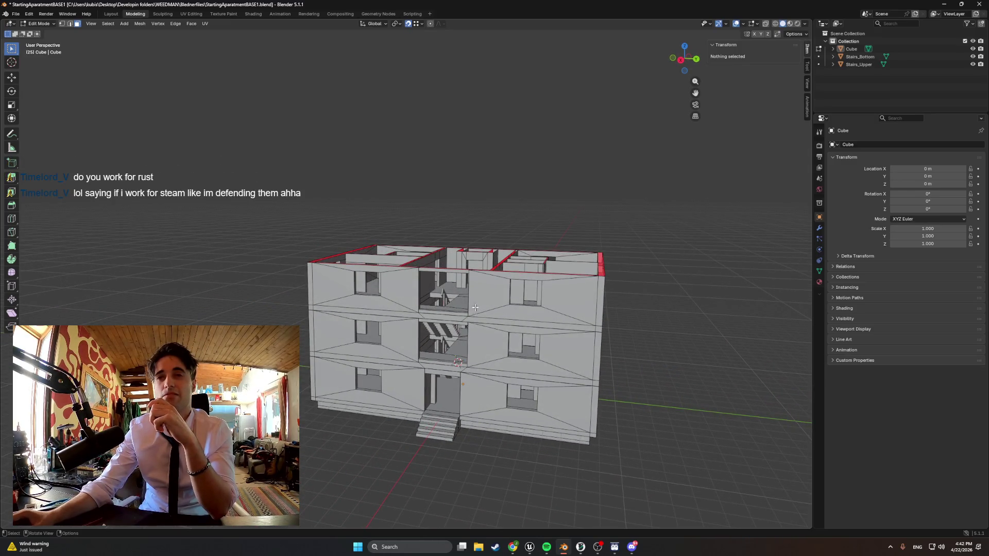
- Join two top-floor wall-top corner vertices with a new edge
scroll(475, 308, up, 3)
scroll(402, 291, up, 2)
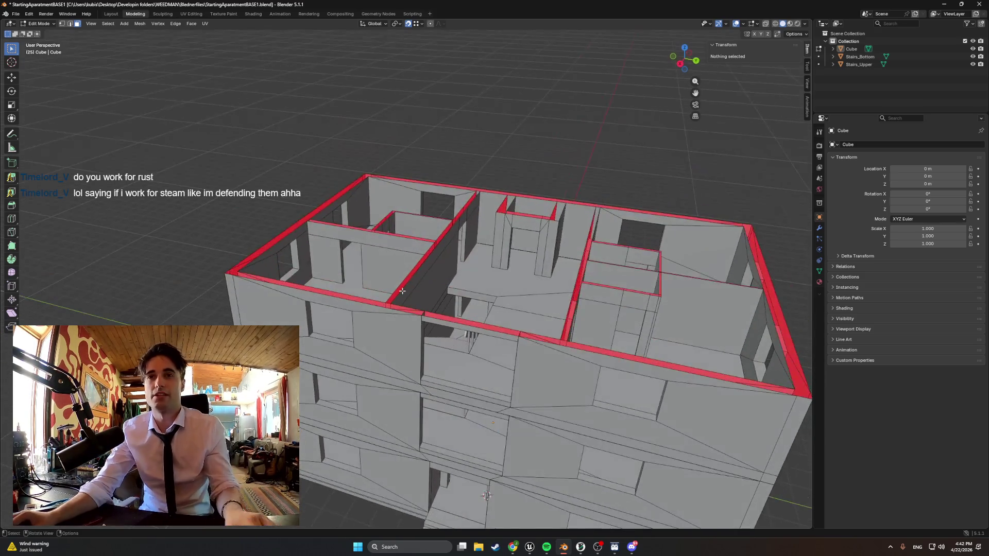
middle_drag(401, 291, 404, 286)
click(468, 244)
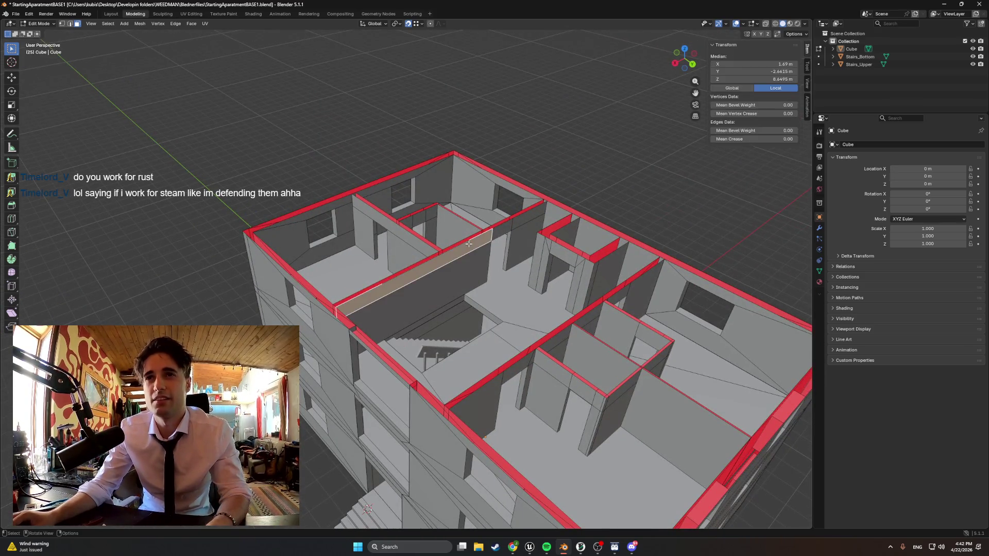
key(2)
click(480, 238)
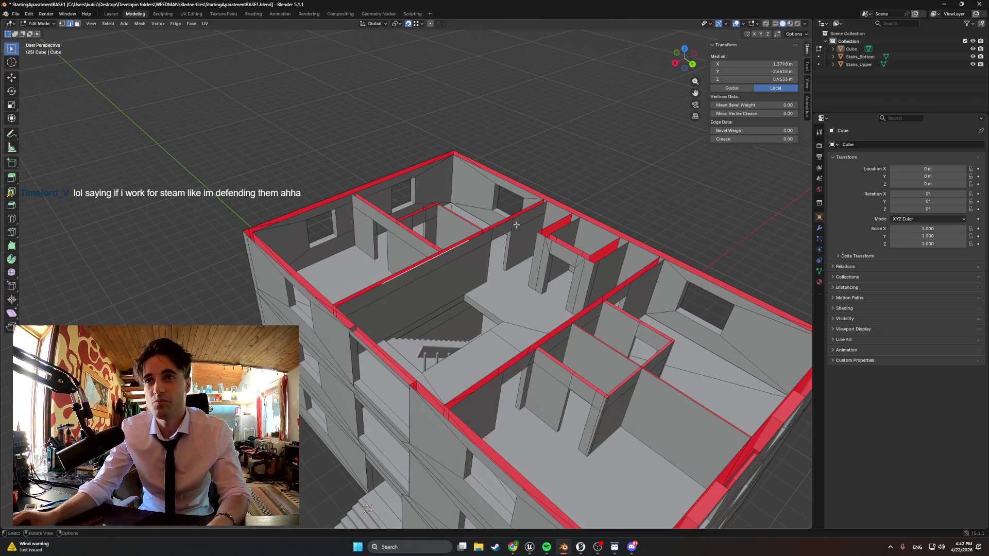
scroll(516, 225, up, 2)
scroll(541, 265, up, 5)
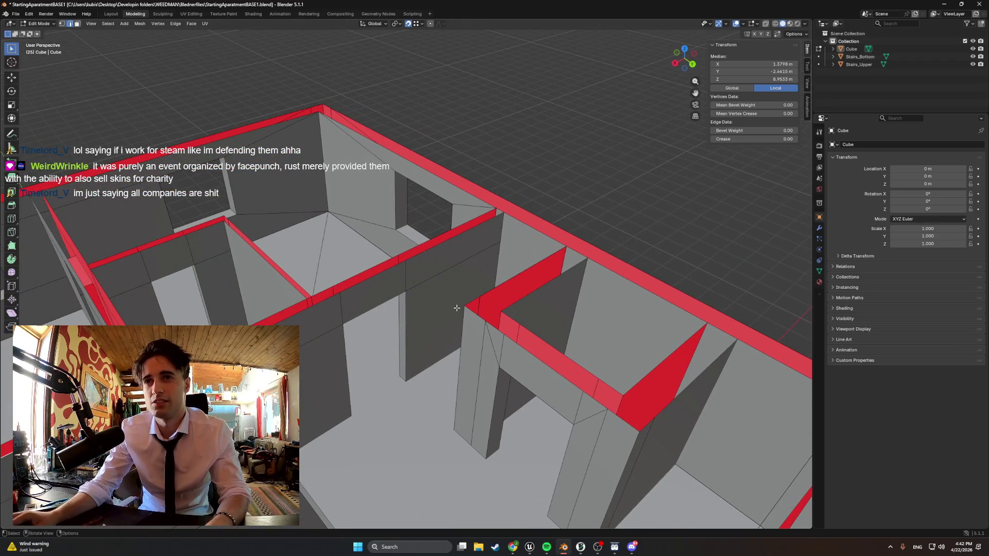
click(462, 306)
shift+click(410, 264)
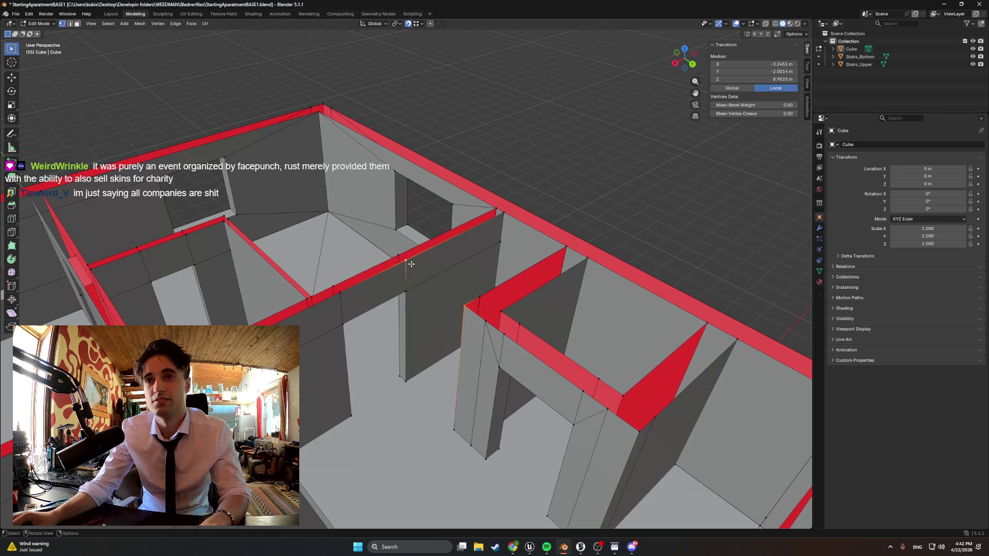
key(j)
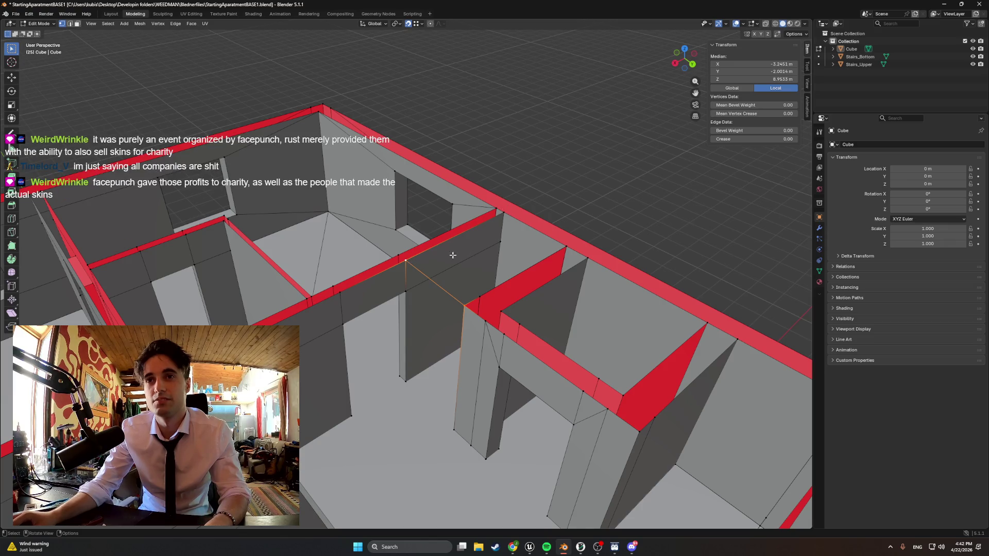
- Select several wall-top edges, undoing an accidental face selection and an unwanted joining edge
key(2)
click(437, 249)
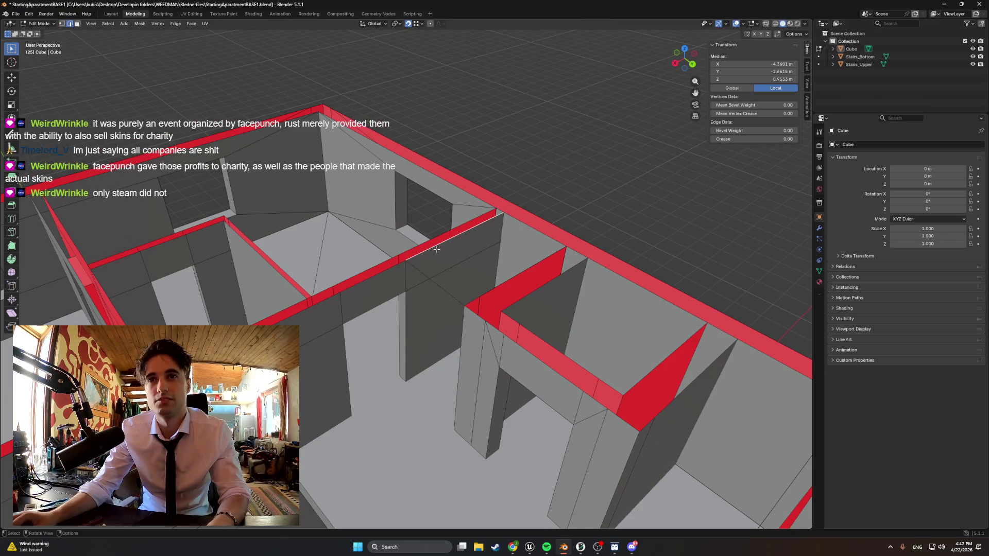
shift+click(541, 235)
shift+click(513, 277)
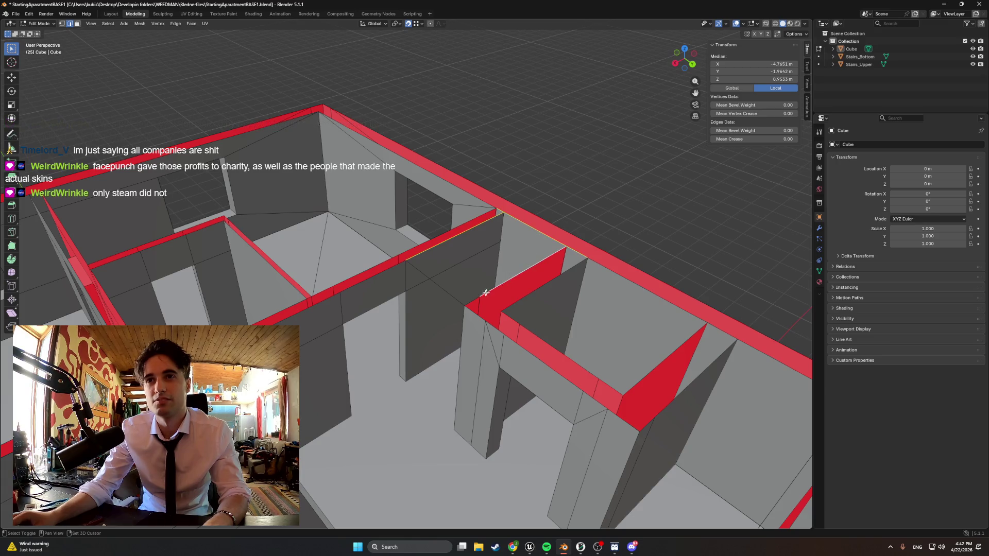
shift+click(472, 303)
key(ctrl+z)
middle_drag(490, 262, 496, 268)
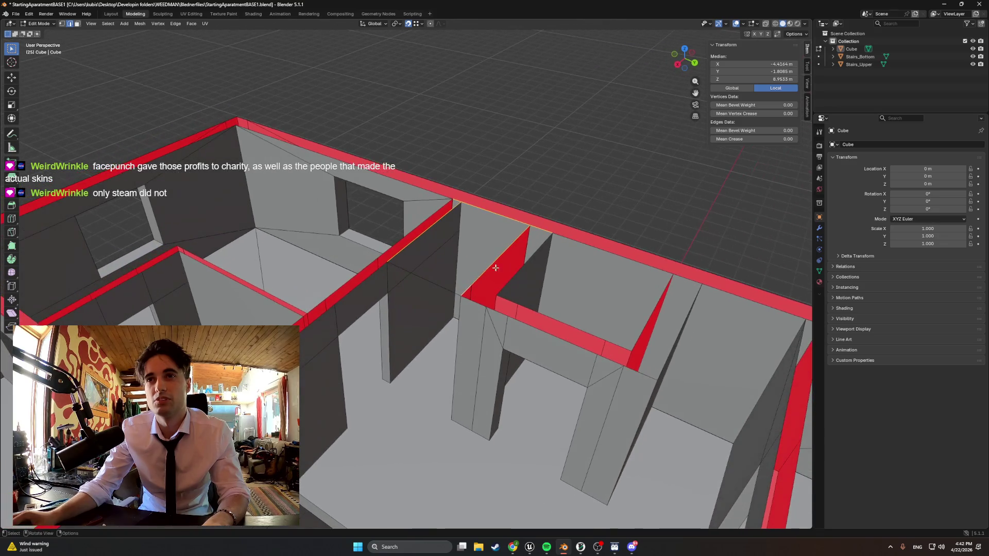
key(1)
ctrl+click(473, 271)
key(ctrl+z)
- Select the outer wall-top edges along the first sides of the top floor
key(2)
click(266, 141)
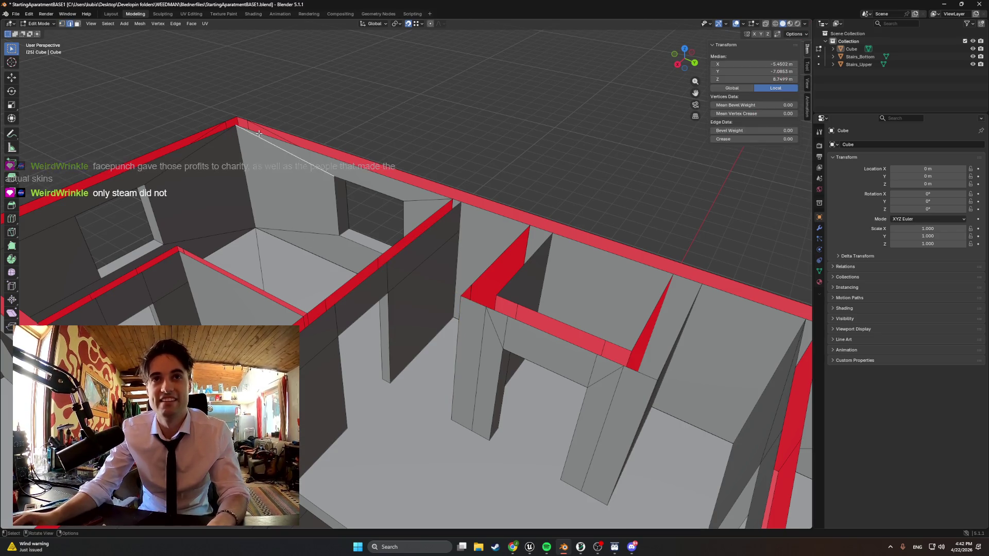
shift+click(471, 208)
shift+click(456, 201)
shift+click(430, 193)
shift+click(591, 246)
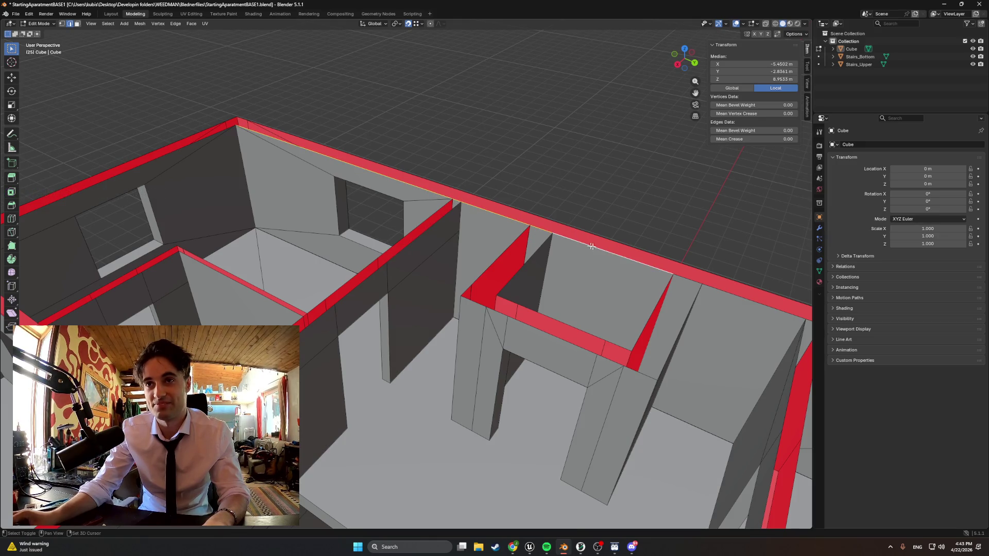
shift+click(678, 277)
shift+middle_drag(668, 304, 549, 227)
shift+click(561, 246)
- Add the remaining outer top edges around the far side to complete the ring
mouse_move(587, 285)
middle_down()
mouse_move(483, 243)
mouse_move(544, 113)
mouse_move(524, 107)
mouse_move(480, 125)
mouse_move(530, 148)
middle_up()
shift+click(567, 88)
shift+click(480, 124)
shift+click(585, 65)
mouse_move(584, 65)
middle_down()
mouse_move(445, 134)
mouse_move(475, 177)
mouse_move(509, 147)
mouse_move(455, 162)
mouse_move(510, 152)
mouse_move(458, 181)
mouse_move(348, 221)
middle_up()
shift+click(509, 147)
shift+click(515, 161)
mouse_move(496, 135)
middle_down()
mouse_move(299, 202)
mouse_move(363, 202)
mouse_move(415, 218)
mouse_move(353, 212)
mouse_move(387, 242)
middle_up()
- Check the roof outline by selecting its bottom edge, left slanted edge and front-left corner edge
scroll(296, 202, up, 5)
scroll(364, 226, down, 10)
scroll(388, 242, up, 6)
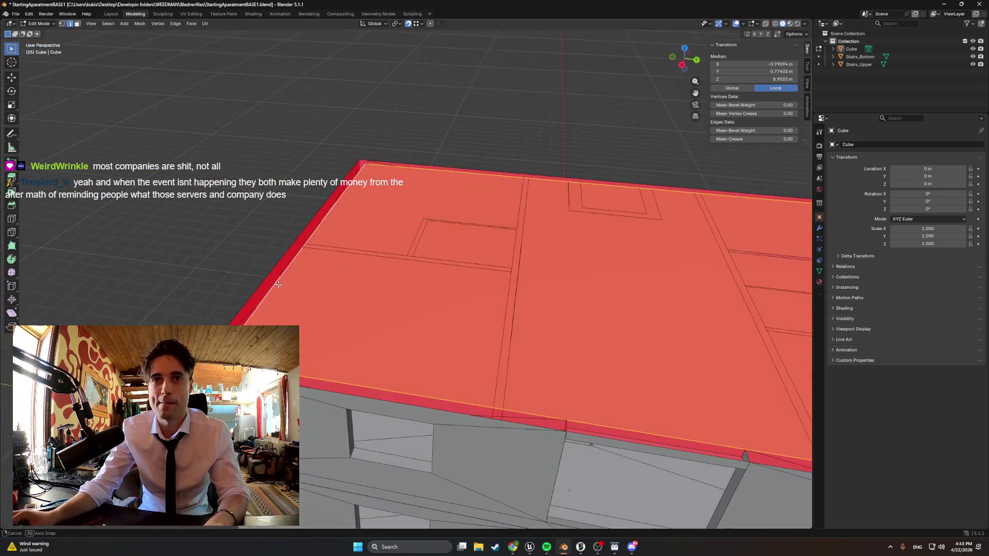
click(432, 389)
shift+click(572, 496)
shift+click(433, 390)
shift+click(352, 171)
shift+click(359, 165)
mouse_move(356, 172)
middle_down()
mouse_move(322, 190)
mouse_move(336, 189)
middle_up()
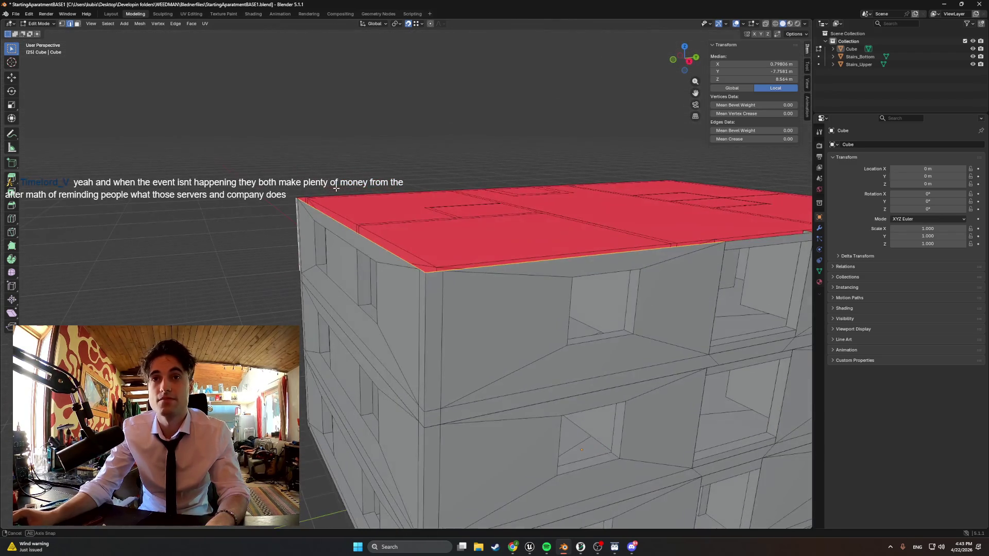
mouse_move(266, 194)
middle_down()
mouse_move(358, 282)
mouse_move(410, 294)
mouse_move(323, 281)
mouse_move(283, 290)
middle_up()
shift+click(258, 273)
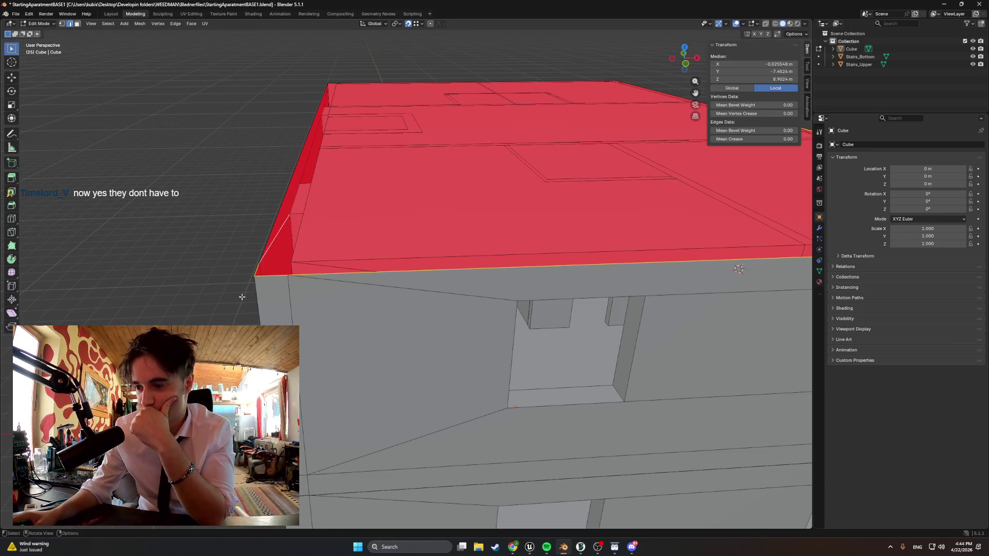
- Select the roof's front and front-left top edges
mouse_move(242, 296)
middle_down()
mouse_move(227, 260)
mouse_move(121, 296)
mouse_move(242, 259)
mouse_move(168, 278)
mouse_move(124, 272)
mouse_move(393, 248)
mouse_move(359, 263)
middle_up()
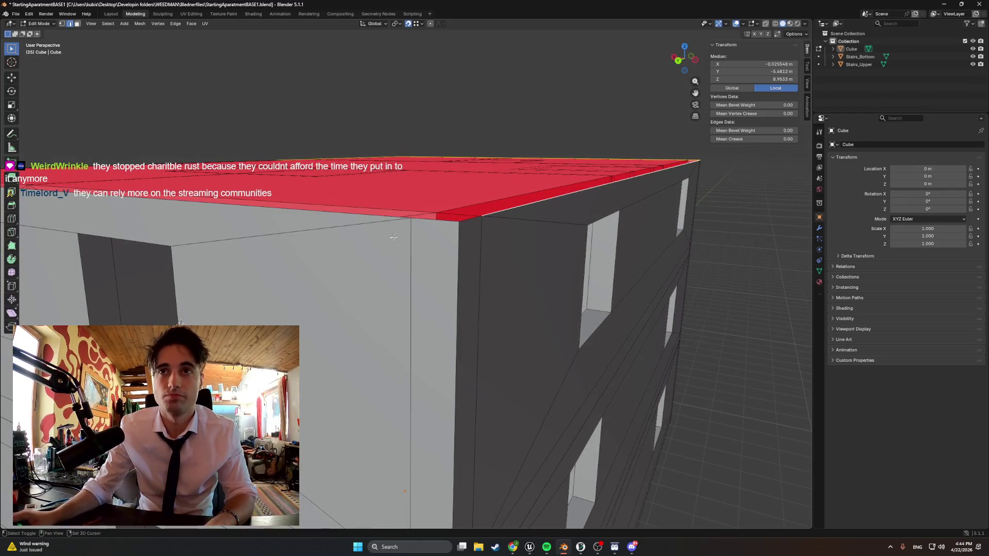
shift+click(456, 221)
shift+click(391, 214)
mouse_move(391, 213)
middle_down()
mouse_move(354, 236)
mouse_move(463, 270)
middle_up()
shift+click(573, 284)
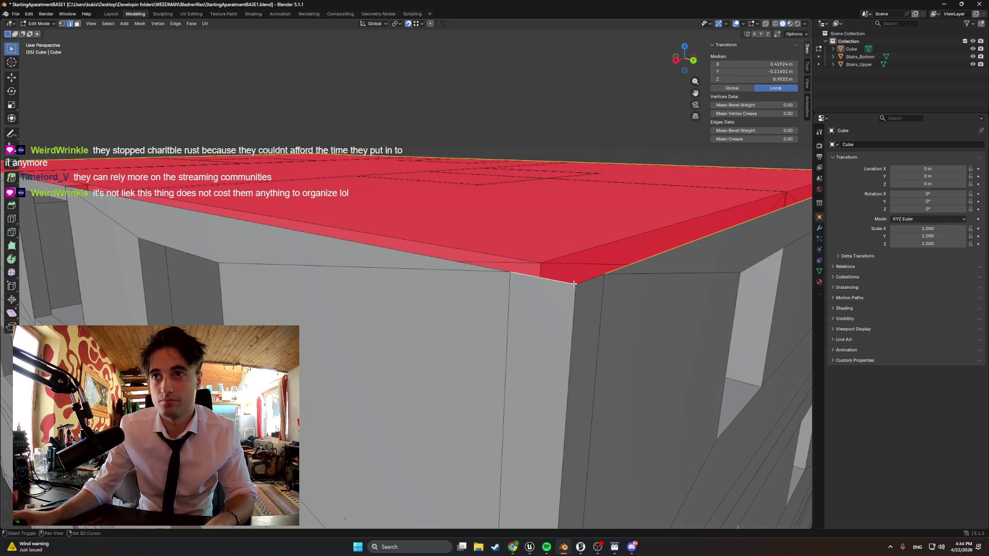
shift+click(468, 266)
mouse_move(469, 266)
middle_down()
mouse_move(219, 241)
mouse_move(225, 249)
mouse_move(227, 226)
middle_up()
shift+click(220, 240)
- Raise the selected roof edges about 0.45 m along Z and inspect the result
key(g)
key(z)
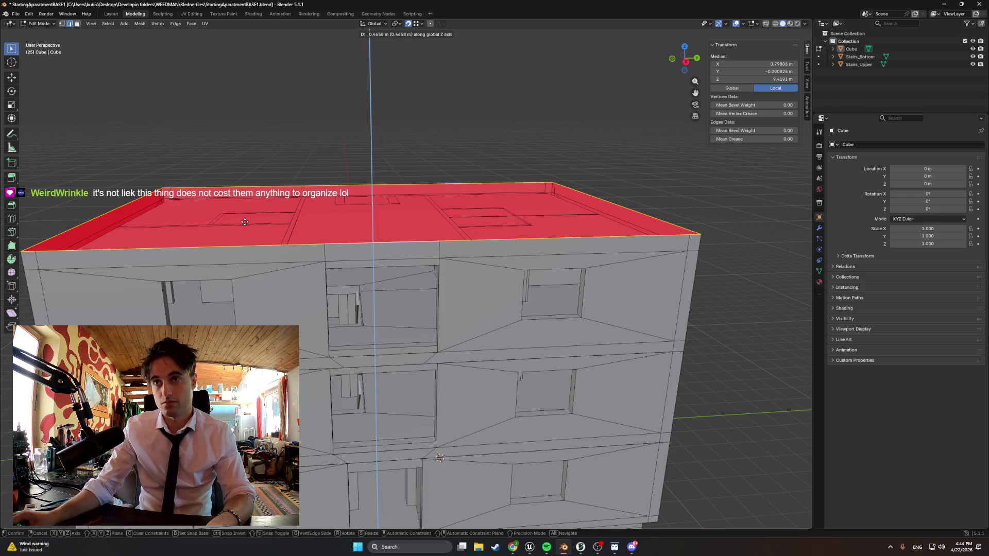
click(244, 221)
mouse_move(246, 223)
middle_down()
mouse_move(253, 261)
mouse_move(198, 253)
mouse_move(250, 239)
middle_up()
scroll(201, 252, down, 5)
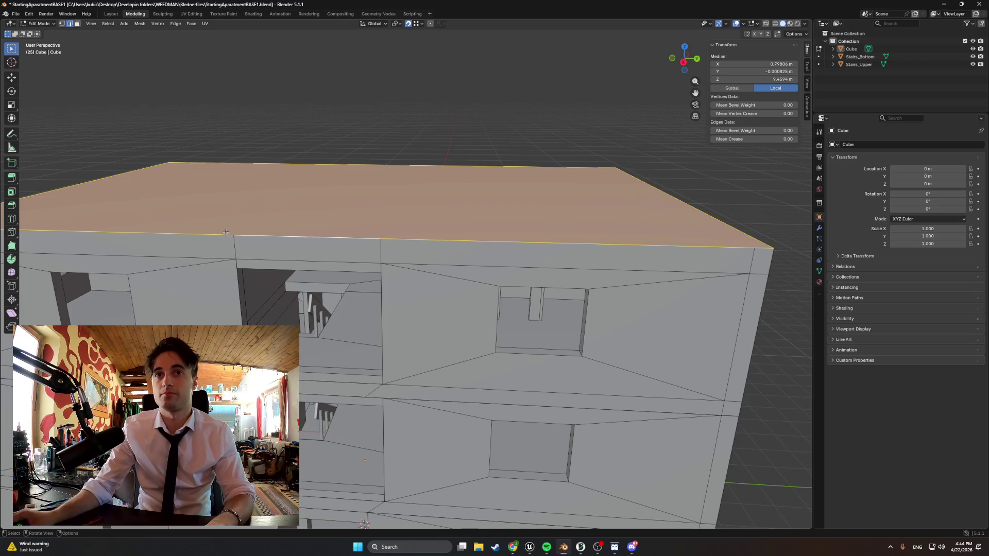
mouse_move(233, 210)
middle_down()
mouse_move(208, 215)
mouse_move(206, 188)
mouse_move(197, 242)
middle_up()
scroll(197, 242, down, 3)
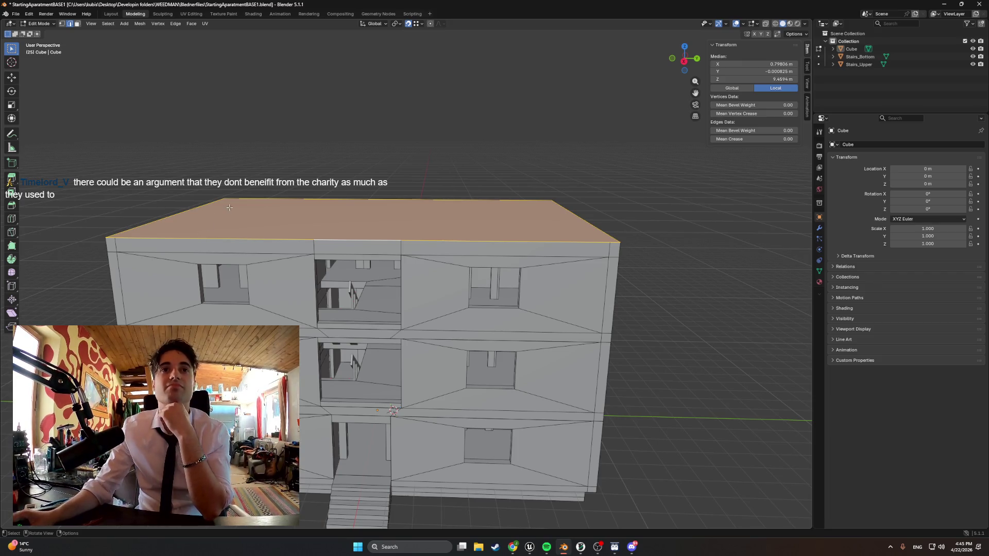
- Inset the roof face after two cancelled attempts
middle_drag(230, 208, 232, 226)
key(i)
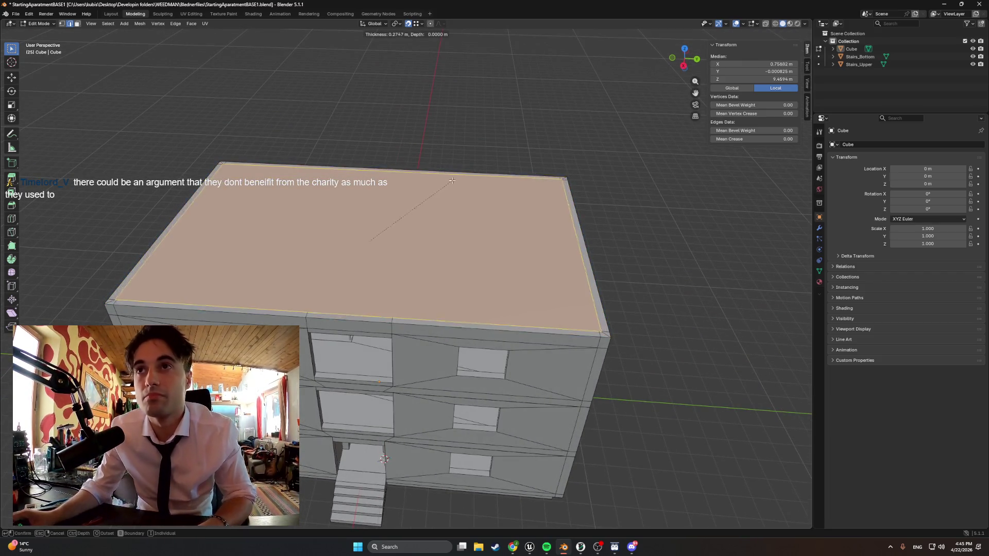
key(Escape)
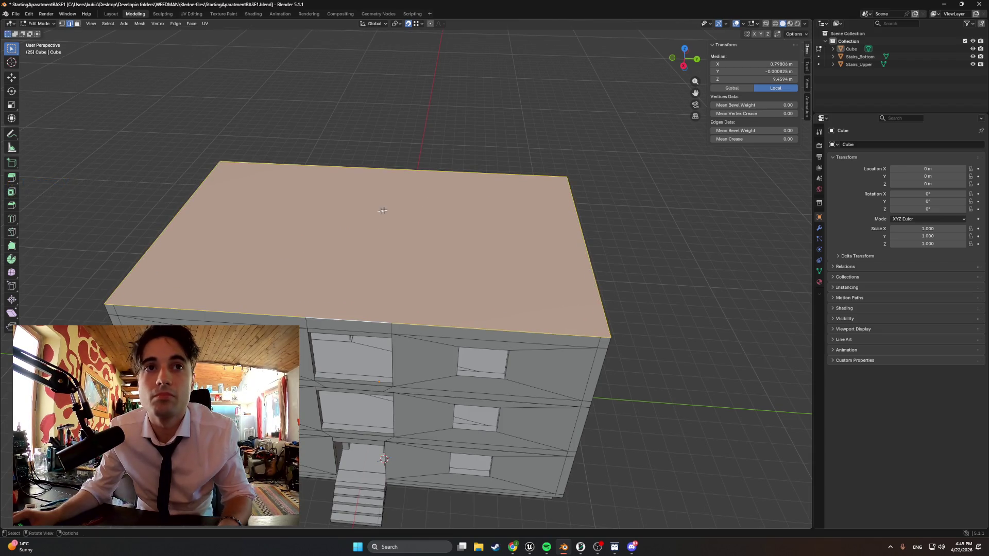
key(i)
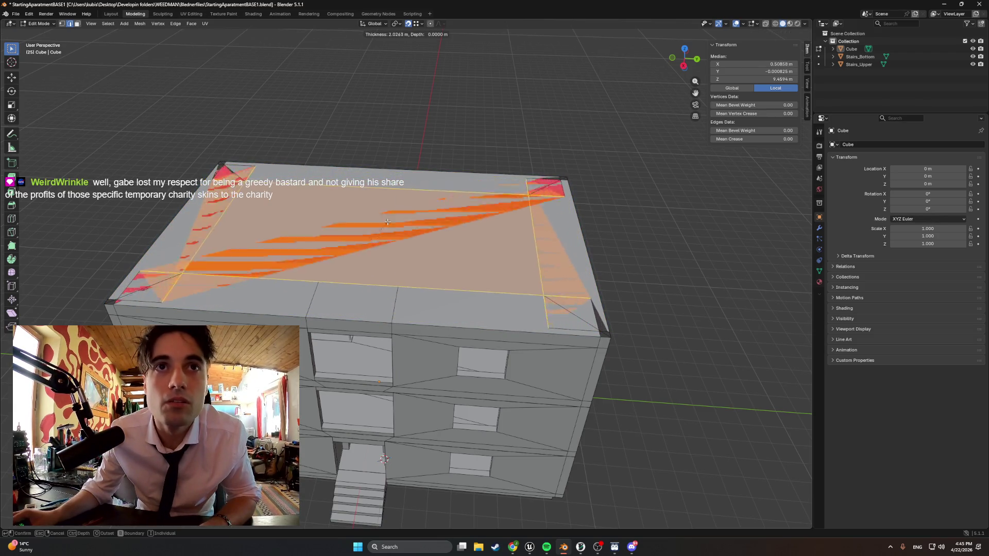
key(Escape)
mouse_move(320, 247)
middle_down()
mouse_move(222, 296)
mouse_move(271, 298)
middle_up()
scroll(216, 300, up, 4)
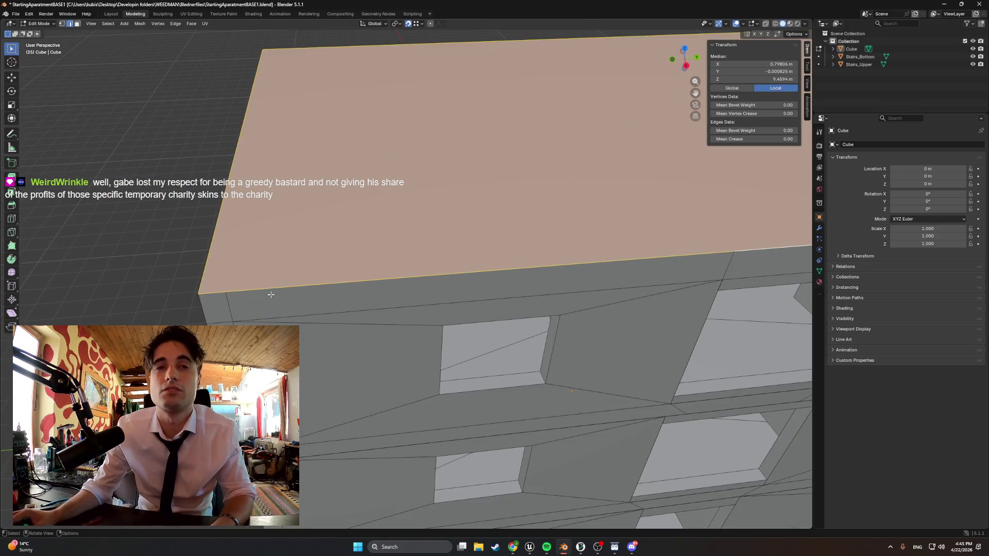
scroll(271, 294, down, 5)
key(i)
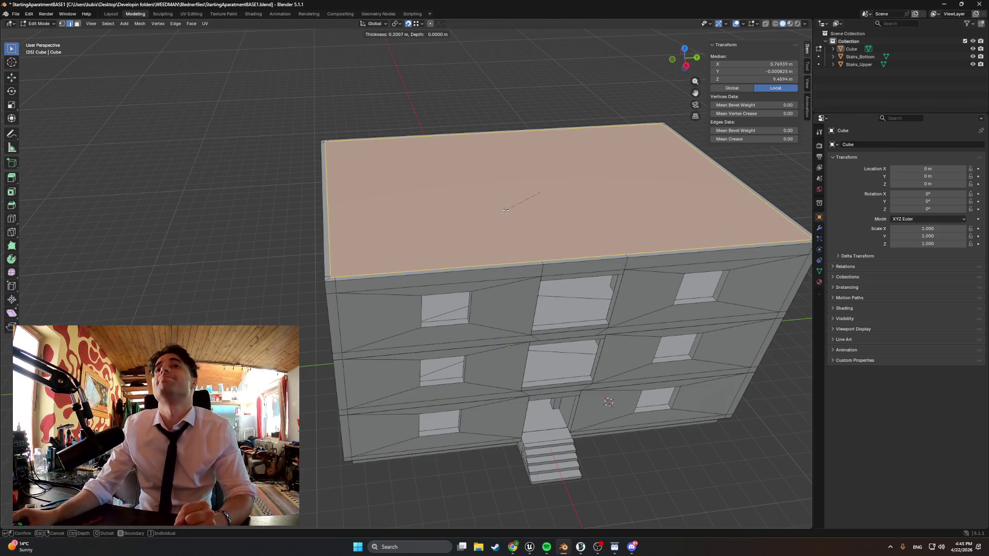
click(505, 210)
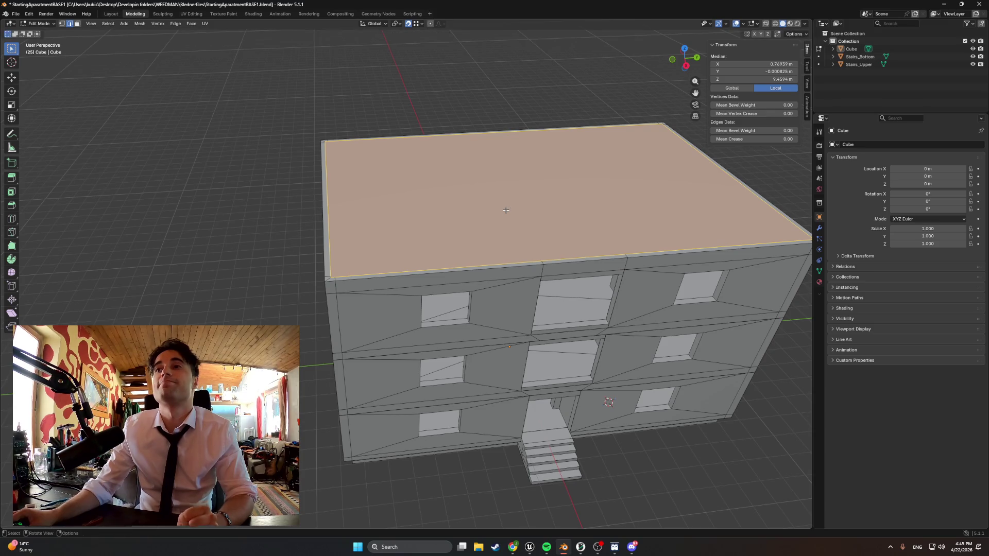
- Extrude the inset roof face down to leave a parapet rim, then view the whole block
key(e)
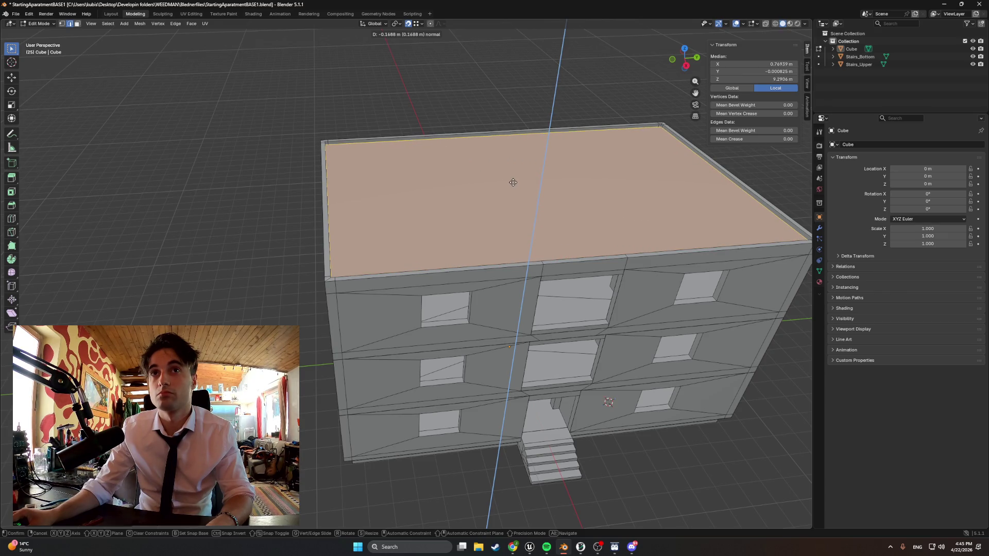
click(513, 182)
middle_drag(513, 182, 460, 169)
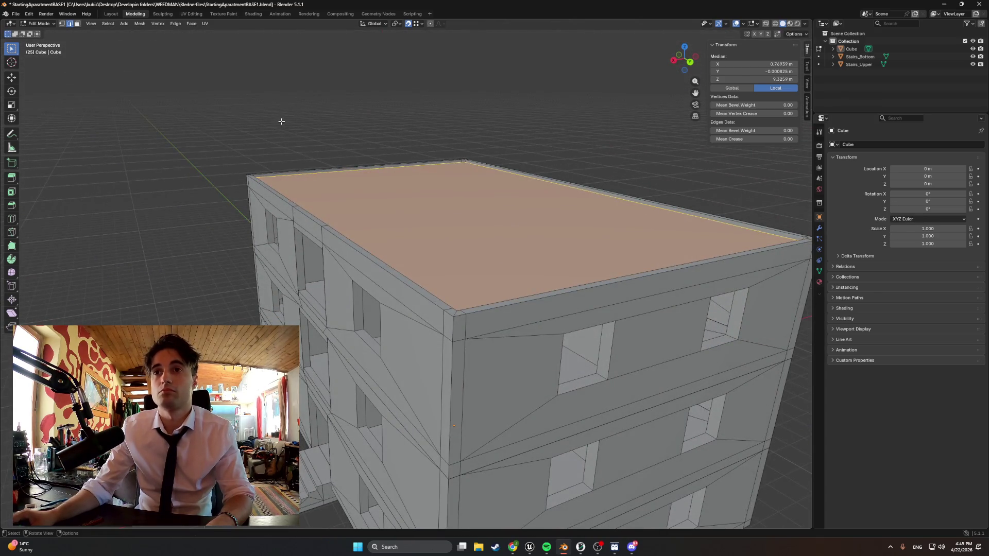
click(282, 122)
scroll(281, 121, down, 5)
mouse_move(282, 121)
middle_down()
mouse_move(343, 160)
mouse_move(316, 155)
middle_up()
scroll(317, 155, up, 4)
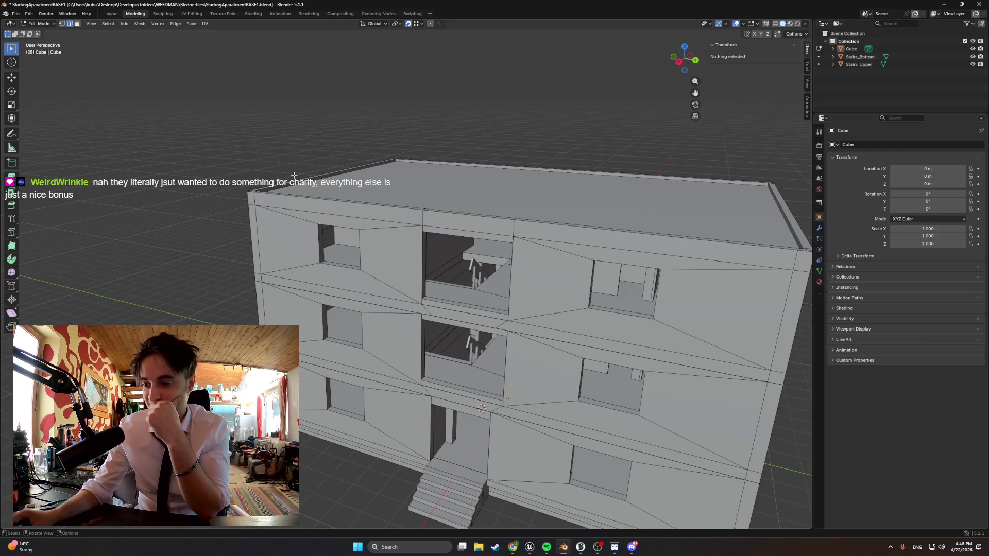
scroll(294, 176, down, 3)
mouse_move(294, 176)
middle_down()
mouse_move(238, 177)
mouse_move(314, 175)
middle_up()
mouse_move(385, 181)
middle_down()
mouse_move(402, 190)
mouse_move(359, 190)
middle_up()
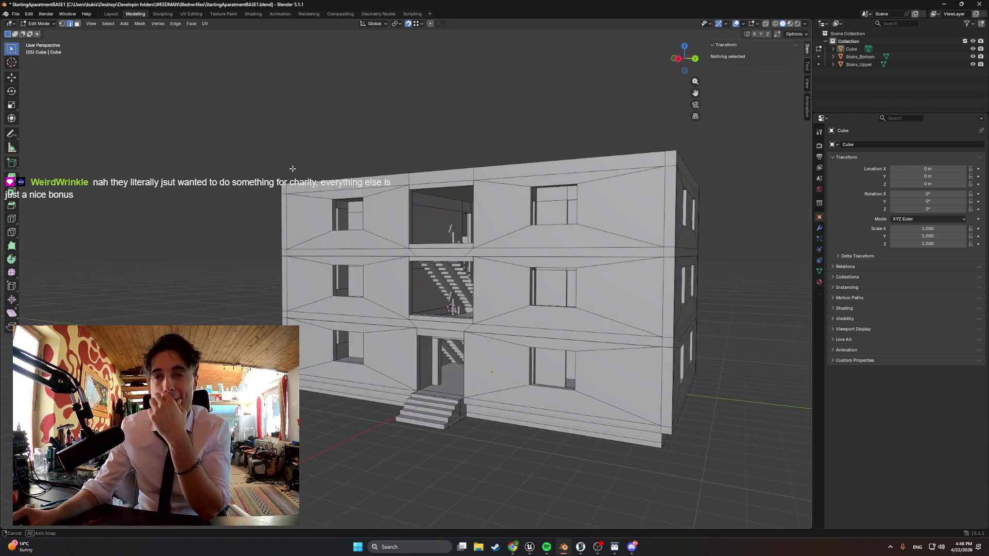
mouse_move(282, 173)
middle_down()
mouse_move(268, 172)
mouse_move(287, 172)
middle_up()
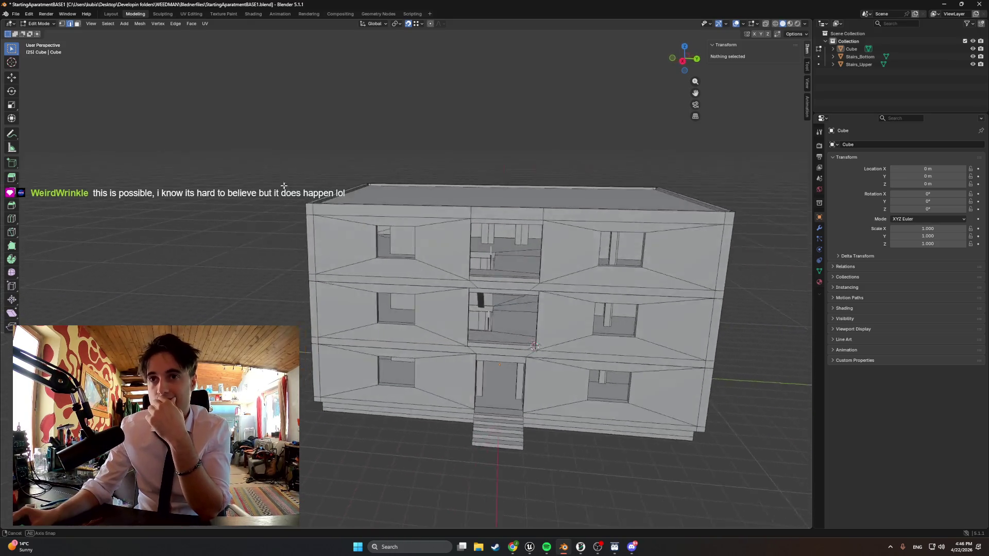
mouse_move(261, 174)
middle_down()
mouse_move(264, 166)
mouse_move(258, 174)
middle_up()
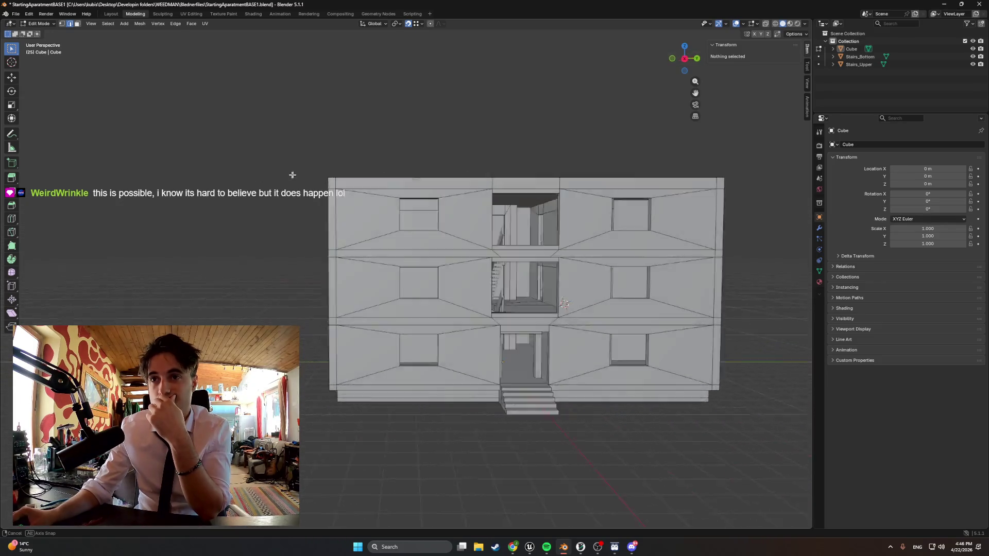
mouse_move(240, 174)
middle_down()
mouse_move(337, 183)
mouse_move(326, 211)
middle_up()
- Inset the interior floor face, grow the selection, and inset again wider
scroll(533, 277, up, 5)
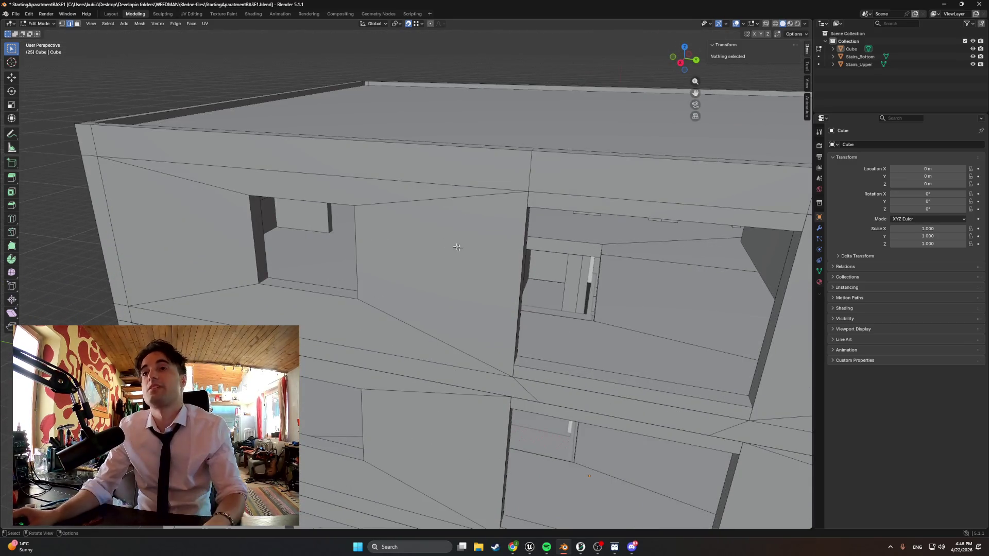
scroll(534, 276, up, 10)
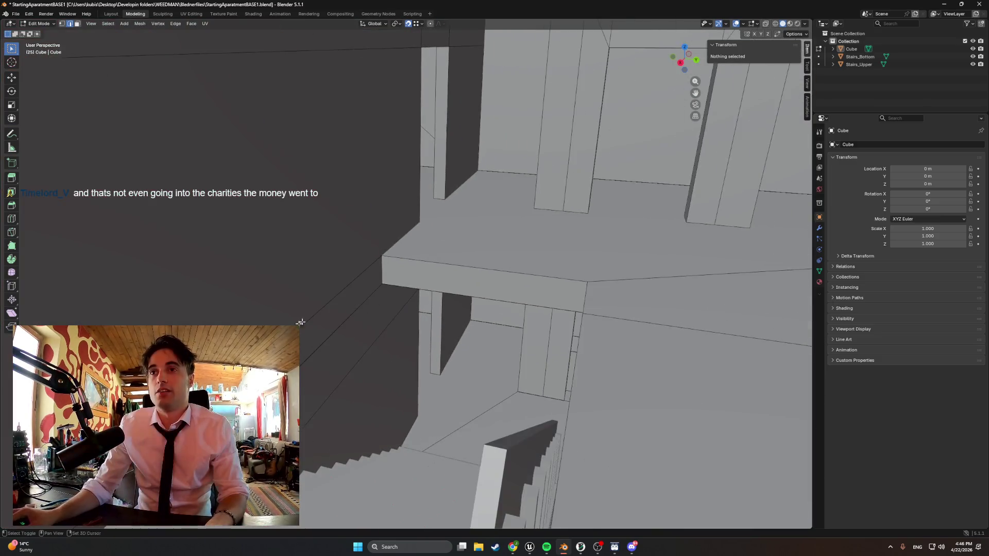
click(430, 297)
scroll(431, 298, down, 3)
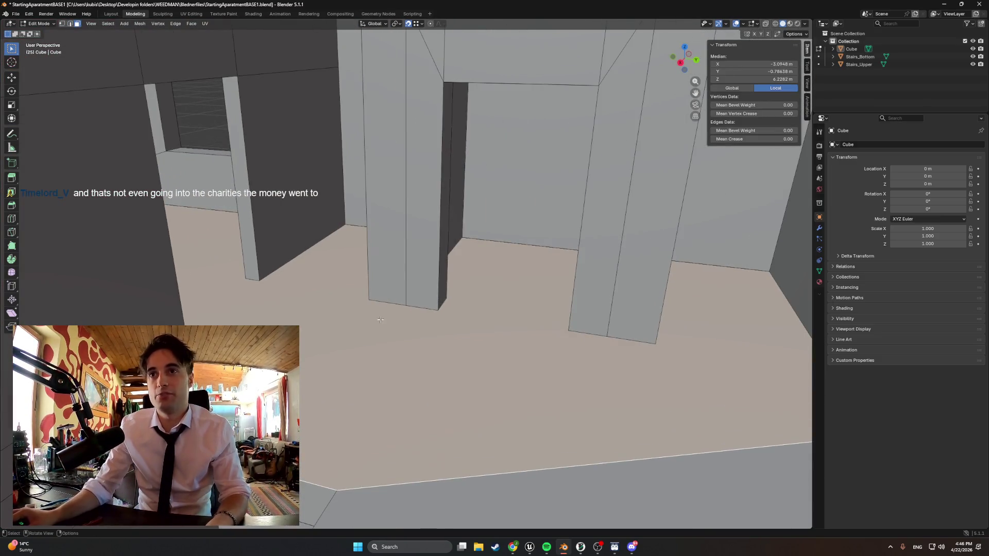
key(i)
click(526, 332)
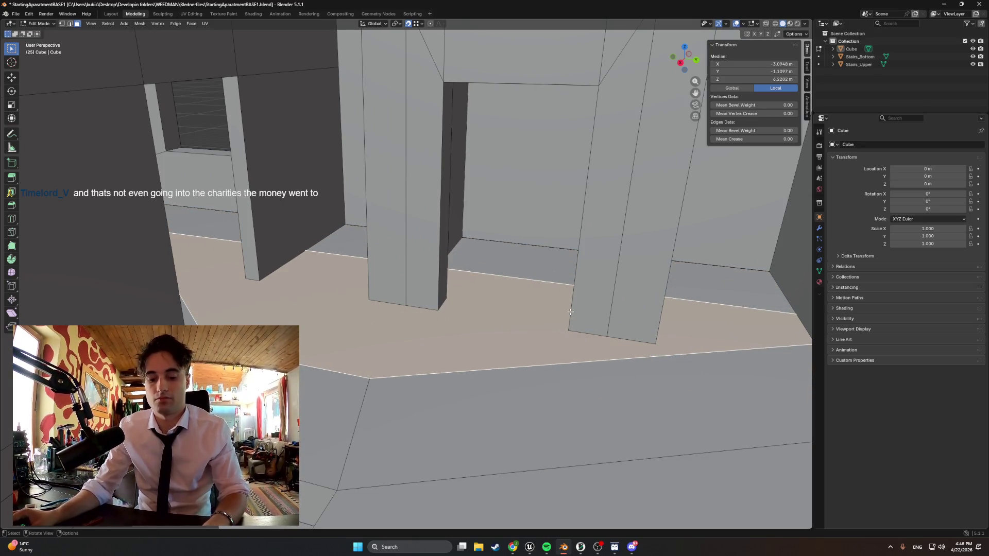
key(ctrl+KP_Add)
key(i)
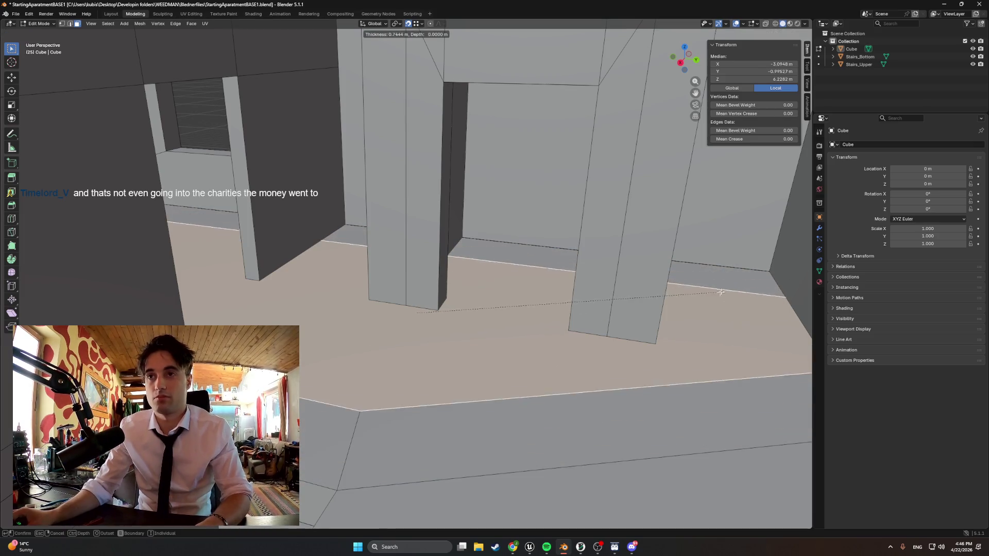
click(596, 298)
- Switch to wireframe shading and reposition the face's right corner vertex
key(z)
click(504, 328)
key(1)
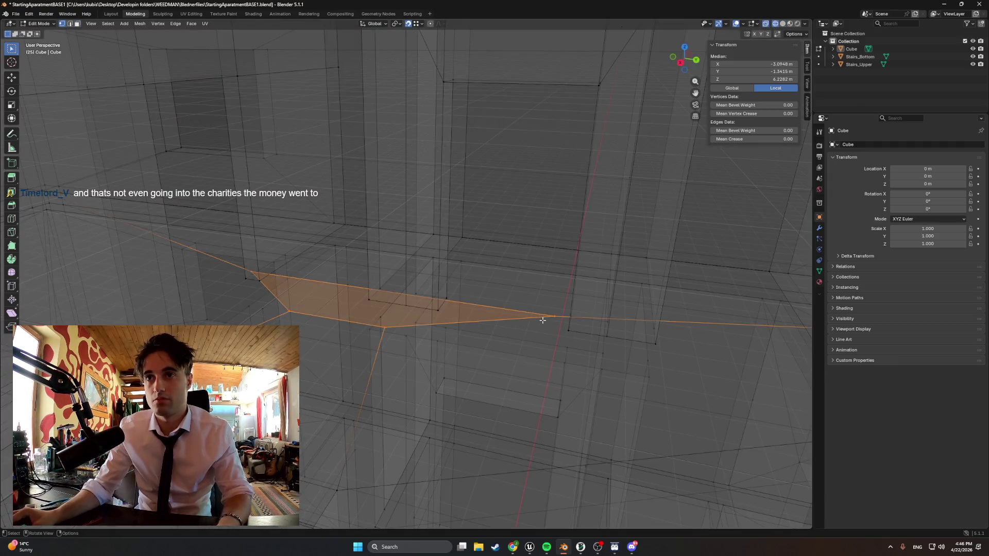
click(552, 316)
middle_drag(582, 327, 576, 327)
key(g)
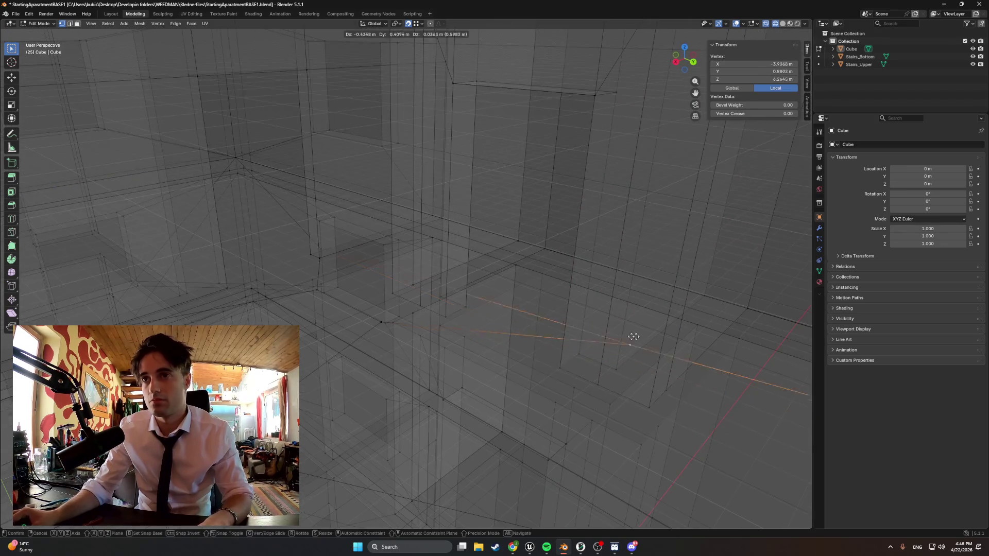
click(747, 307)
- Move the vertex along X to -3.22, snap it onto a neighbour, then undo that snap
key(g)
key(x)
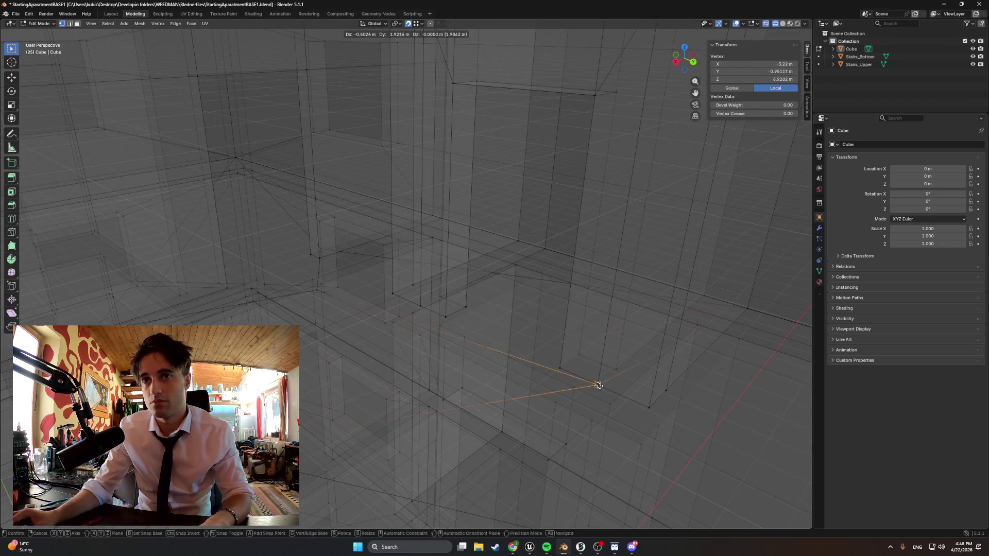
click(655, 411)
middle_drag(372, 344, 383, 333)
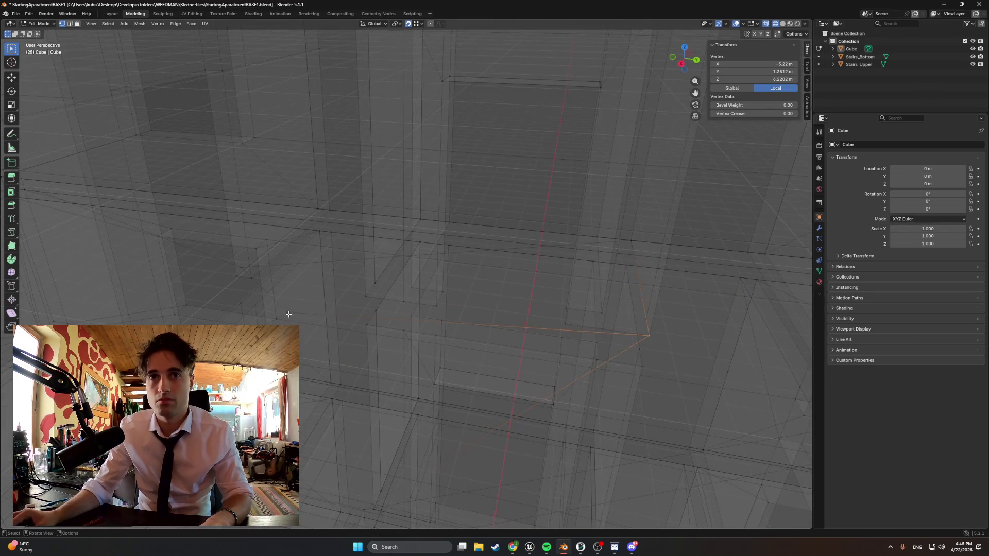
key(g)
click(340, 295)
mouse_move(331, 295)
middle_down()
mouse_move(268, 282)
mouse_move(289, 267)
mouse_move(258, 218)
mouse_move(265, 209)
mouse_move(360, 248)
mouse_move(481, 260)
middle_up()
key(ctrl+z)
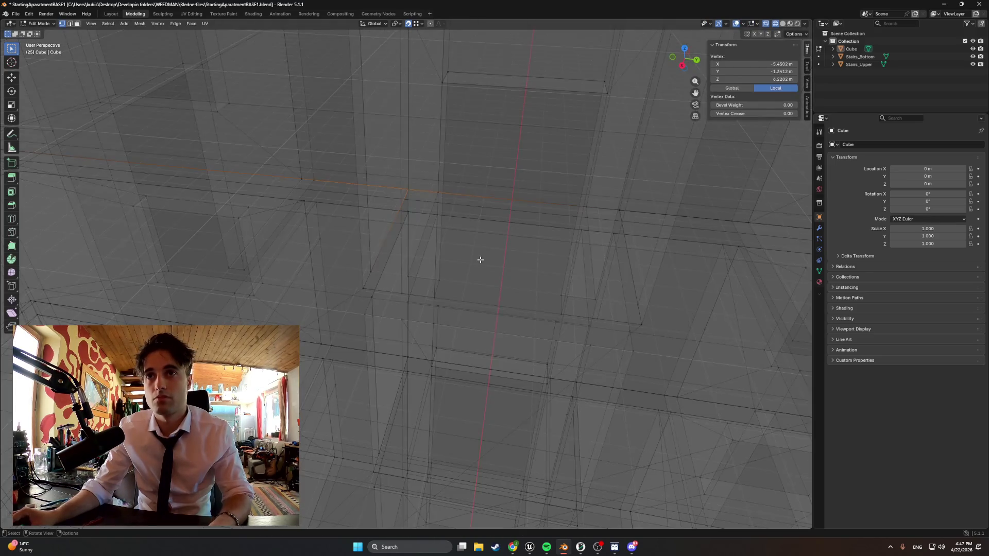
- Return to Solid shading and select the doorway floor face, opening its face options
key(z)
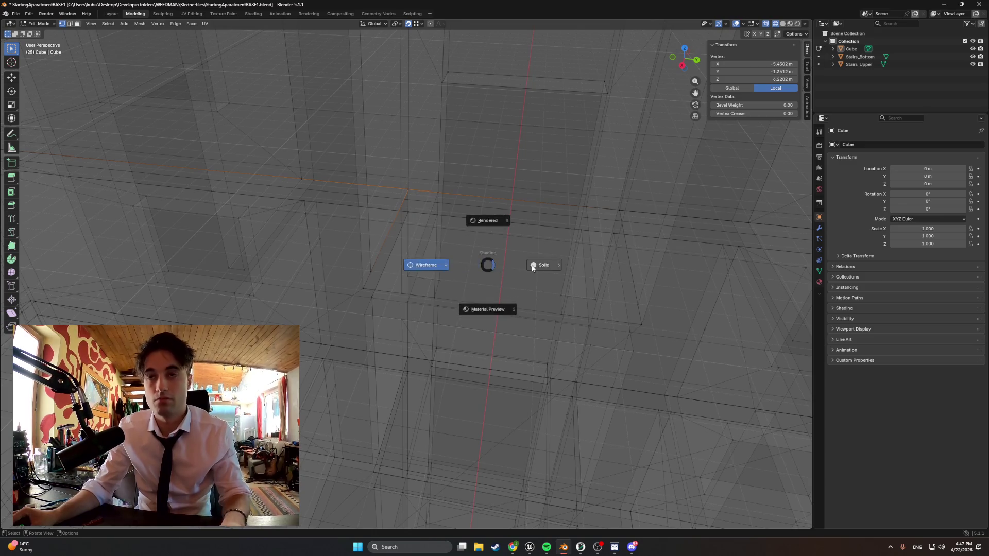
click(518, 260)
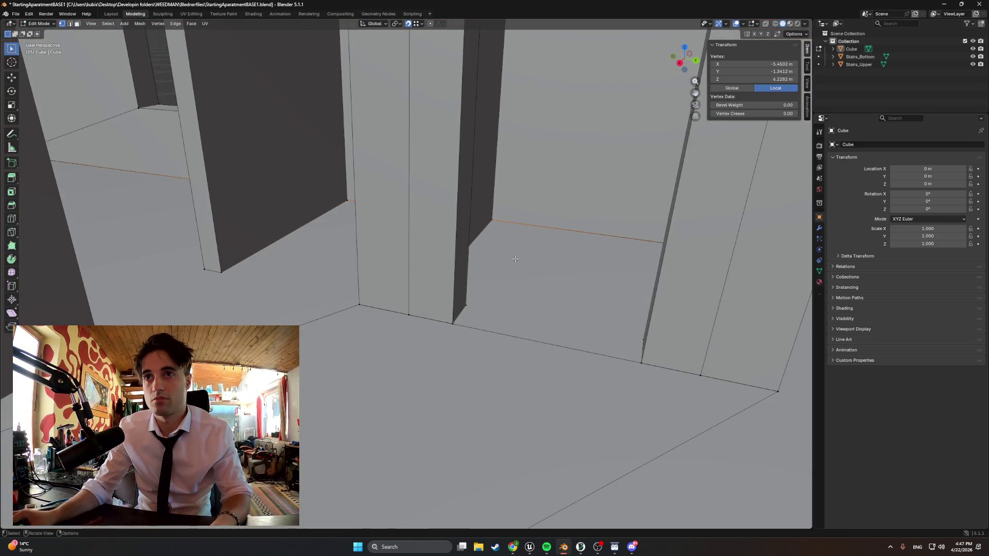
key(3)
click(516, 259)
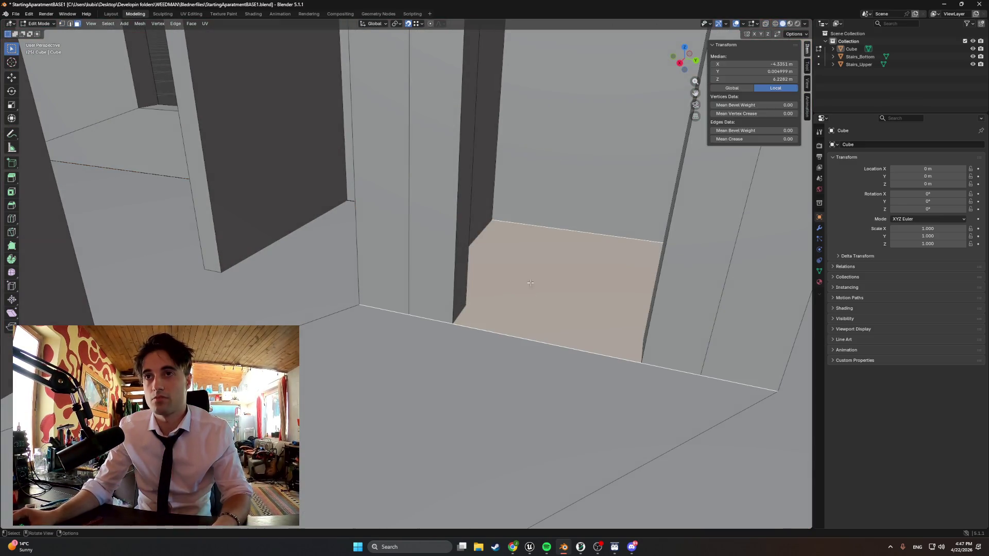
right_click(524, 295)
click(524, 295)
mouse_move(525, 294)
middle_down()
mouse_move(503, 302)
mouse_move(497, 258)
mouse_move(458, 303)
mouse_move(479, 327)
mouse_move(508, 331)
mouse_move(636, 319)
mouse_move(531, 344)
middle_up()
- Inset the ceiling face by about 1.71 m and select the resulting thin border strip
click(458, 303)
key(i)
click(470, 393)
mouse_move(470, 393)
middle_down()
mouse_move(565, 393)
mouse_move(361, 343)
mouse_move(491, 354)
middle_up()
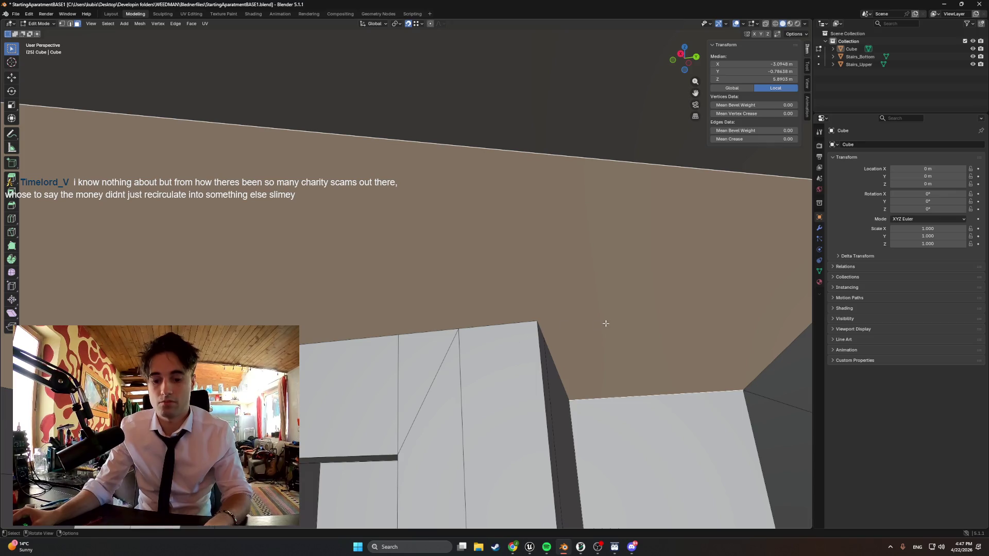
key(i)
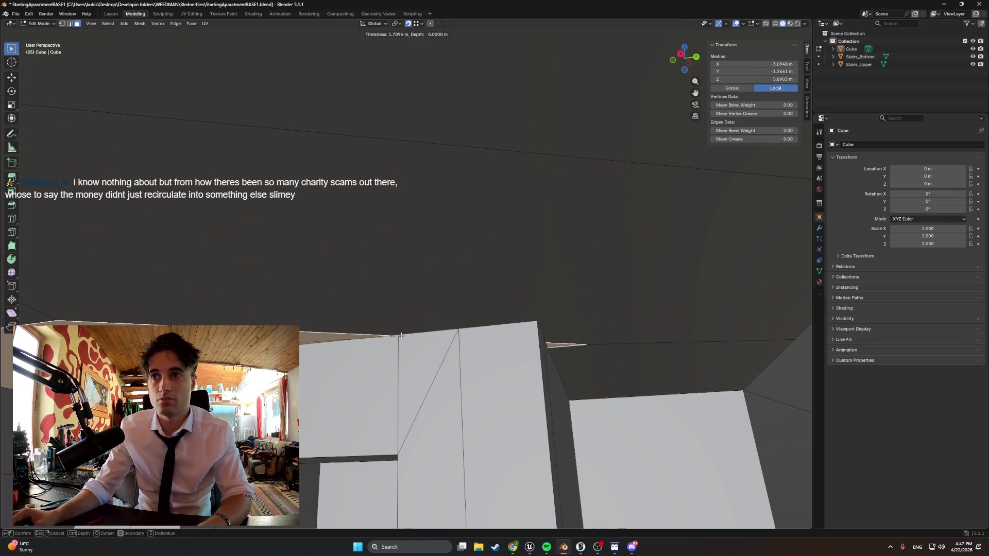
click(484, 329)
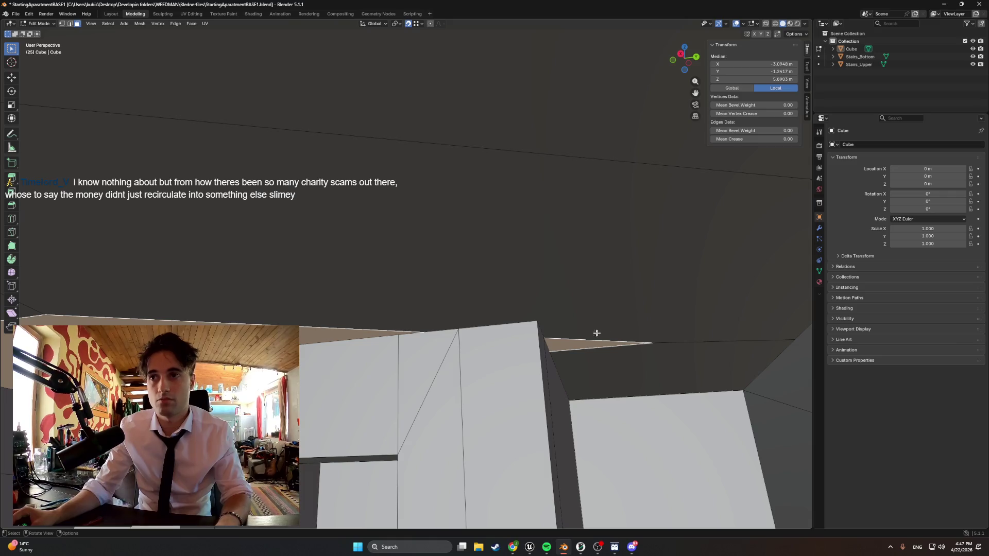
click(631, 342)
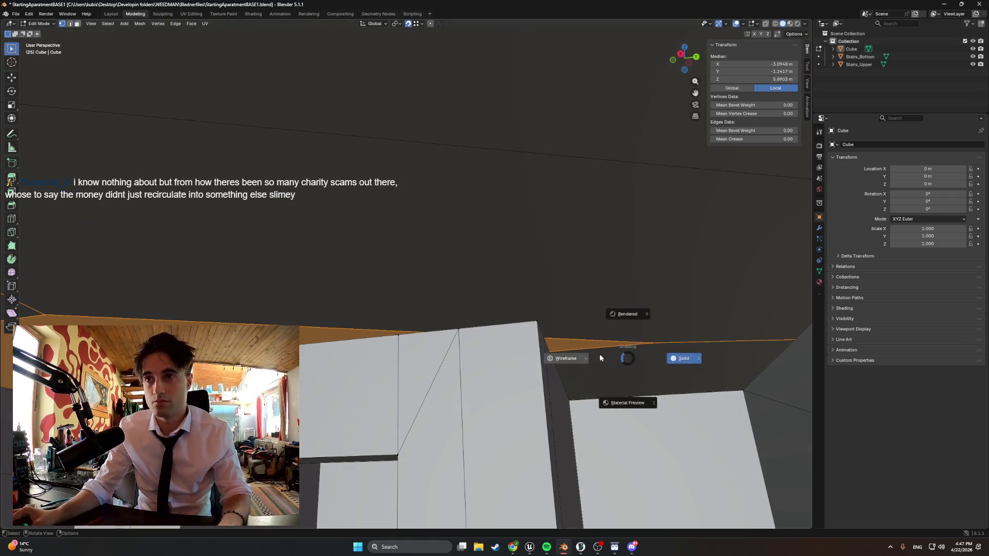
- In X-ray view, snap the first corner vertex of the ceiling strip onto its neighbouring vertex
key(alt+z)
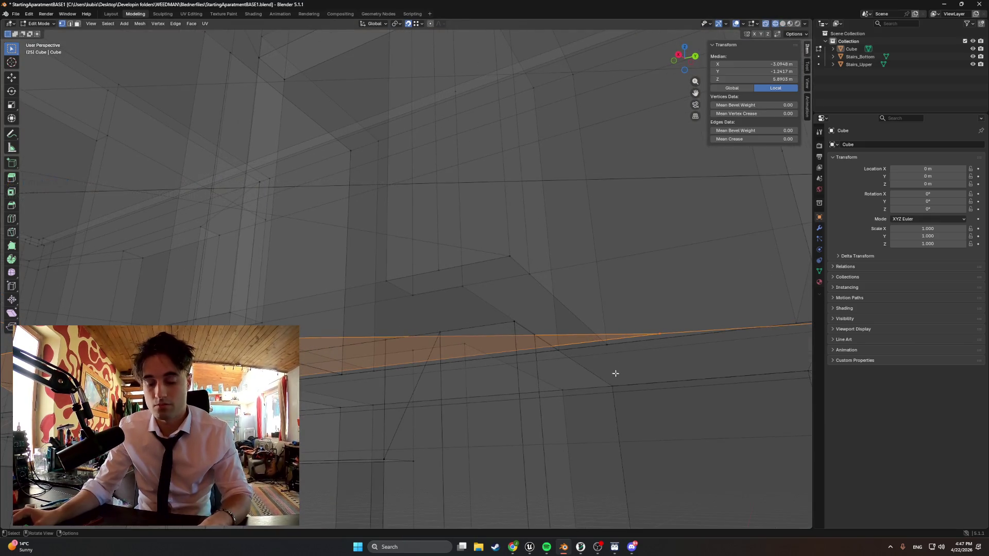
click(656, 336)
click(614, 387)
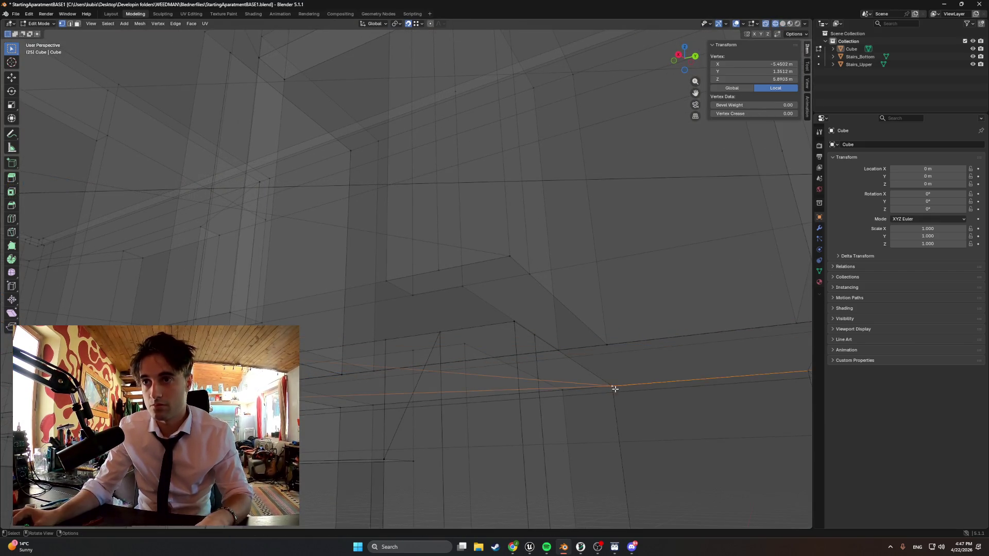
key(g)
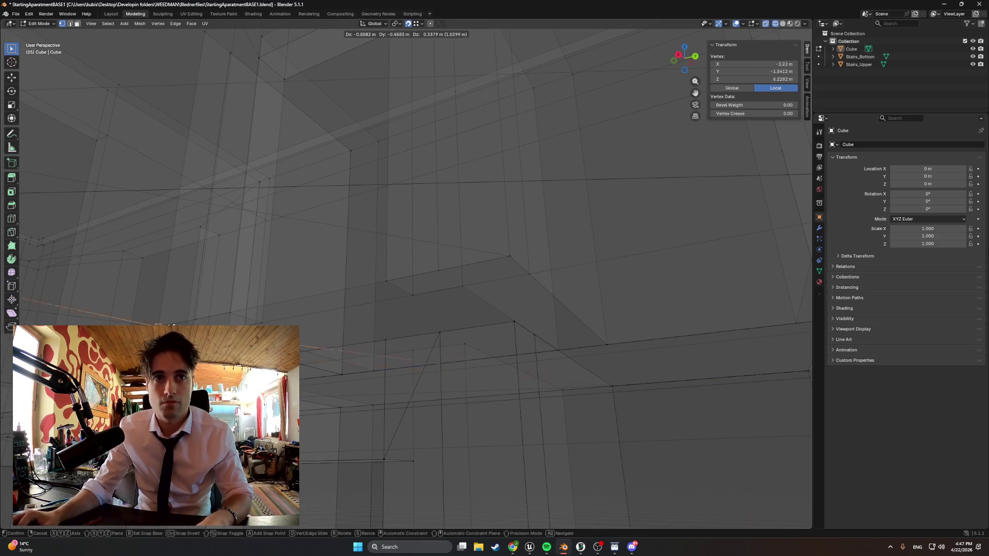
click(517, 321)
mouse_move(423, 332)
middle_down()
mouse_move(380, 331)
mouse_move(428, 336)
middle_up()
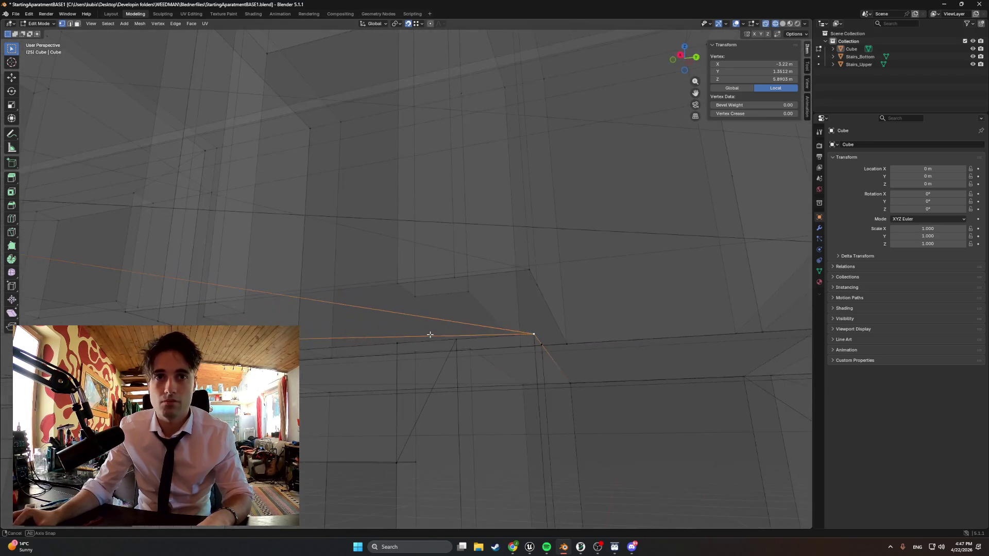
- Move another corner vertex along Y to meet the wall, then return to face select and solid shading
click(420, 335)
click(326, 341)
mouse_move(326, 341)
middle_down()
mouse_move(304, 303)
mouse_move(314, 307)
middle_up()
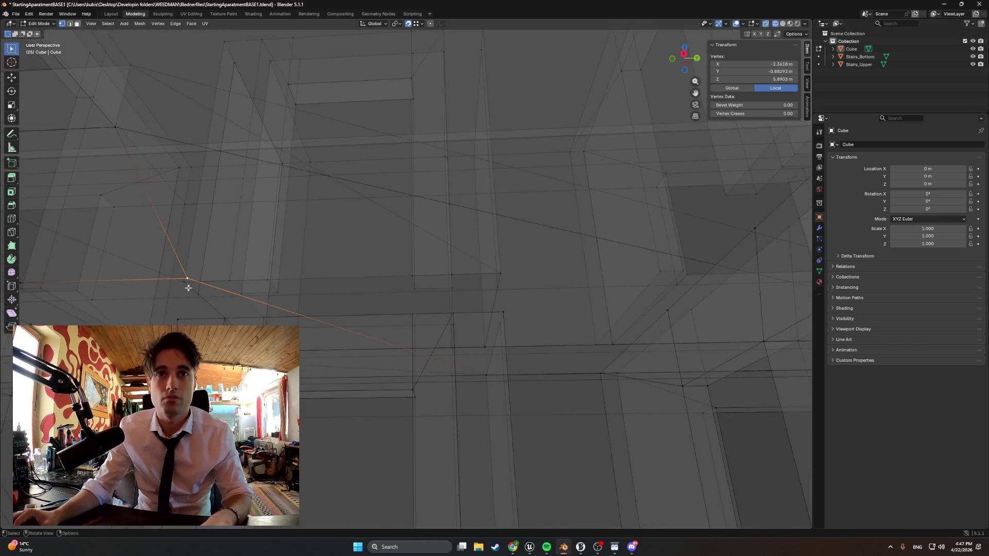
key(g)
key(y)
key(y)
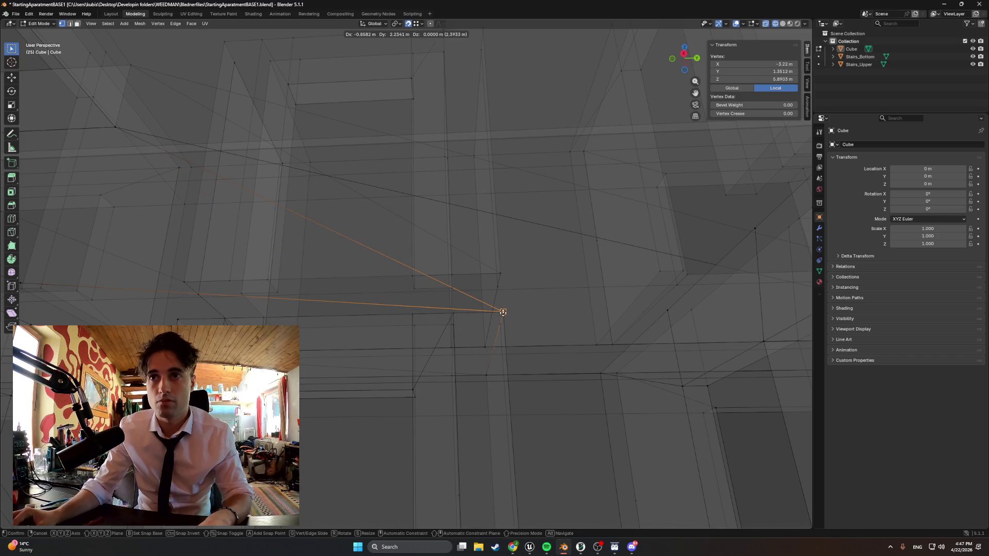
click(508, 313)
mouse_move(508, 314)
middle_down()
mouse_move(420, 327)
mouse_move(336, 316)
mouse_move(206, 337)
mouse_move(377, 385)
middle_up()
click(253, 323)
key(3)
key(shift+z)
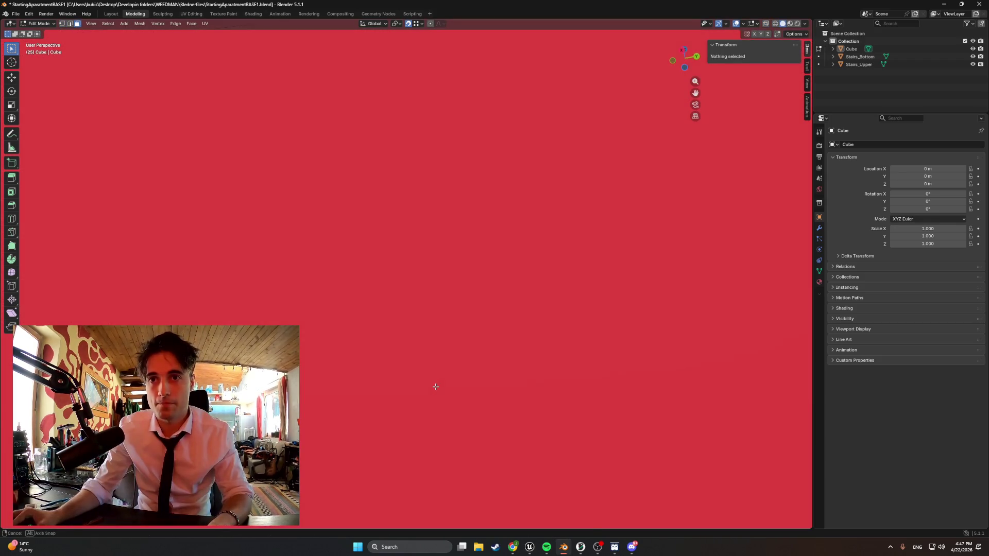
- Delete the unwanted ceiling face and try a vertical move of the wall-corner vertex, cancelling it
scroll(435, 389, down, 2)
click(440, 416)
key(x)
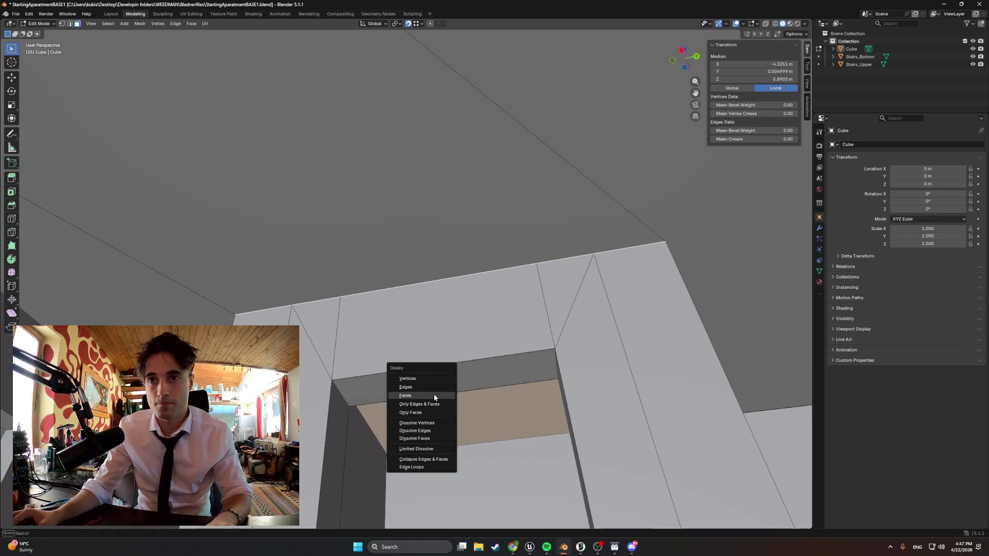
click(434, 393)
mouse_move(433, 393)
middle_down()
mouse_move(424, 371)
mouse_move(426, 395)
mouse_move(521, 455)
mouse_move(435, 357)
mouse_move(387, 410)
mouse_move(501, 402)
mouse_move(468, 379)
mouse_move(541, 327)
mouse_move(550, 377)
mouse_move(541, 404)
mouse_move(552, 331)
mouse_move(481, 393)
mouse_move(447, 307)
mouse_move(472, 286)
mouse_move(432, 326)
mouse_move(335, 235)
middle_up()
click(308, 221)
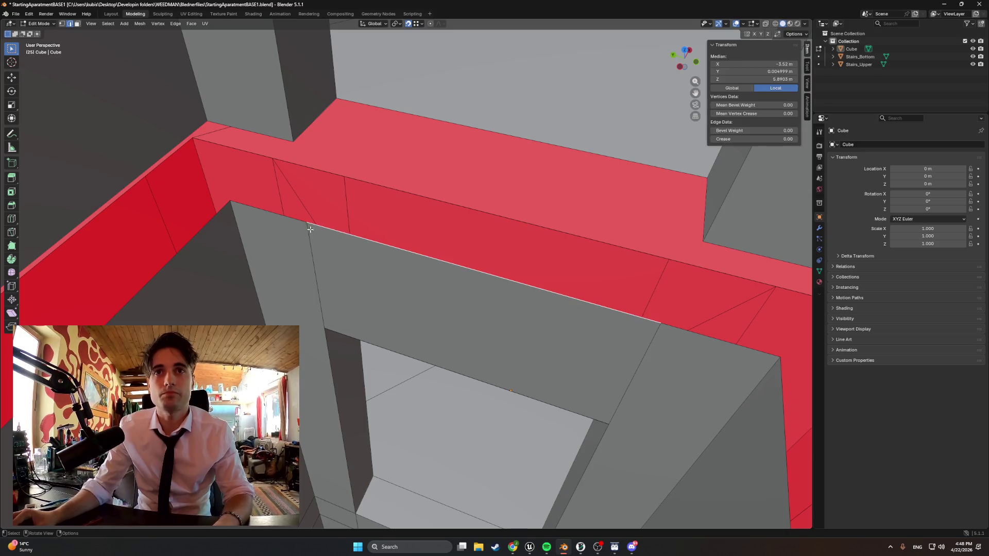
key(g)
key(z)
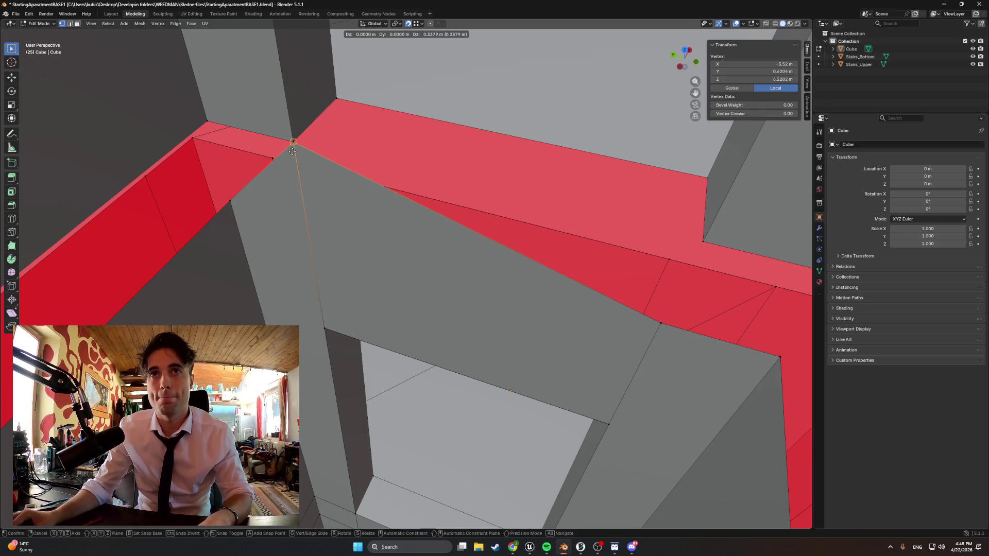
key(z)
key(z)
key(Escape)
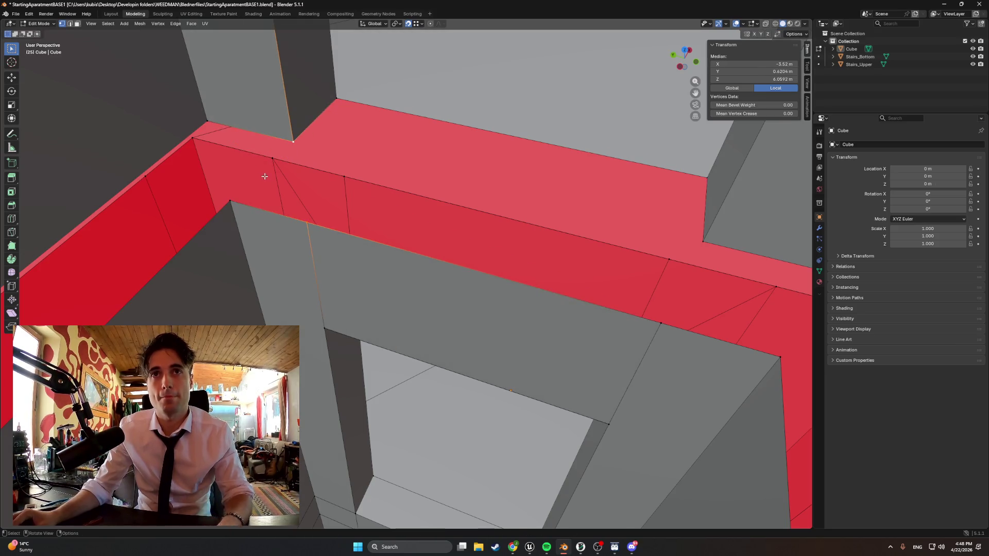
- Connect five vertex pairs across the red band with F to cut new edges
key(f)
click(231, 200)
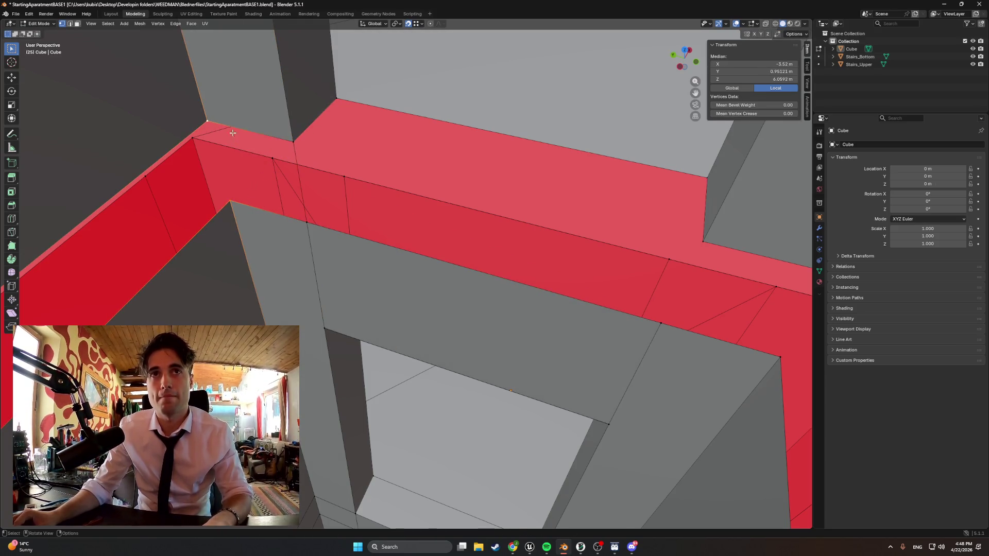
key(f)
click(302, 147)
middle_drag(302, 148, 472, 135)
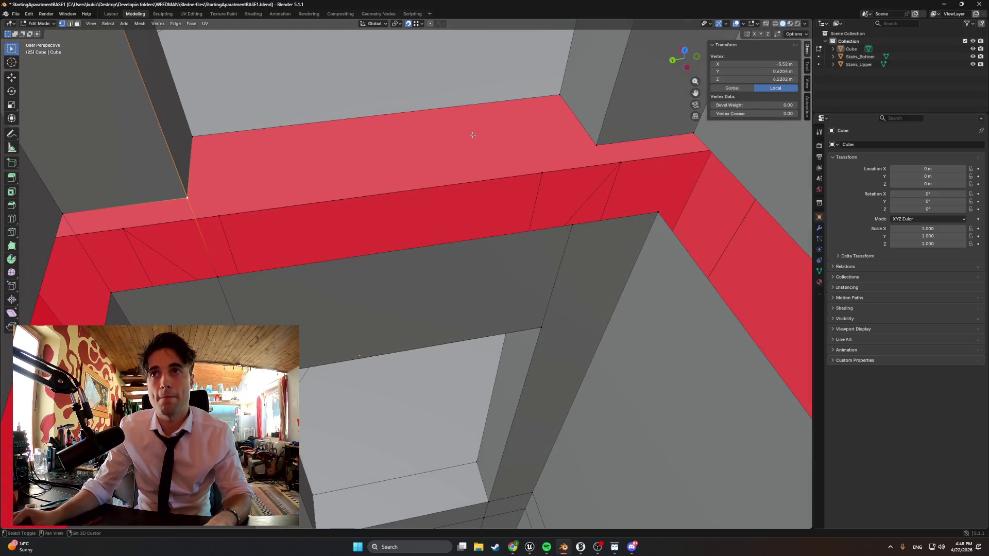
key(f)
click(572, 218)
shift+click(596, 146)
key(f)
click(658, 212)
key(f)
mouse_move(608, 170)
middle_down()
mouse_move(656, 170)
mouse_move(558, 184)
mouse_move(617, 200)
mouse_move(489, 178)
mouse_move(485, 168)
mouse_move(443, 256)
mouse_move(497, 309)
mouse_move(468, 269)
mouse_move(592, 274)
middle_up()
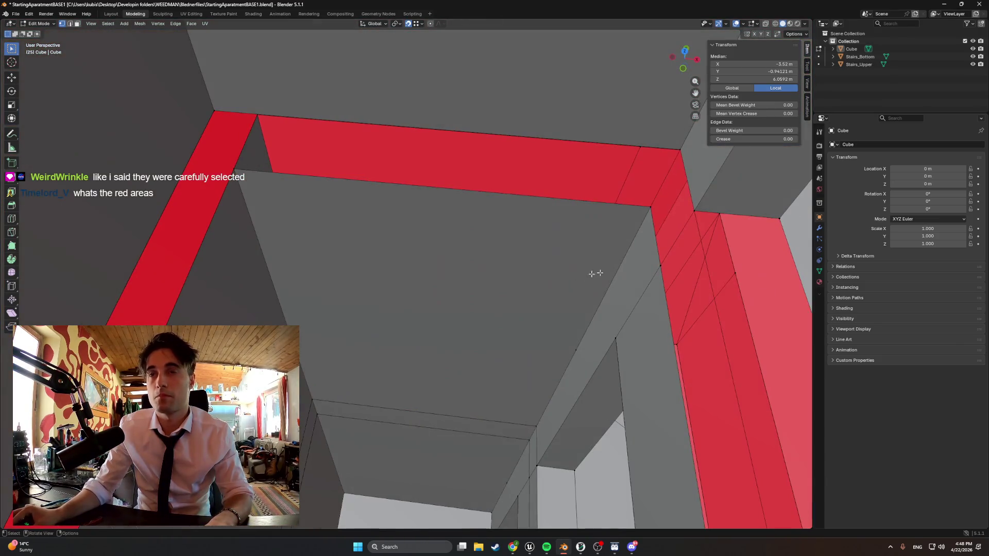
- Select edges around the red band's corner and beam while orbiting for a clear view
click(645, 212)
middle_drag(645, 208, 498, 206)
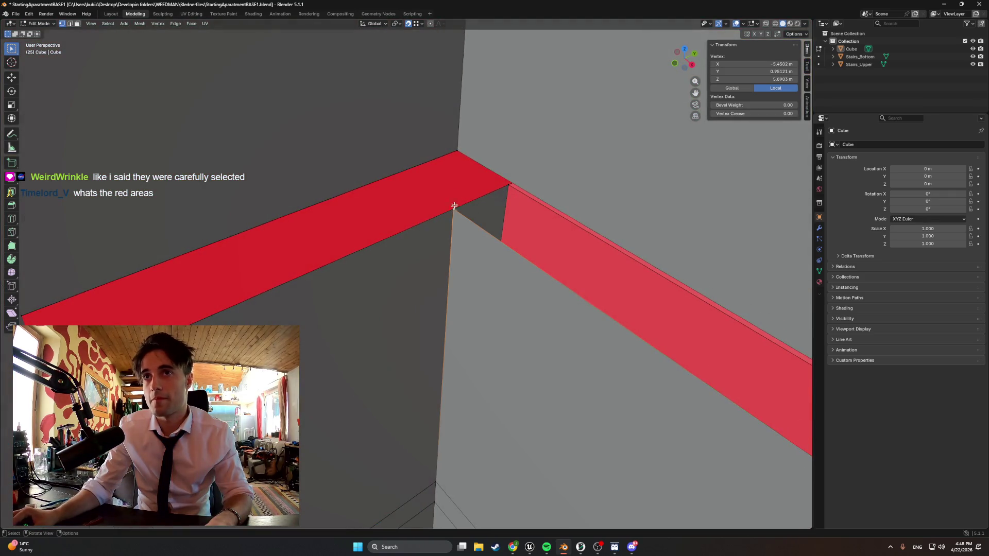
middle_drag(458, 154, 213, 273)
click(211, 273)
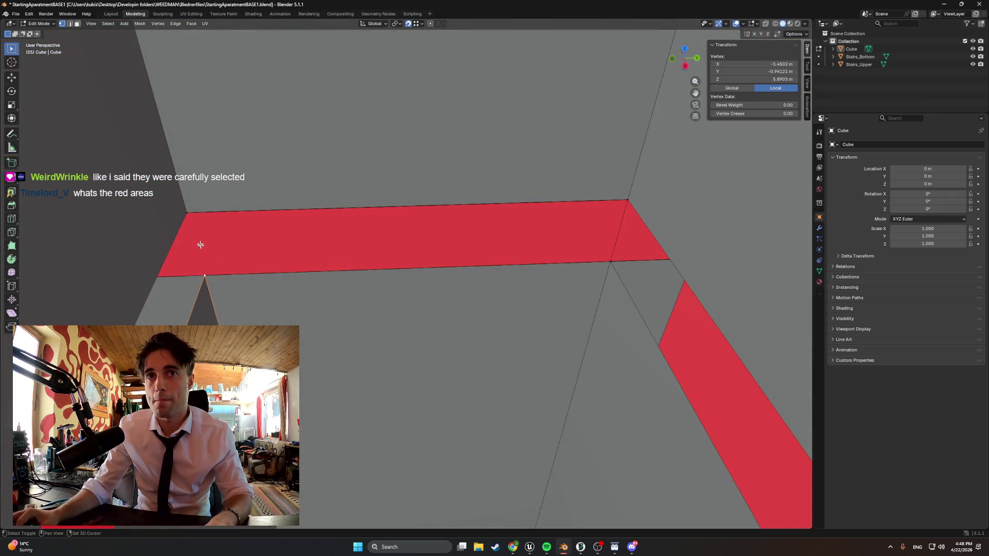
shift+click(189, 213)
mouse_move(189, 213)
middle_down()
mouse_move(252, 237)
mouse_move(192, 246)
mouse_move(240, 255)
middle_up()
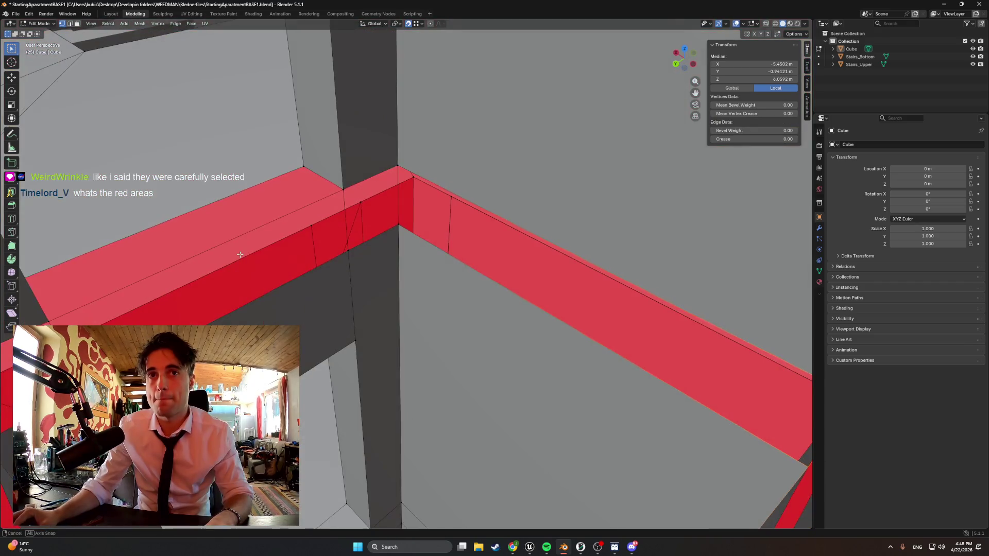
shift+click(398, 206)
mouse_move(397, 207)
middle_down()
mouse_move(481, 227)
mouse_move(455, 205)
mouse_move(437, 230)
middle_up()
shift+click(500, 185)
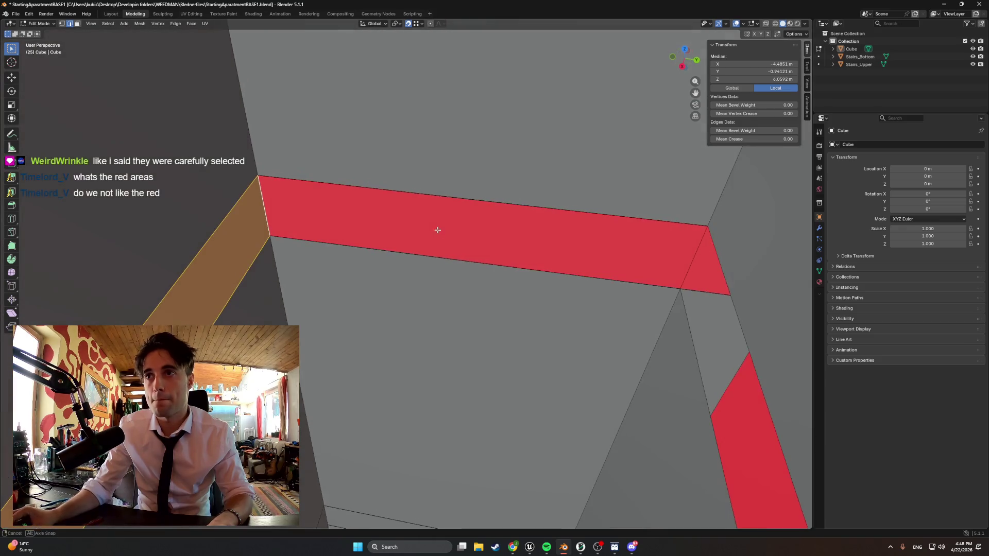
click(259, 209)
shift+click(702, 244)
mouse_move(647, 269)
middle_down()
mouse_move(680, 289)
mouse_move(409, 206)
middle_up()
click(345, 169)
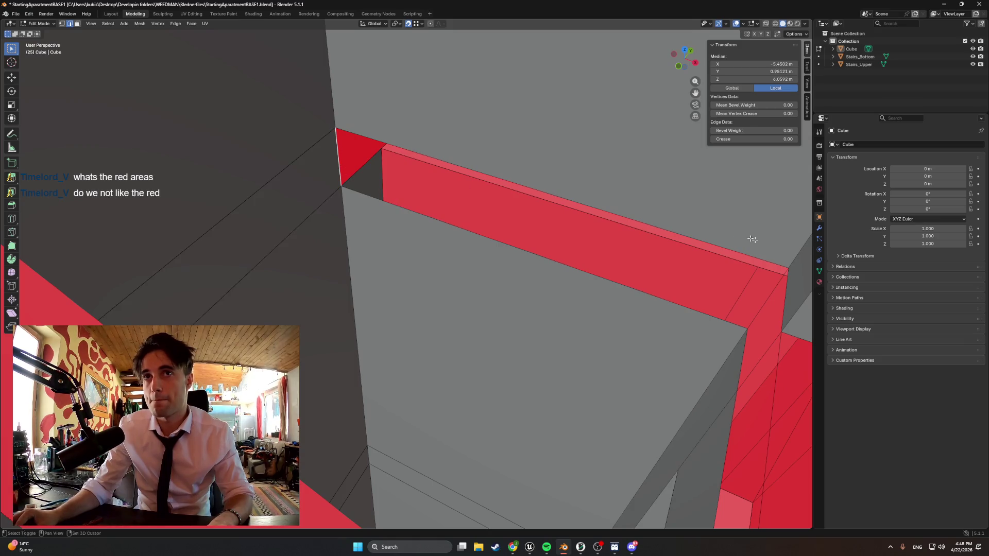
mouse_move(689, 310)
middle_down()
mouse_move(788, 309)
mouse_move(527, 256)
middle_up()
click(427, 186)
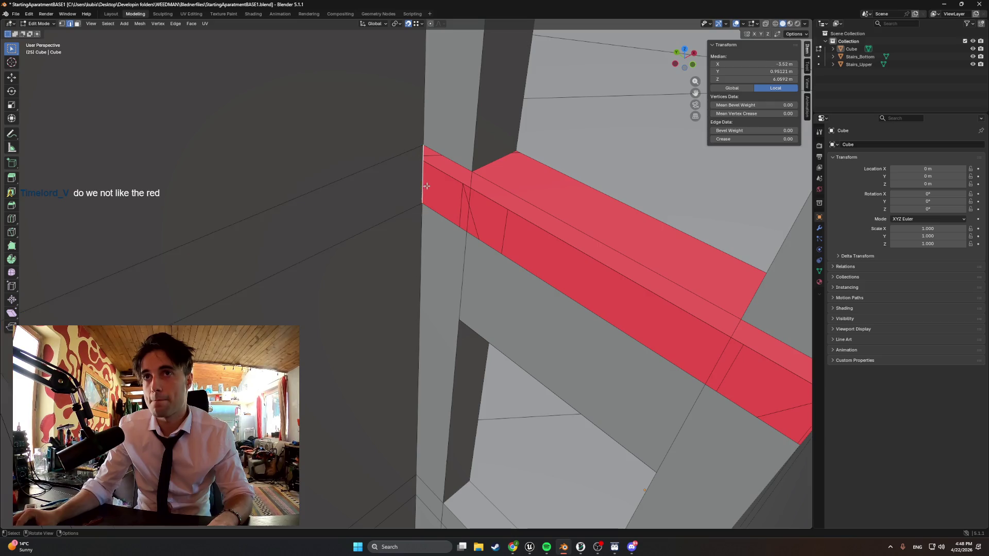
- Flip the normals of the small red end face, the lower band face and the corner quad
click(473, 198)
key(shift+n)
click(504, 239)
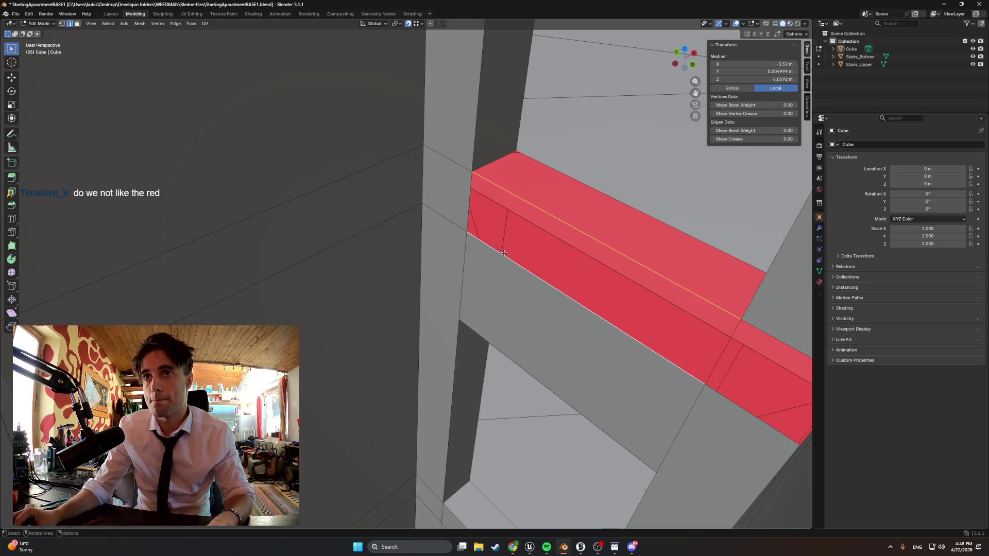
key(shift+n)
middle_drag(707, 342, 685, 305)
click(716, 309)
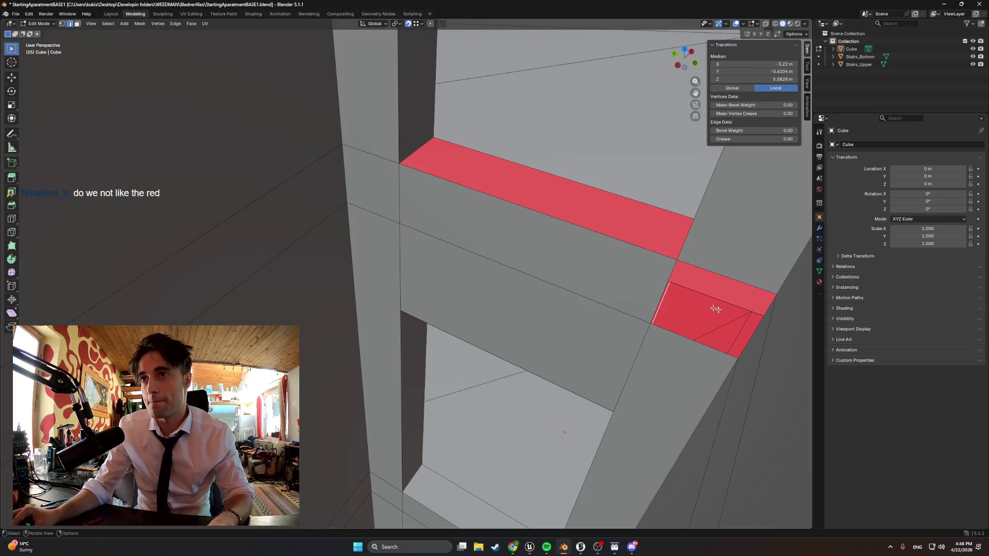
click(759, 329)
key(shift+n)
- Switch to face select mode and select the long red band face
click(638, 207)
shift+click(567, 223)
mouse_move(582, 232)
middle_down()
mouse_move(438, 256)
mouse_move(401, 242)
mouse_move(400, 263)
middle_up()
click(400, 268)
key(3)
click(401, 273)
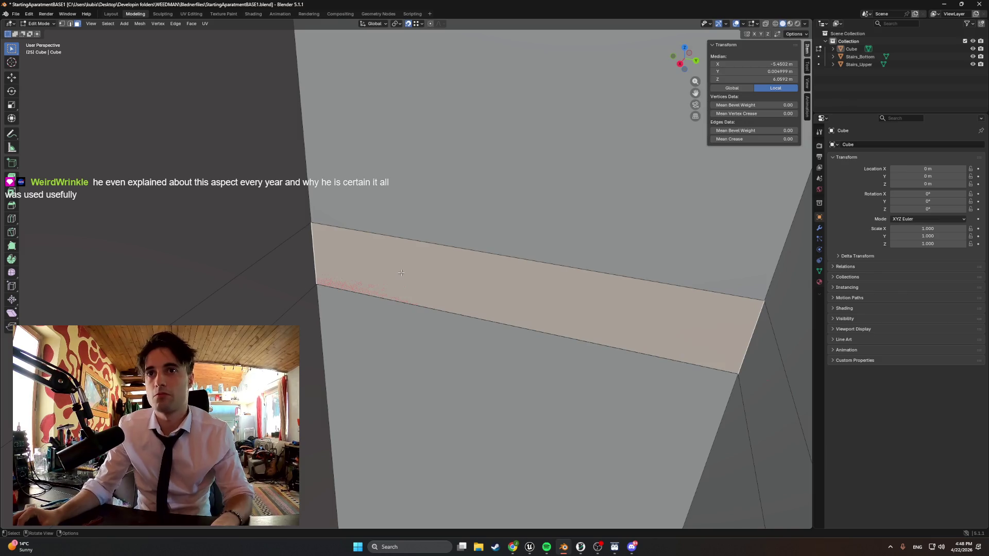
- Subdivide the long band face through its middle, then orbit around the building to inspect it
click(331, 285)
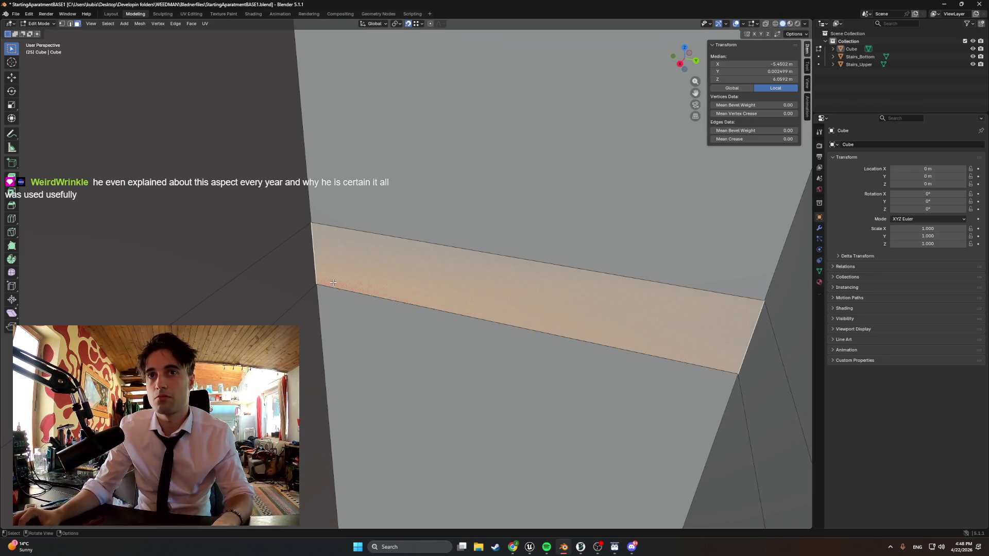
right_click(342, 286)
click(335, 285)
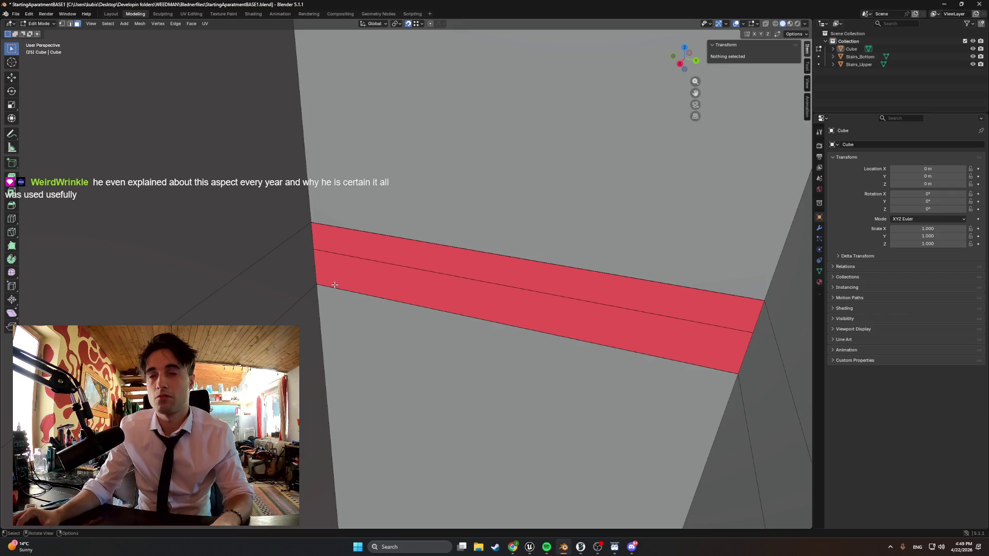
mouse_move(477, 289)
middle_down()
mouse_move(465, 265)
mouse_move(488, 279)
mouse_move(533, 253)
mouse_move(521, 278)
mouse_move(554, 289)
mouse_move(522, 287)
mouse_move(519, 254)
mouse_move(494, 256)
mouse_move(525, 287)
middle_up()
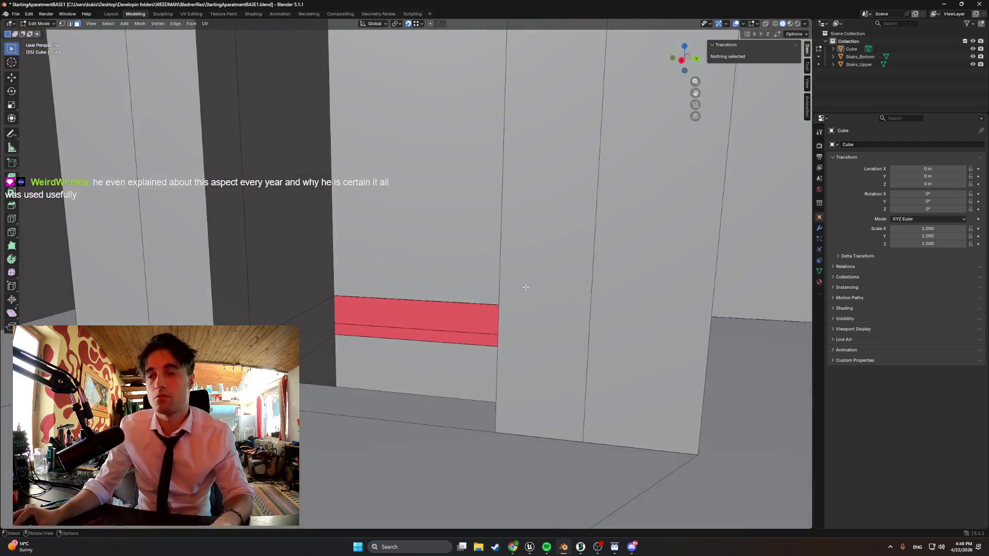
scroll(429, 356, up, 4)
middle_drag(429, 356, 526, 343)
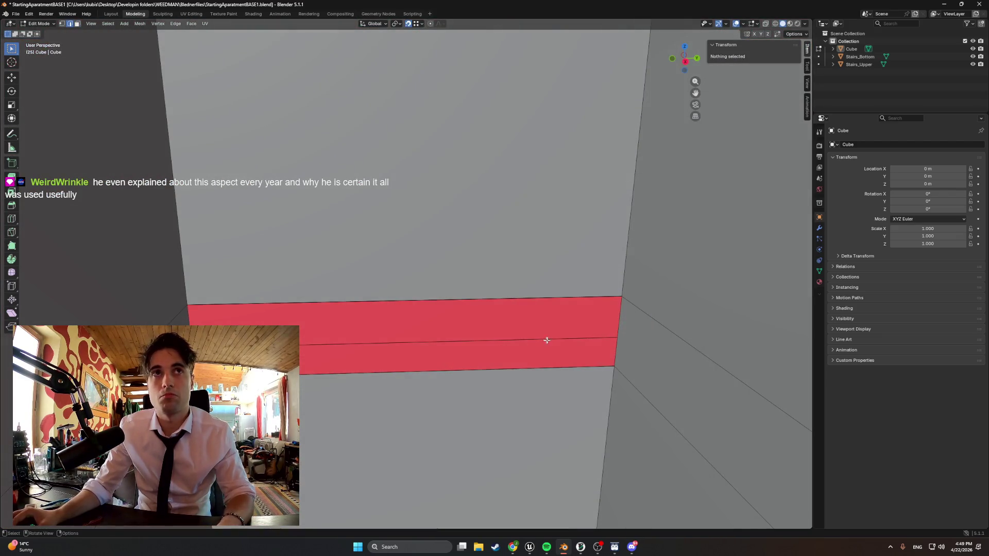
click(613, 338)
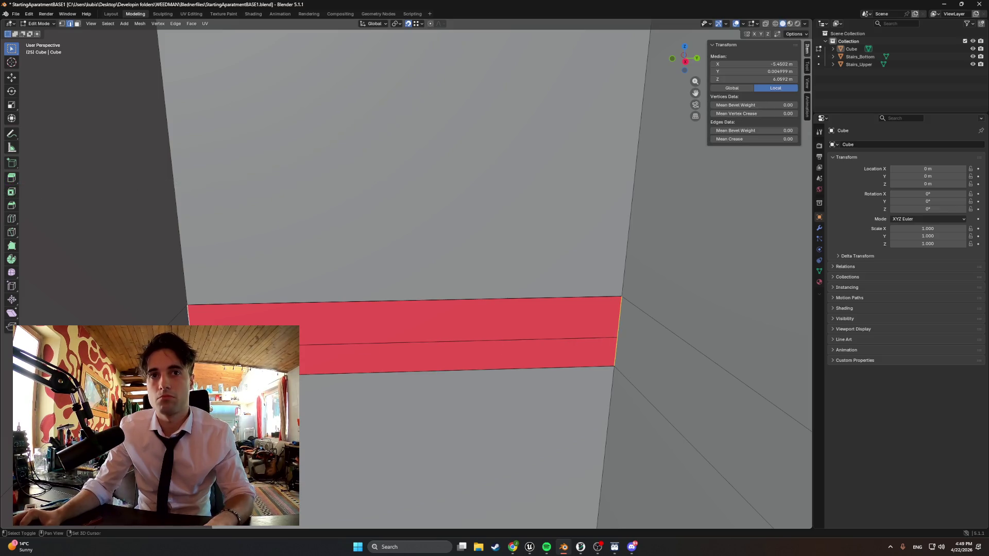
middle_drag(613, 338, 302, 348)
middle_drag(359, 345, 329, 349)
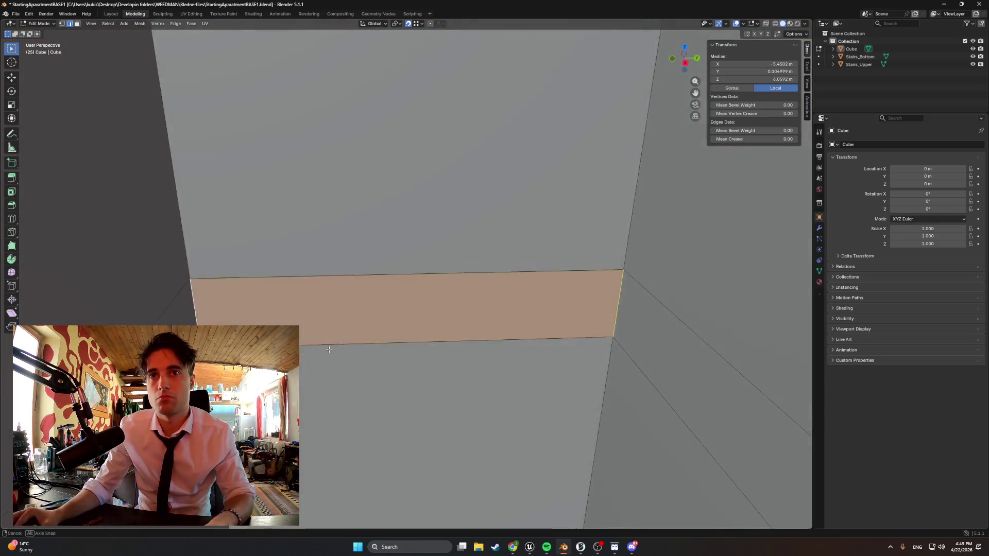
mouse_move(388, 366)
middle_down()
mouse_move(393, 335)
mouse_move(402, 355)
mouse_move(231, 311)
mouse_move(237, 319)
middle_up()
- Orbit and zoom around the red underside and facade, ending on an elevated view of the whole block
scroll(232, 311, down, 10)
mouse_move(332, 310)
middle_down()
mouse_move(369, 286)
mouse_move(346, 289)
mouse_move(395, 285)
mouse_move(492, 393)
mouse_move(379, 323)
middle_up()
scroll(331, 271, up, 8)
scroll(495, 397, up, 5)
scroll(476, 392, down, 4)
scroll(378, 327, up, 5)
click(343, 447)
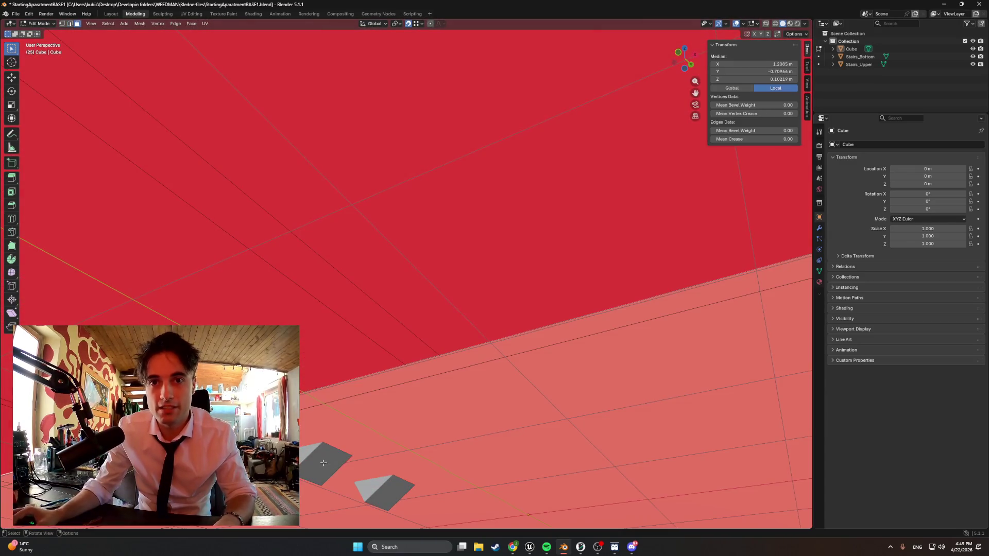
scroll(324, 443, up, 3)
scroll(323, 444, down, 4)
mouse_move(323, 444)
middle_down()
mouse_move(380, 432)
mouse_move(387, 410)
mouse_move(443, 389)
middle_up()
scroll(332, 431, down, 5)
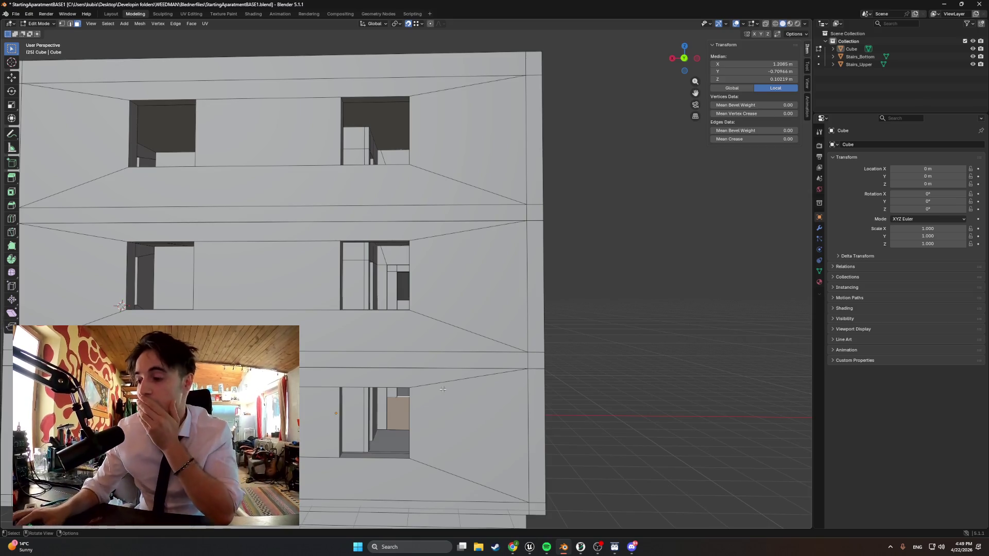
mouse_move(443, 389)
middle_down()
mouse_move(470, 353)
mouse_move(359, 327)
mouse_move(386, 332)
mouse_move(397, 322)
middle_up()
scroll(470, 353, down, 5)
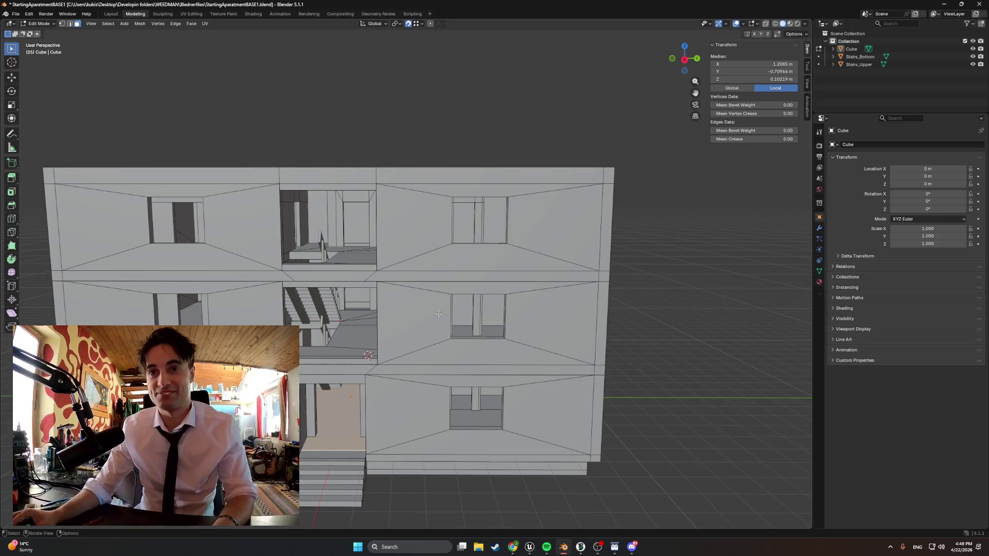
mouse_move(456, 358)
middle_down()
mouse_move(528, 323)
mouse_move(390, 267)
mouse_move(429, 292)
mouse_move(488, 280)
mouse_move(417, 283)
mouse_move(530, 272)
mouse_move(374, 292)
mouse_move(464, 313)
mouse_move(458, 305)
middle_up()
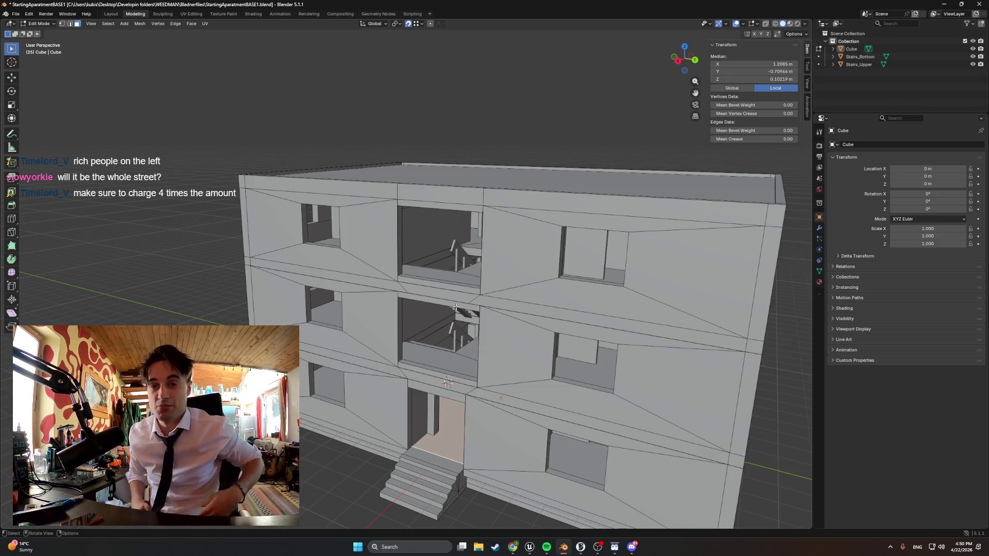
- Orbit around the finished block from the side, front and above, then open the File menu
scroll(456, 308, down, 4)
middle_drag(456, 308, 453, 482)
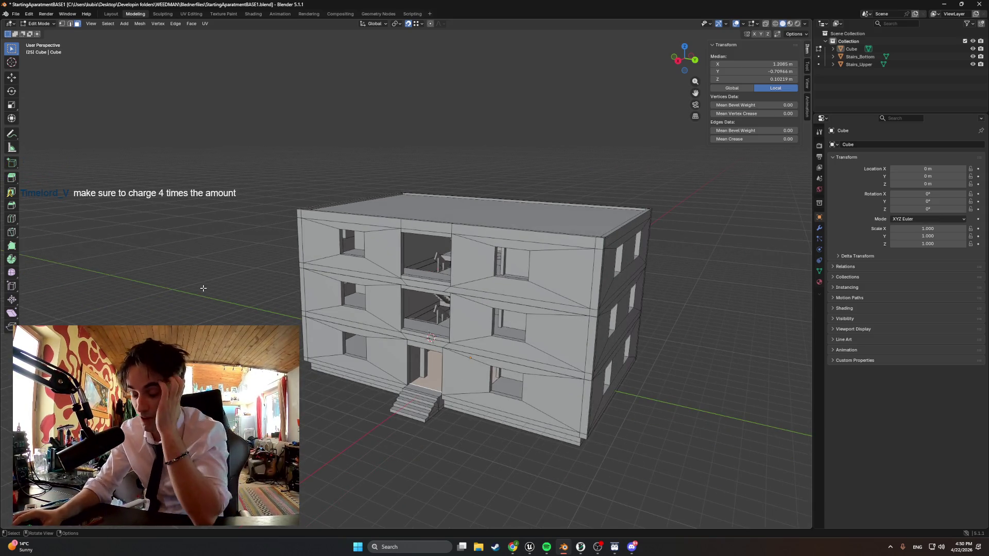
scroll(456, 309, down, 2)
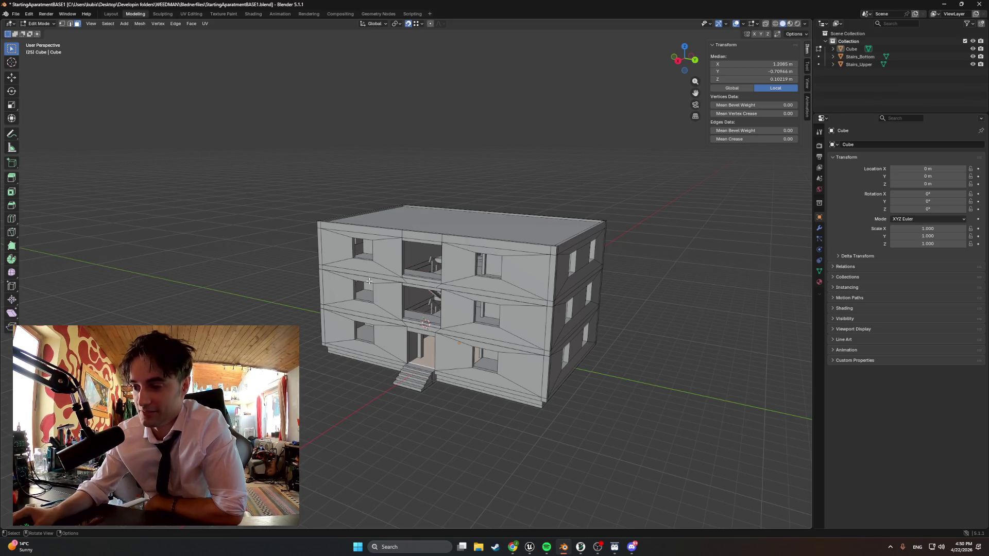
mouse_move(368, 283)
middle_down()
mouse_move(420, 280)
mouse_move(388, 292)
mouse_move(400, 299)
middle_up()
middle_drag(550, 276, 478, 278)
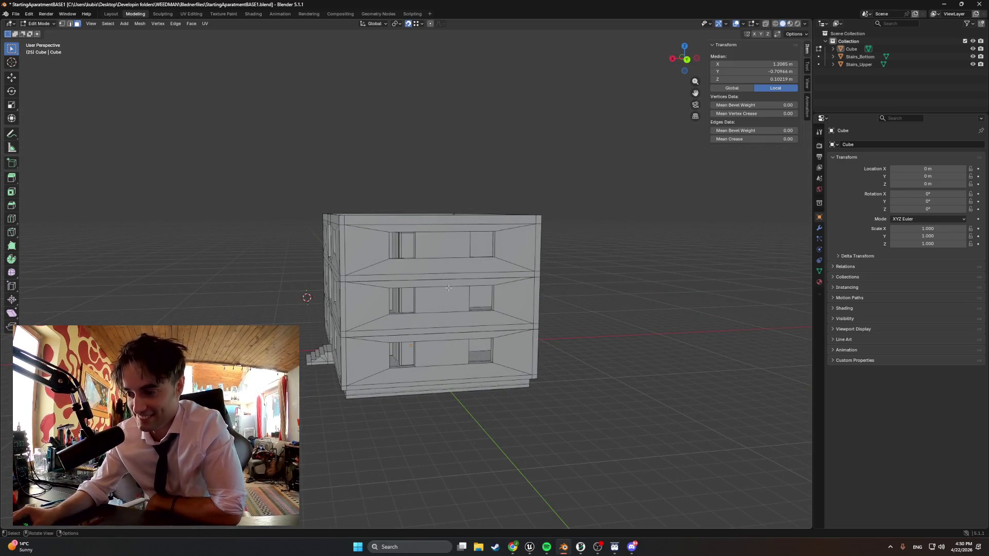
middle_drag(438, 293, 502, 312)
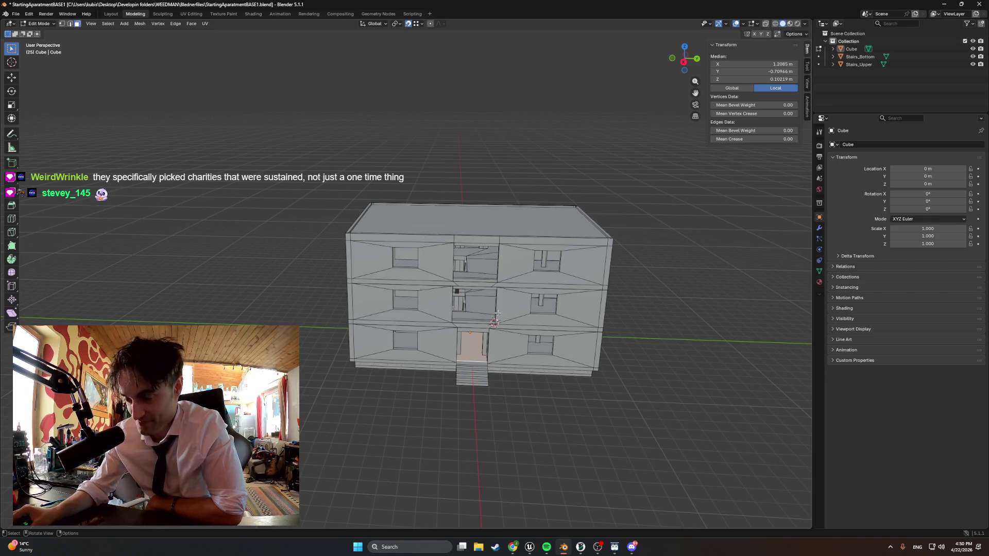
middle_drag(497, 313, 493, 309)
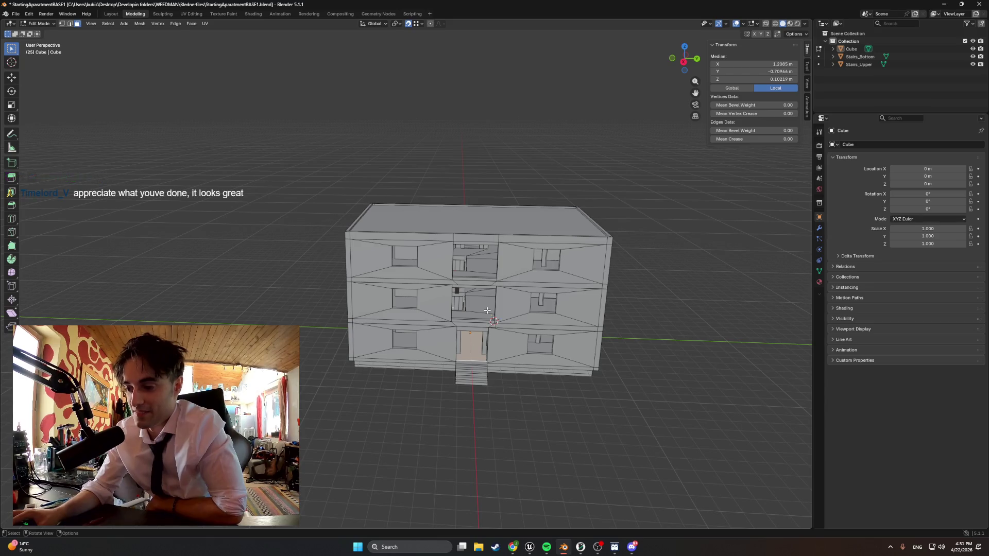
mouse_move(526, 280)
middle_down()
mouse_move(365, 262)
mouse_move(464, 278)
mouse_move(428, 278)
middle_up()
click(16, 16)
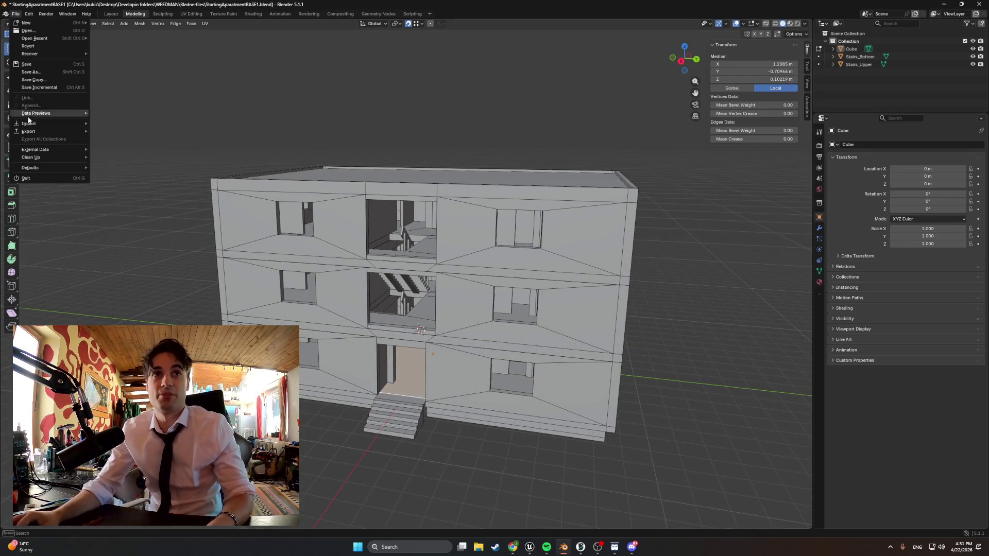
- Export the model as FBX, overwriting the previous file, check the roof, then switch to Unreal Engine
mouse_move(36, 131)
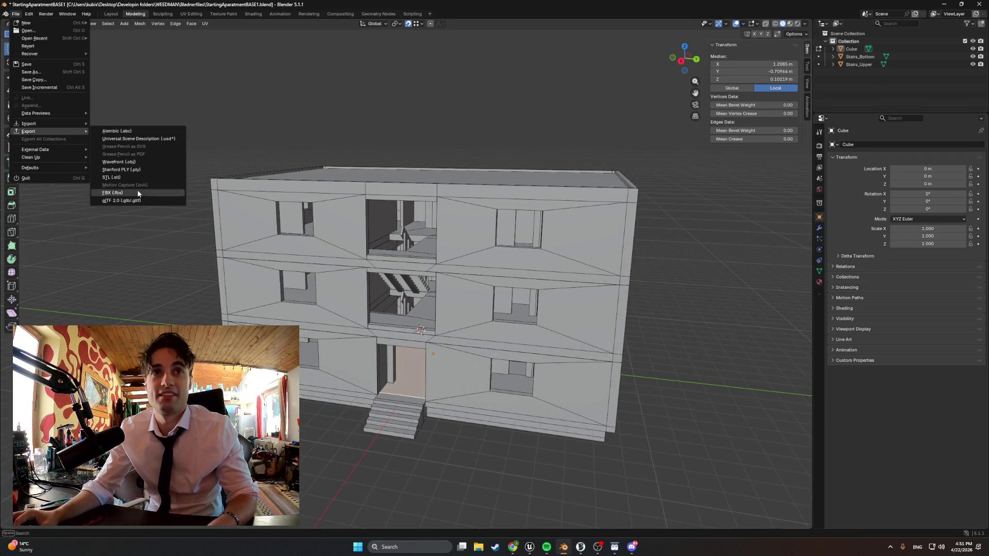
click(137, 192)
click(502, 410)
mouse_move(469, 375)
middle_down()
mouse_move(459, 372)
mouse_move(473, 367)
mouse_move(472, 376)
mouse_move(468, 363)
middle_up()
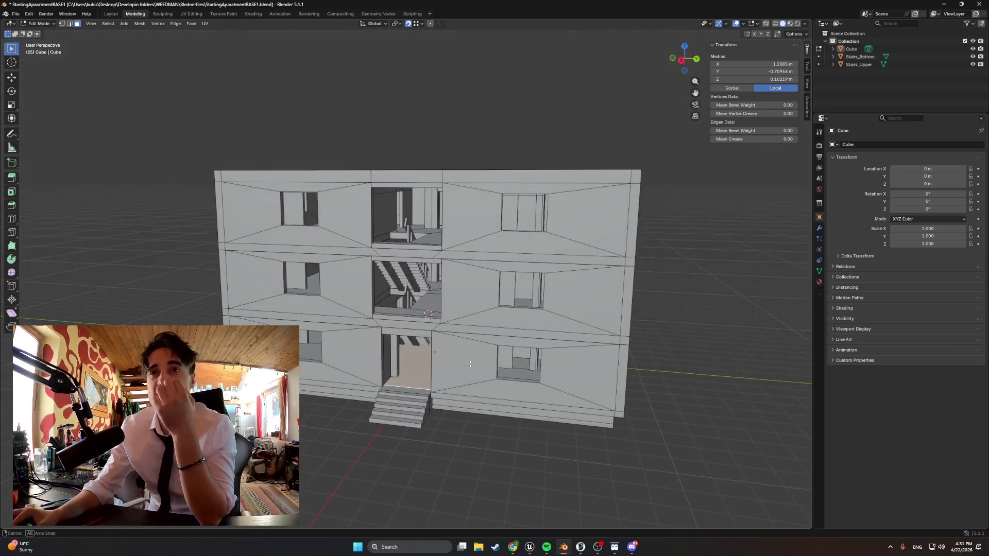
scroll(431, 242, up, 5)
middle_drag(431, 242, 437, 250)
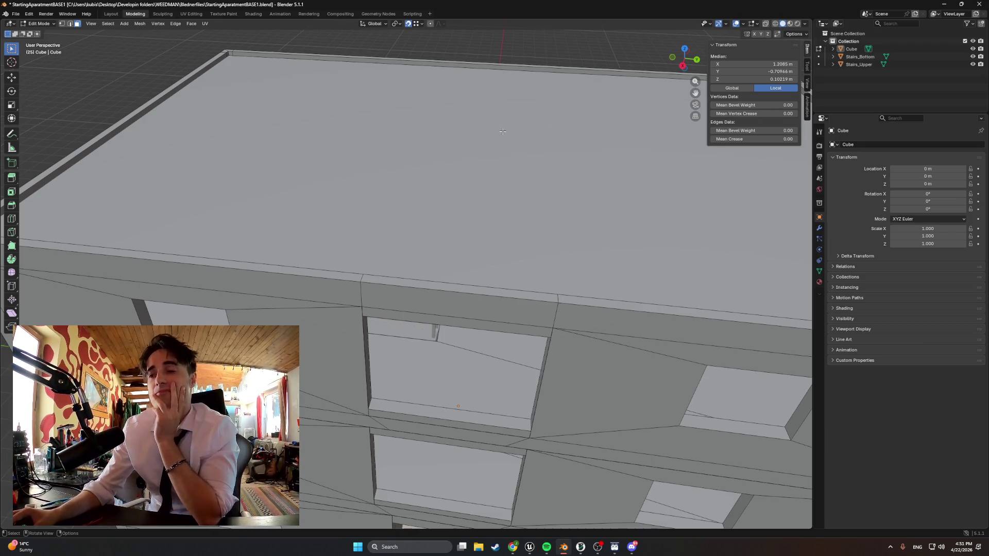
scroll(503, 132, down, 2)
mouse_move(529, 547)
click(489, 502)
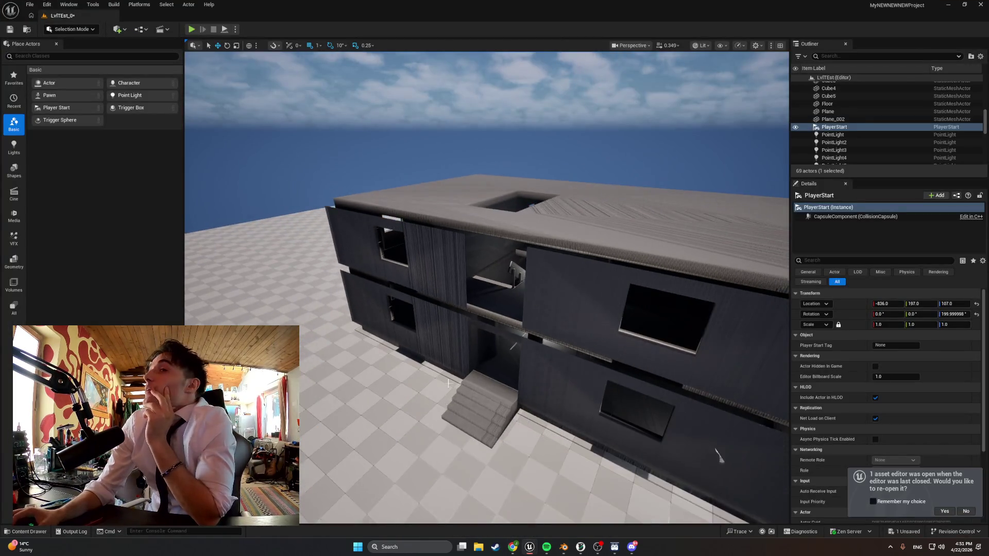
- Delete the apartment actor from the level and force-delete its mesh assets in the Content Drawer
scroll(449, 382, down, 4)
scroll(510, 371, up, 3)
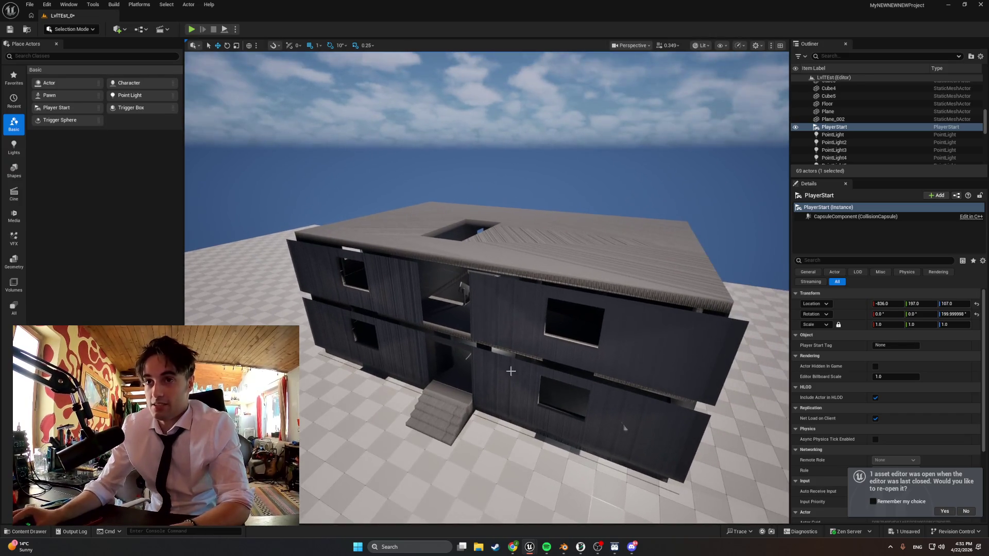
click(511, 371)
key(Delete)
click(471, 316)
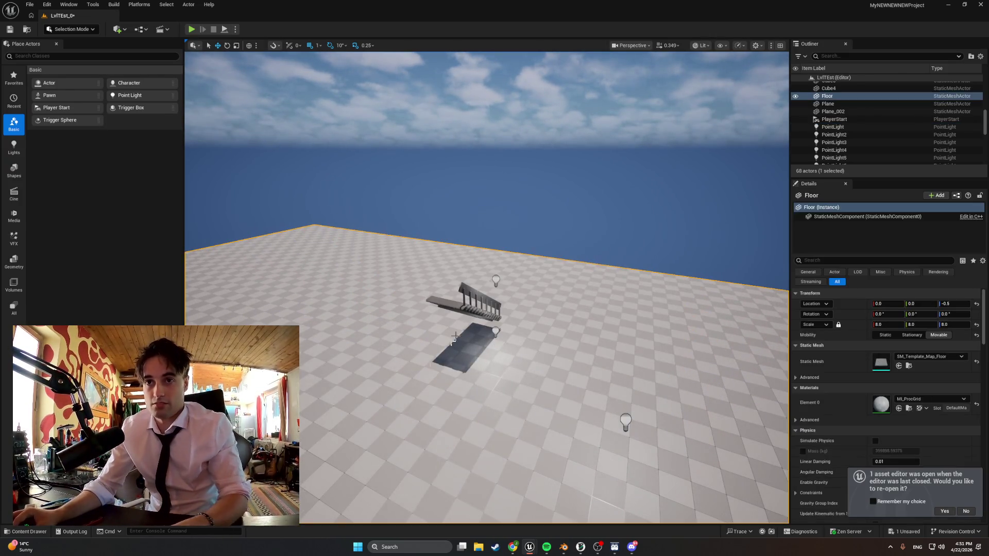
key(ctrl+space)
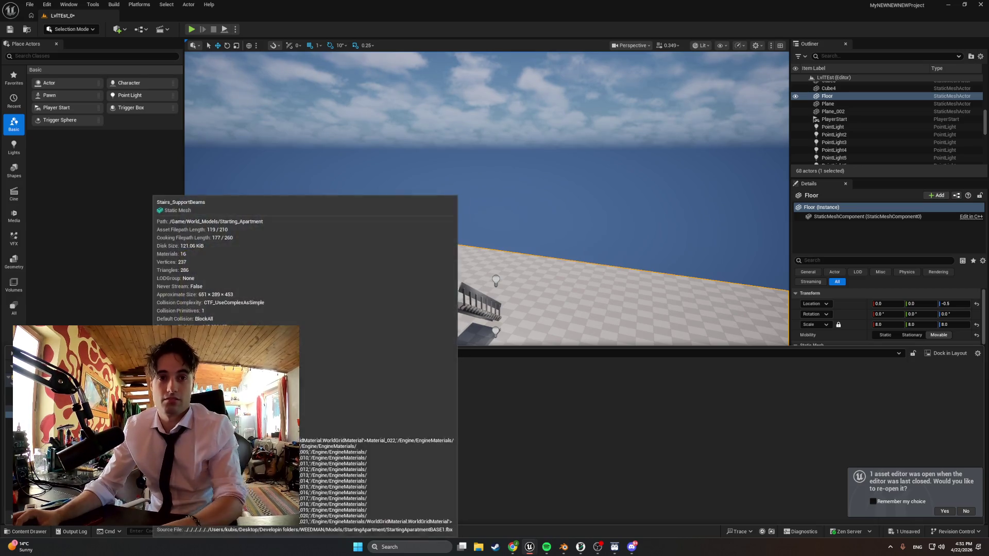
key(Delete)
click(454, 404)
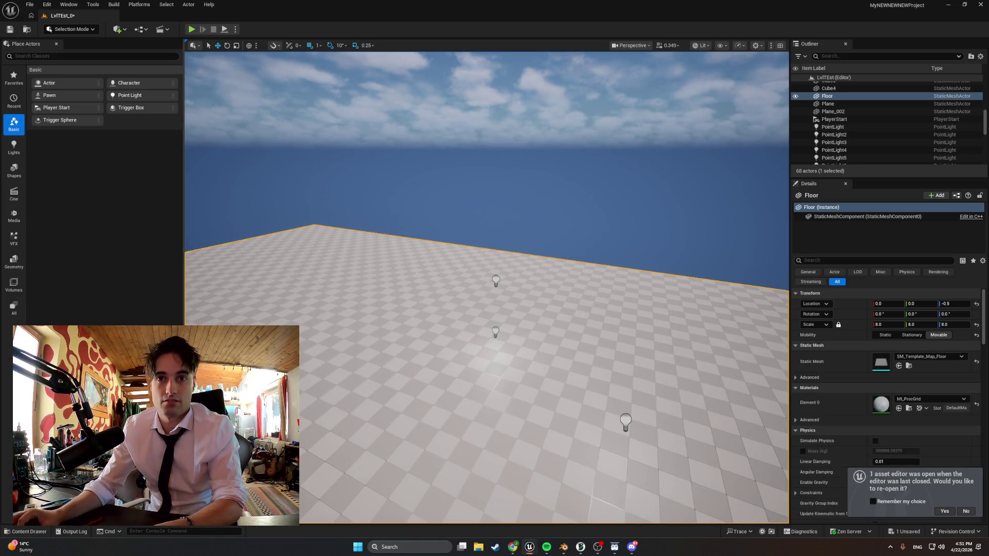
click(439, 399)
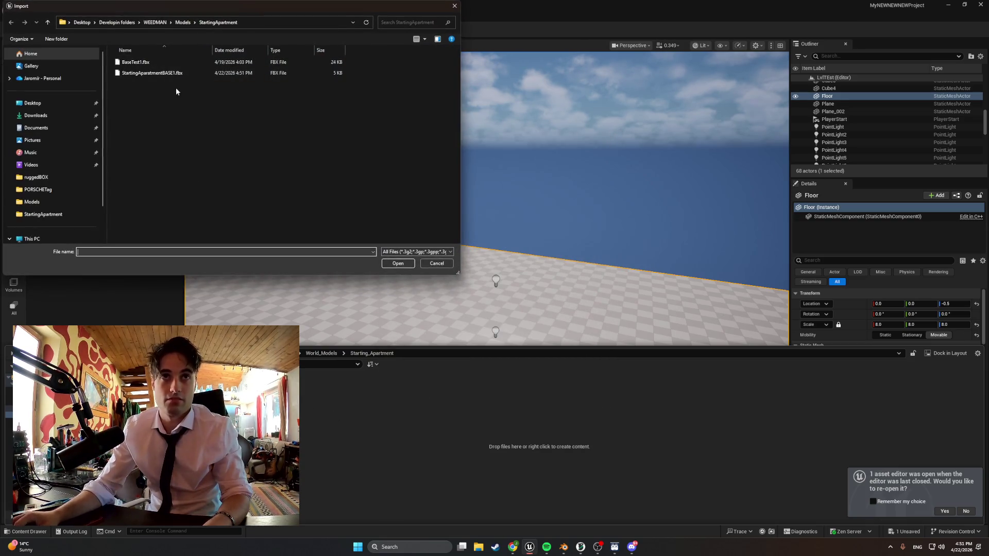
- Import StartingAparatmentBASE1.fbx, open the import issues message log, then return to Blender
double_click(155, 75)
click(585, 505)
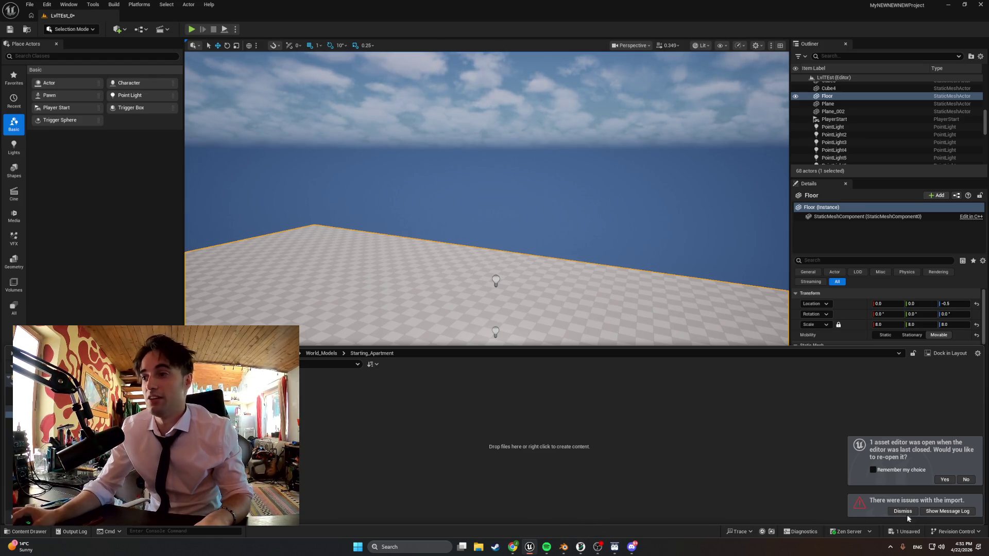
click(927, 510)
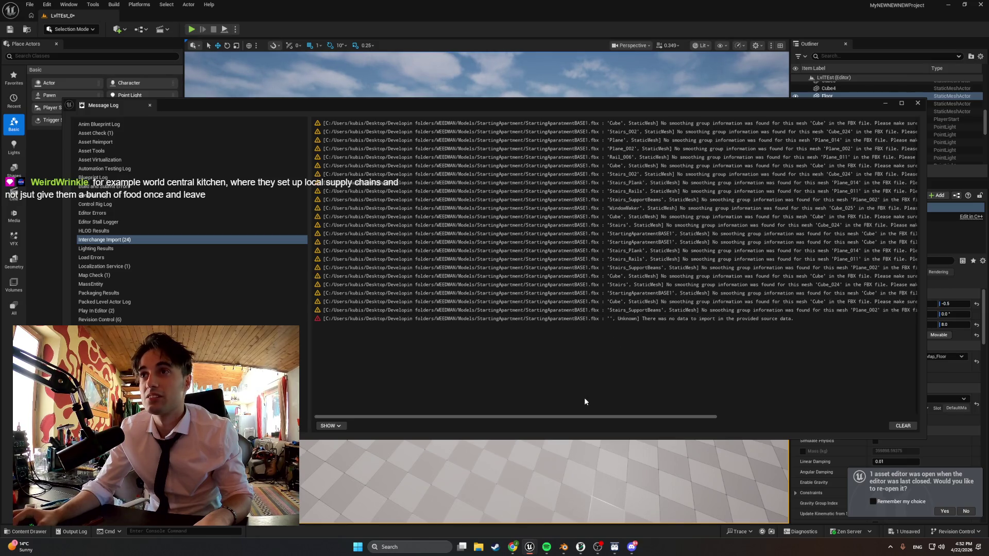
click(563, 548)
- Export Cube, Stairs_Bottom and Stairs_Upper to FBX, overwriting the apartment file
key(Tab)
mouse_move(555, 354)
middle_down()
mouse_move(569, 387)
mouse_move(560, 373)
middle_up()
scroll(552, 387, up, 2)
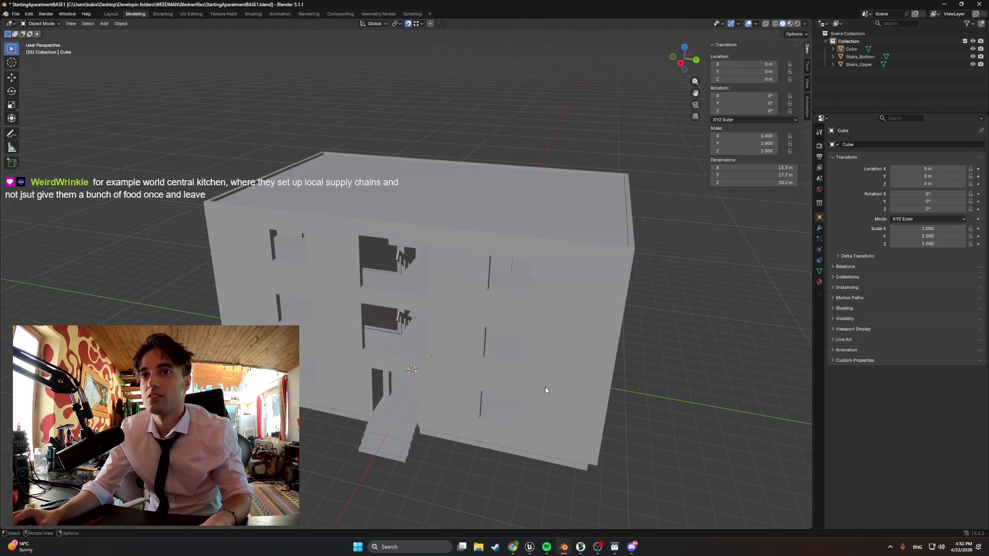
key(Tab)
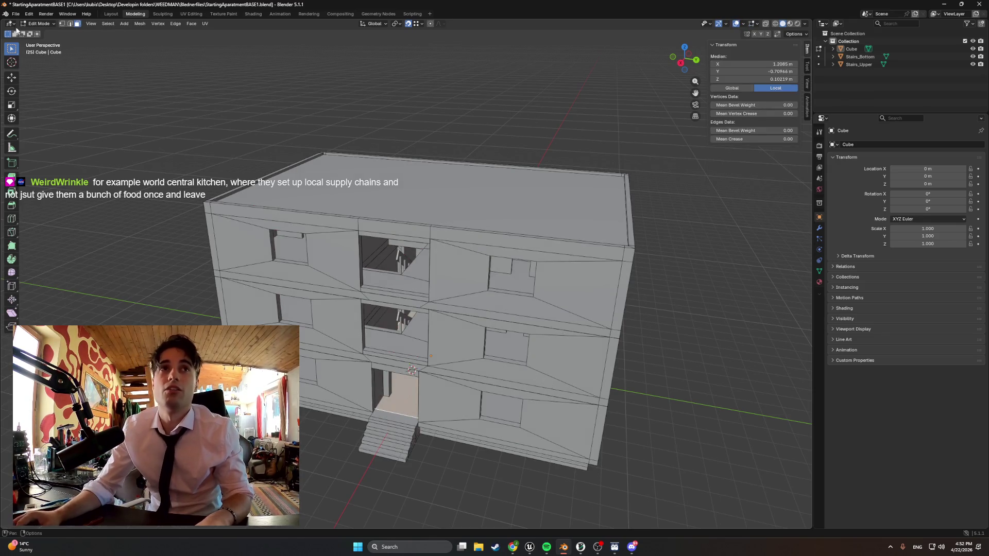
click(15, 14)
mouse_move(52, 131)
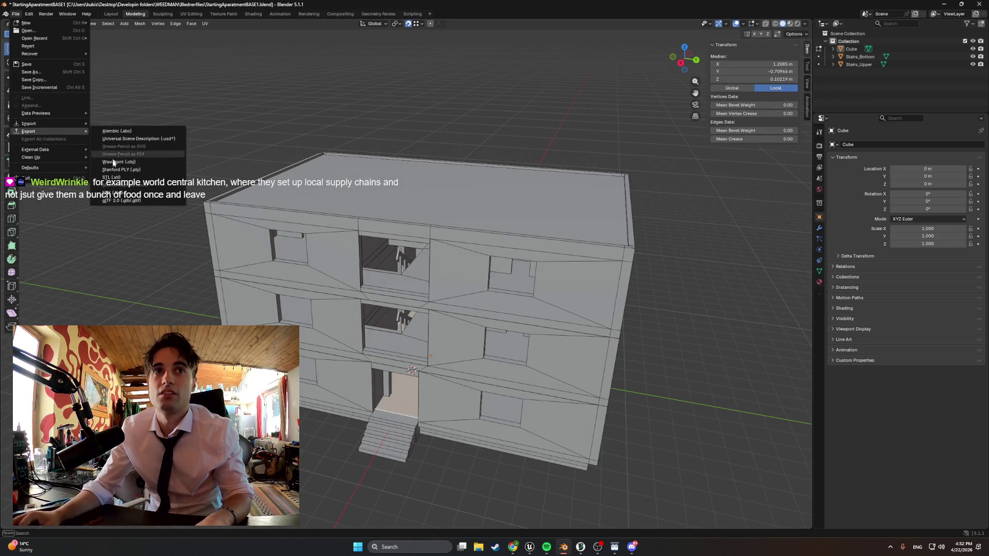
click(116, 186)
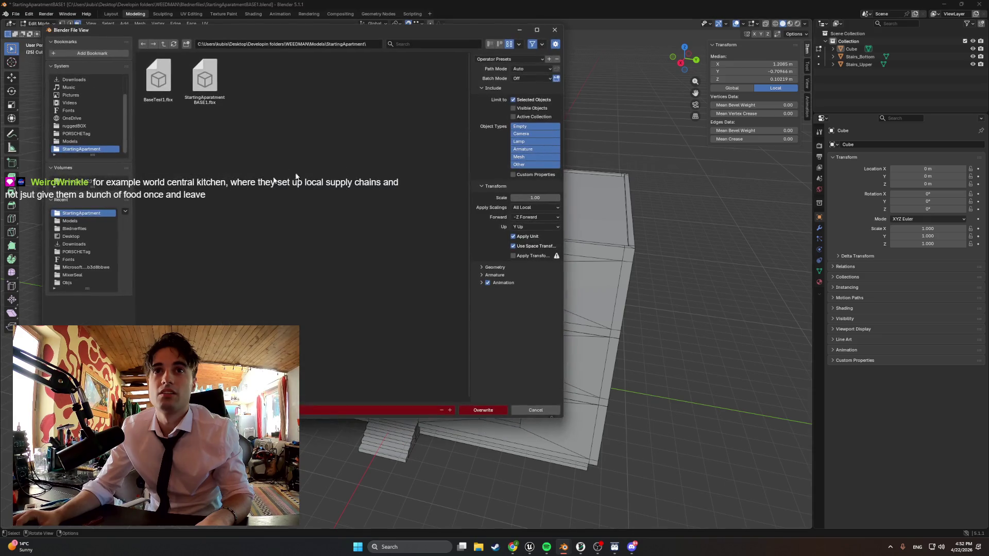
click(851, 48)
shift+click(859, 56)
shift+click(853, 64)
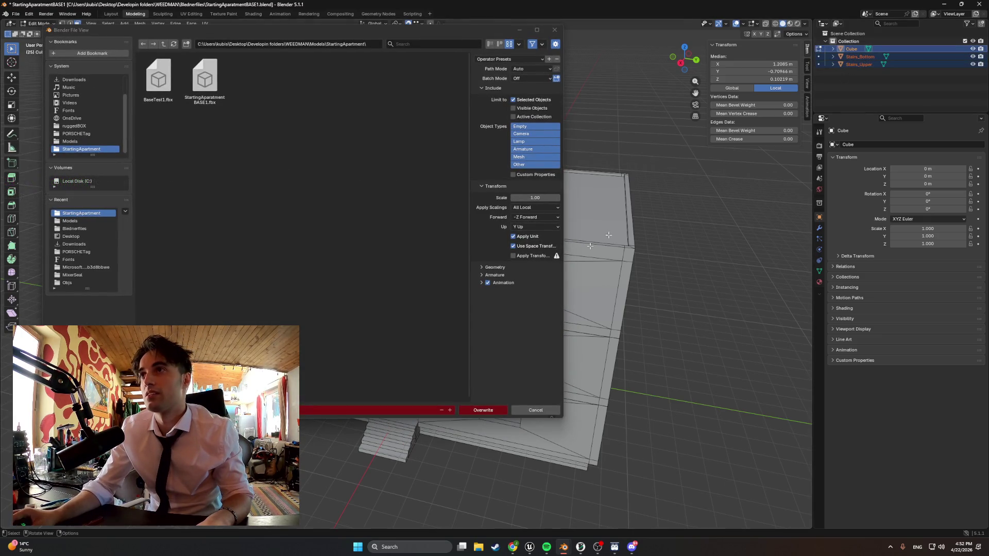
click(473, 411)
- Switch back to Unreal Engine and close the import warnings log
mouse_move(530, 546)
click(484, 502)
click(918, 102)
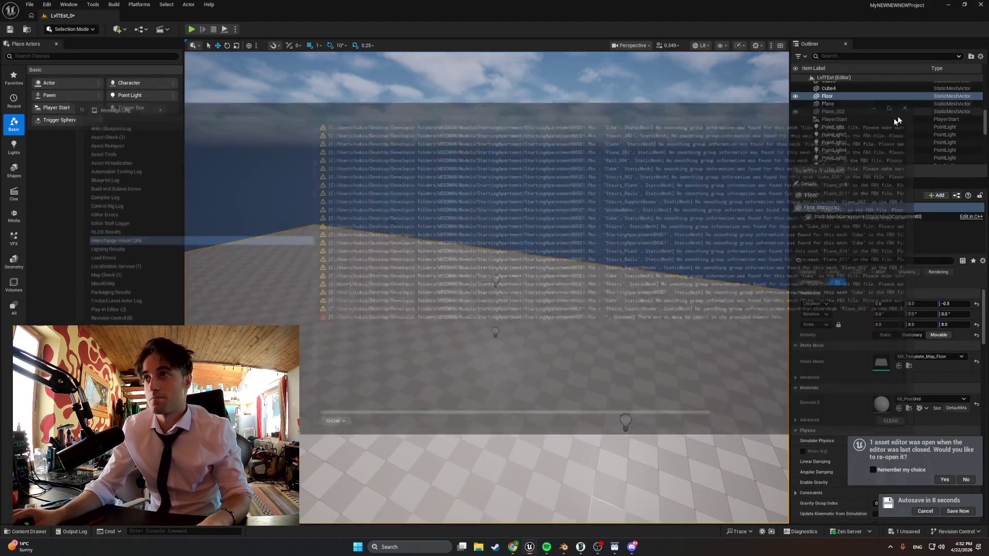
- Import the re-exported apartment FBX into the apartment folder with the current import settings
click(30, 531)
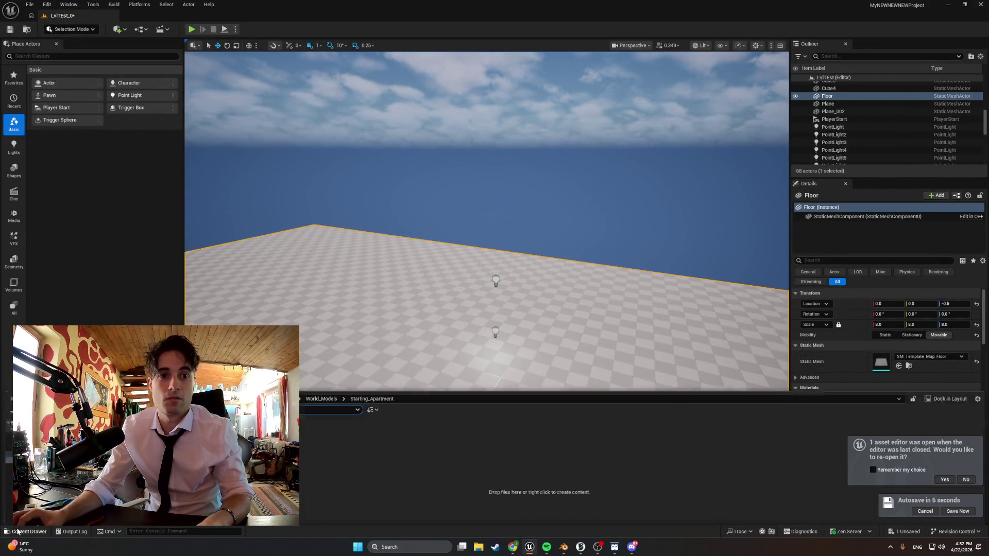
click(57, 354)
double_click(175, 73)
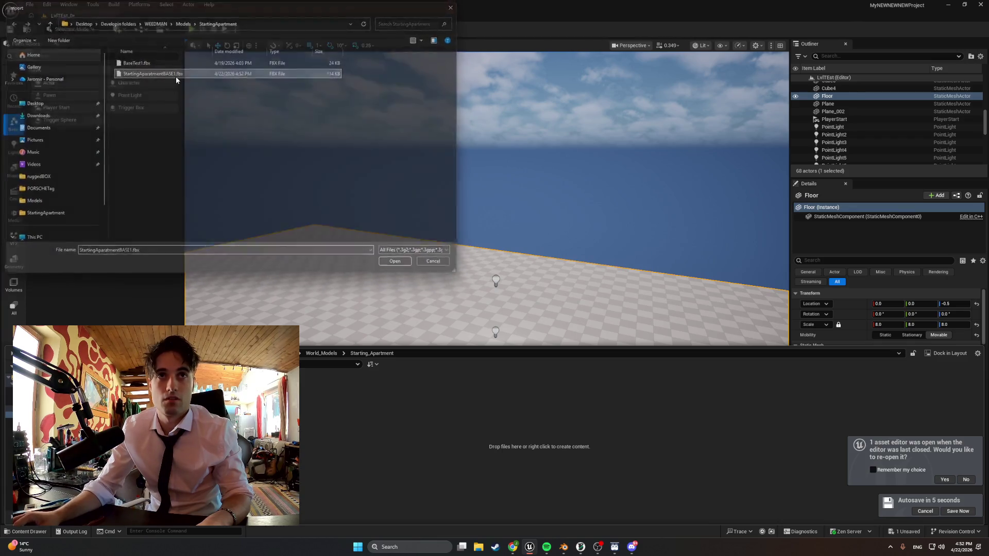
click(601, 507)
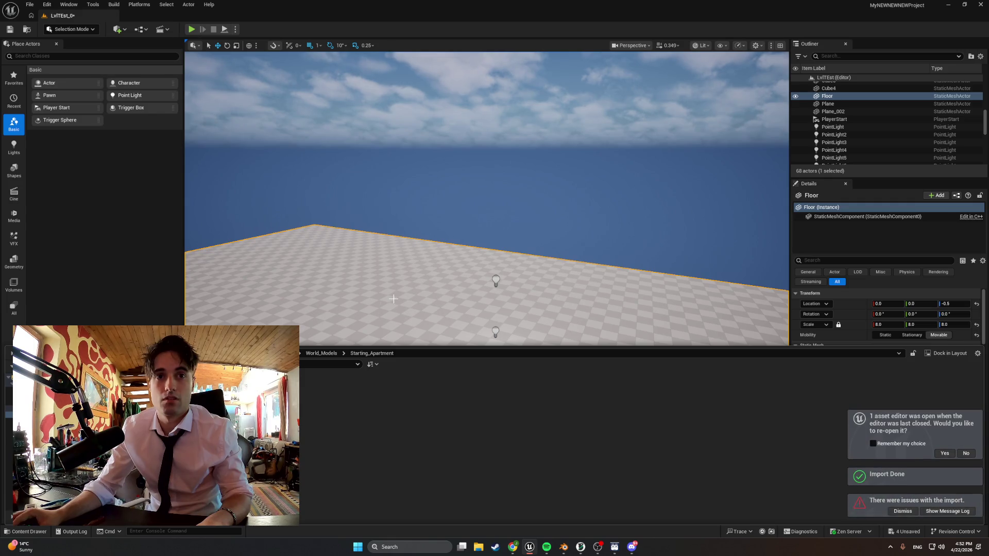
- Move PointLight7 up against the imported building's front wall
mouse_move(463, 308)
mouse_down()
mouse_move(537, 307)
mouse_move(515, 321)
mouse_move(515, 305)
mouse_up()
click(478, 276)
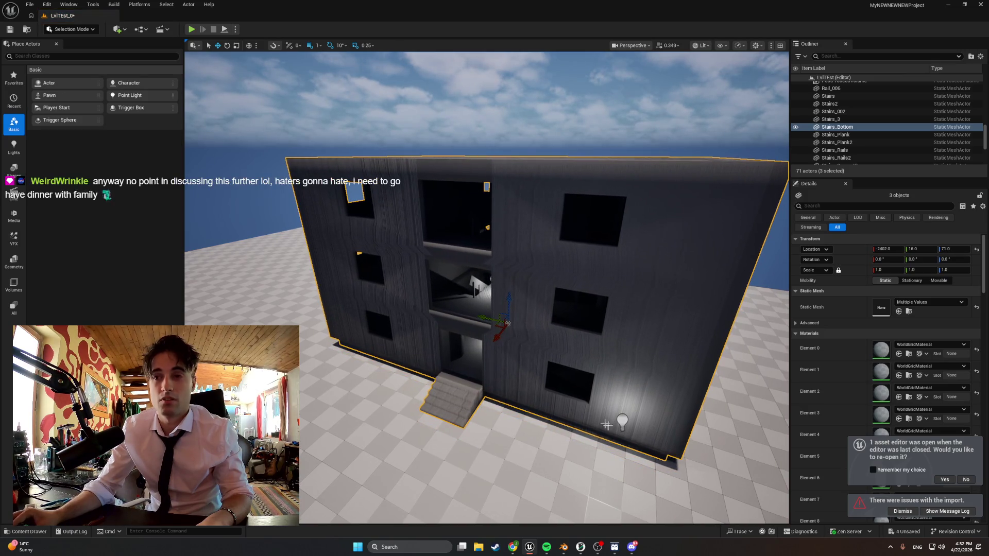
click(624, 421)
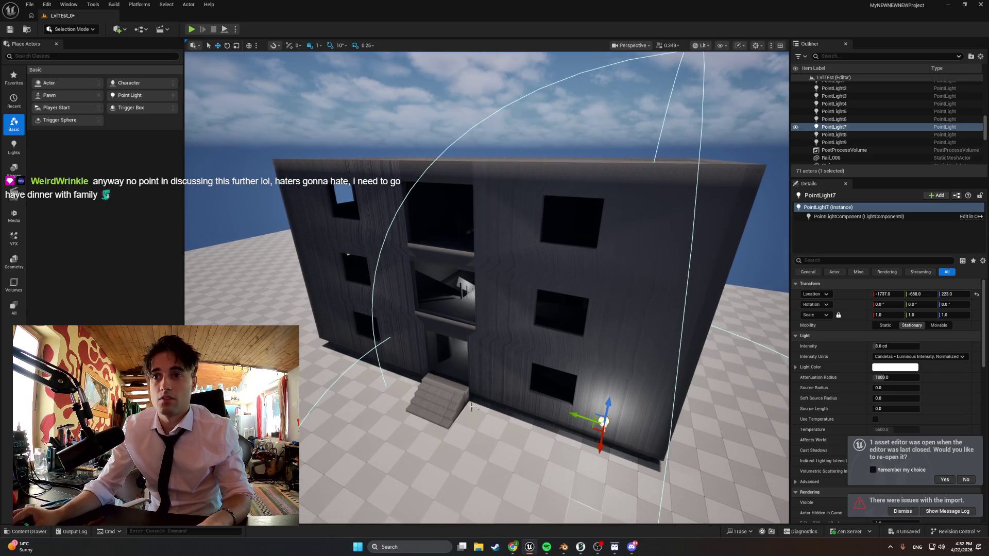
mouse_move(603, 446)
mouse_down()
mouse_move(604, 407)
mouse_move(581, 379)
mouse_move(588, 373)
mouse_move(559, 364)
mouse_up()
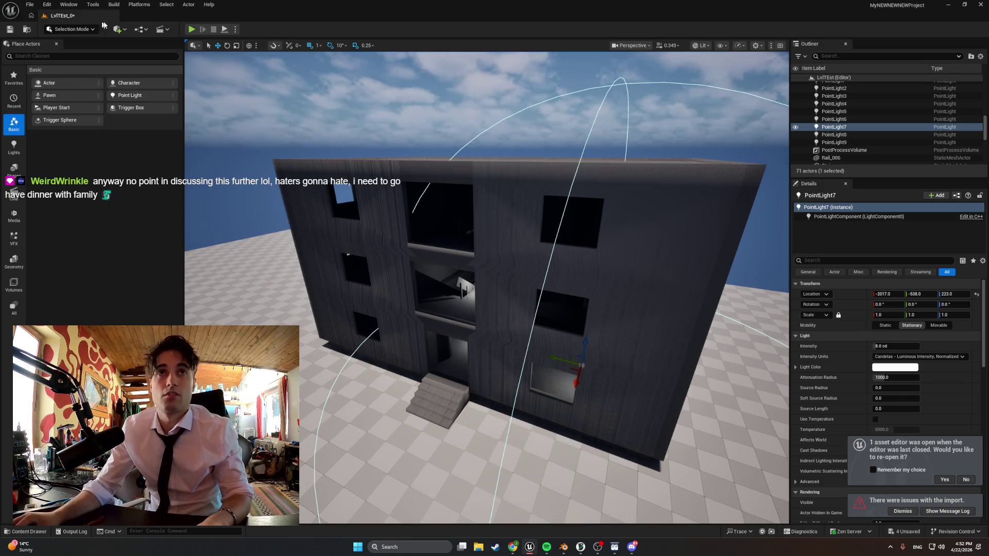
key(ctrl+space)
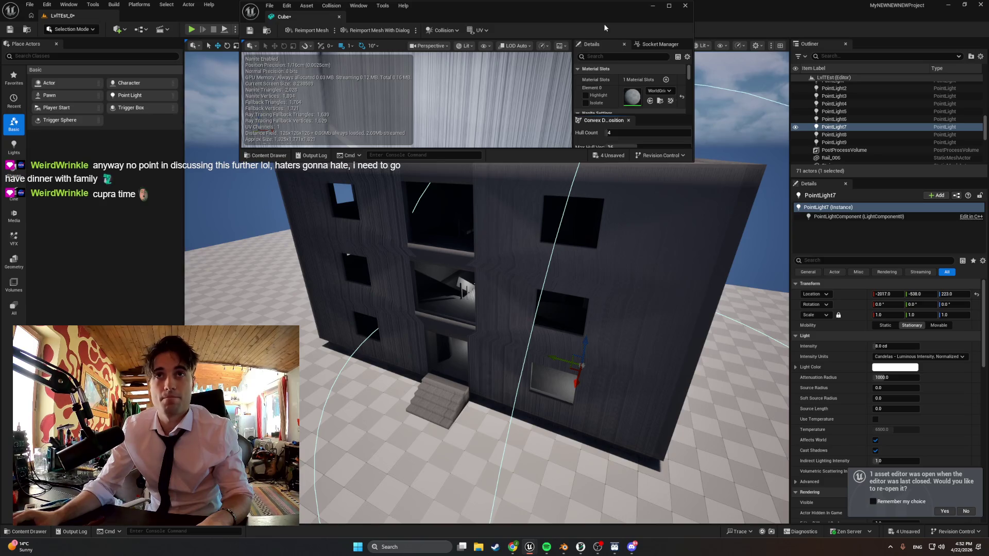
- Set the Cube mesh's Collision Complexity to Use Complex Collision As Simple
click(668, 5)
scroll(811, 251, down, 5)
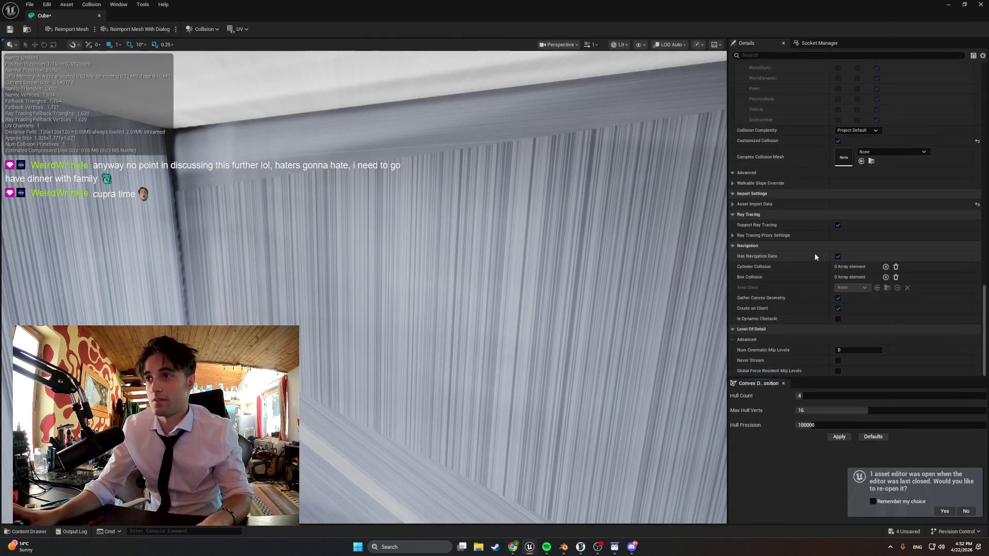
click(862, 131)
click(878, 159)
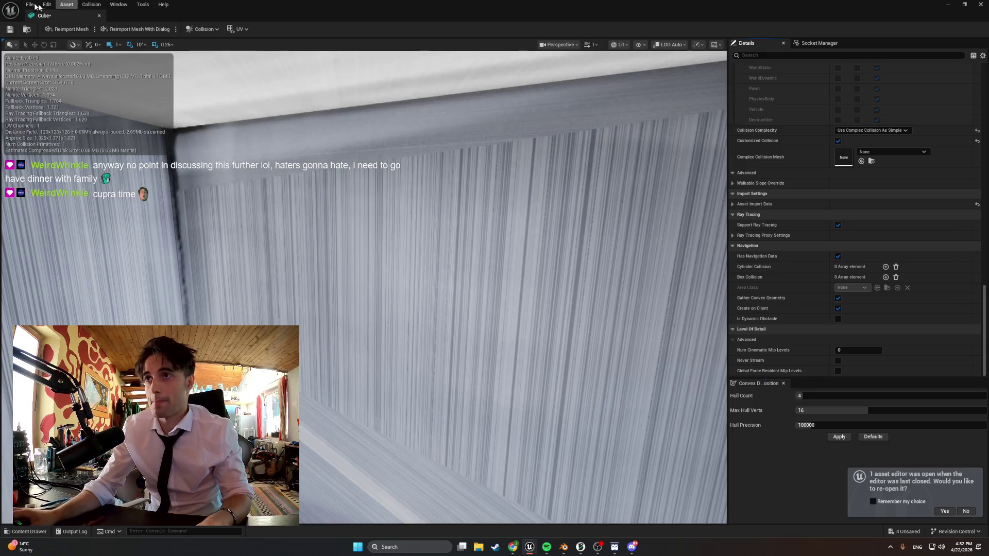
- Give Stairs_Bottom and Stairs_Upper Use Complex Collision As Simple as well, then close the editor
click(10, 534)
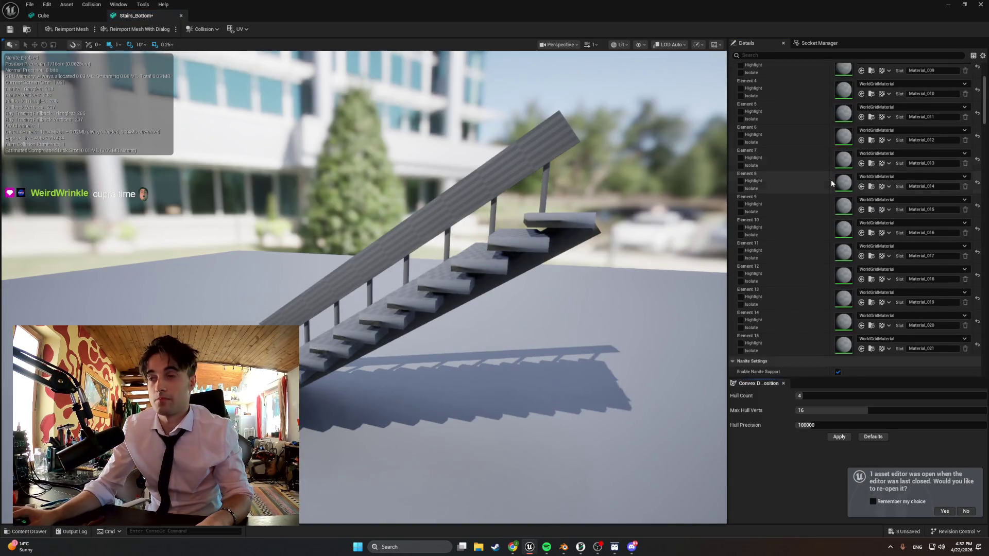
click(859, 131)
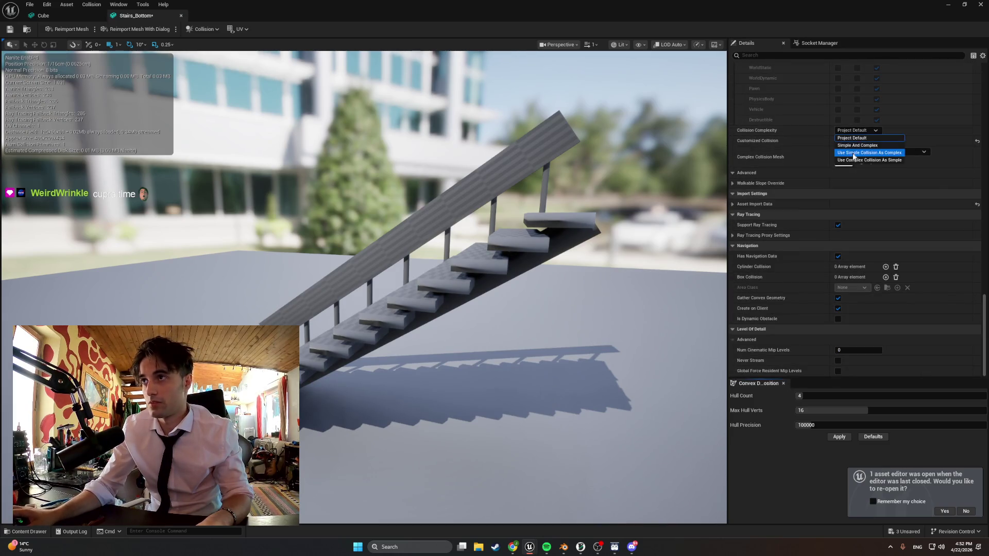
click(853, 160)
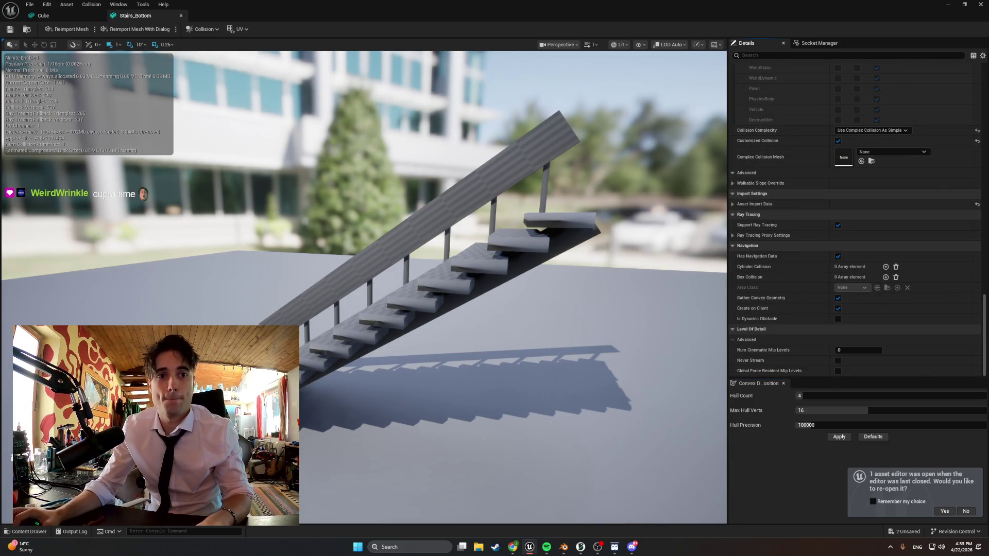
click(21, 531)
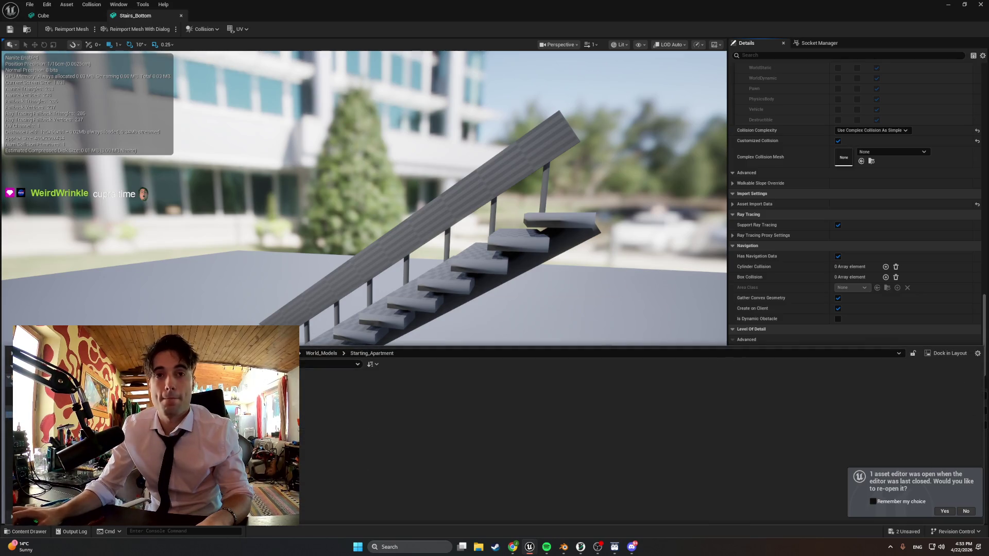
double_click(326, 397)
scroll(820, 119, down, 10)
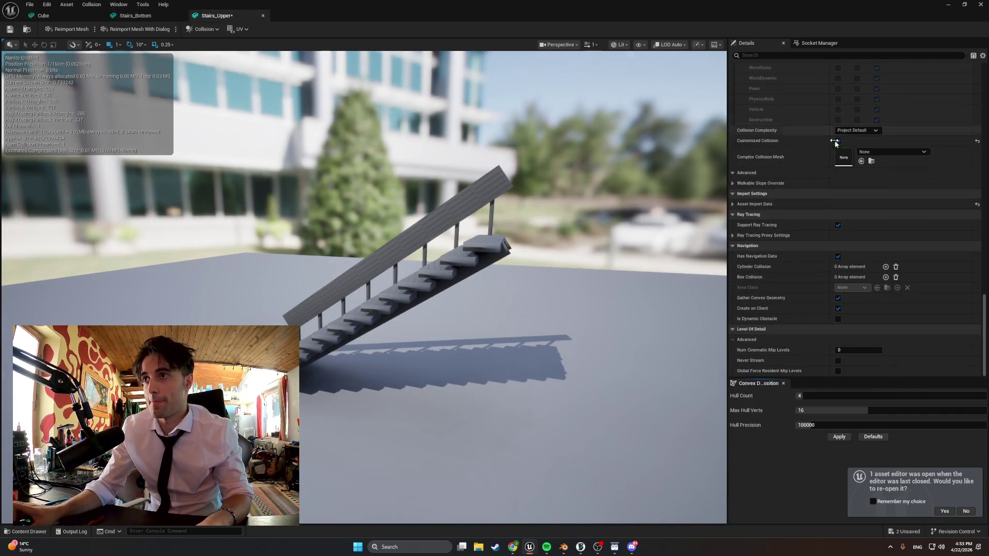
click(856, 131)
click(857, 161)
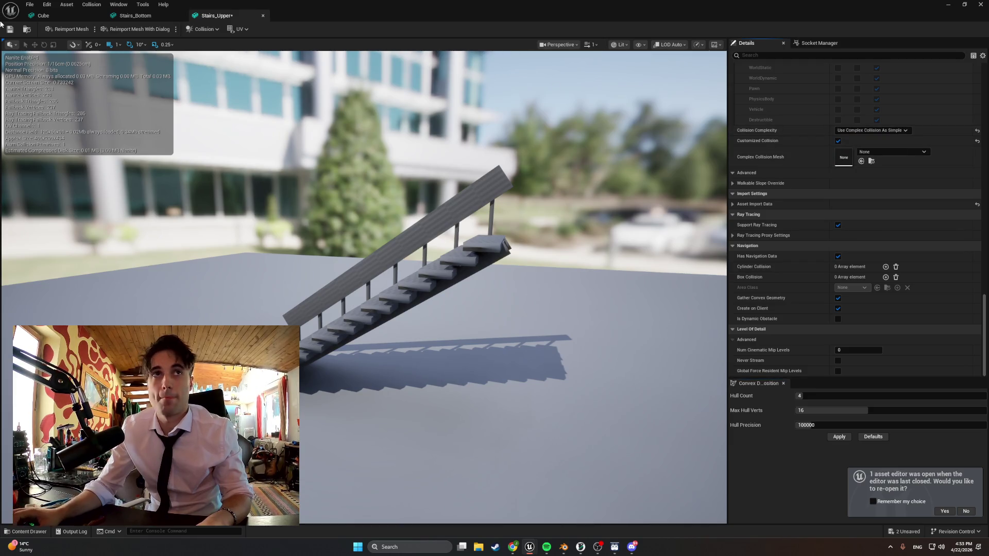
click(948, 7)
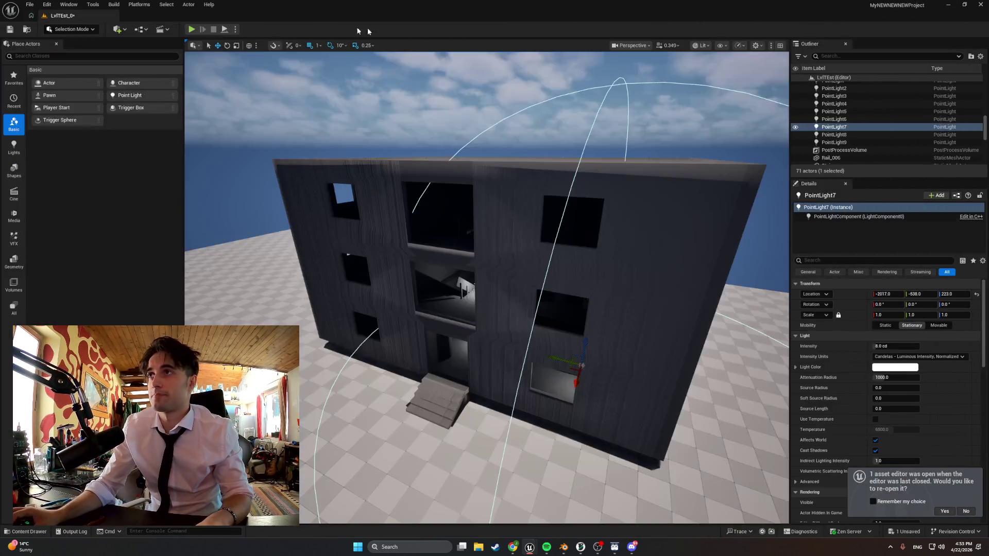
- Start Play-in-Editor and walk up the entrance stairs, through the corridor and stairwell into the window room
click(191, 30)
key(w)
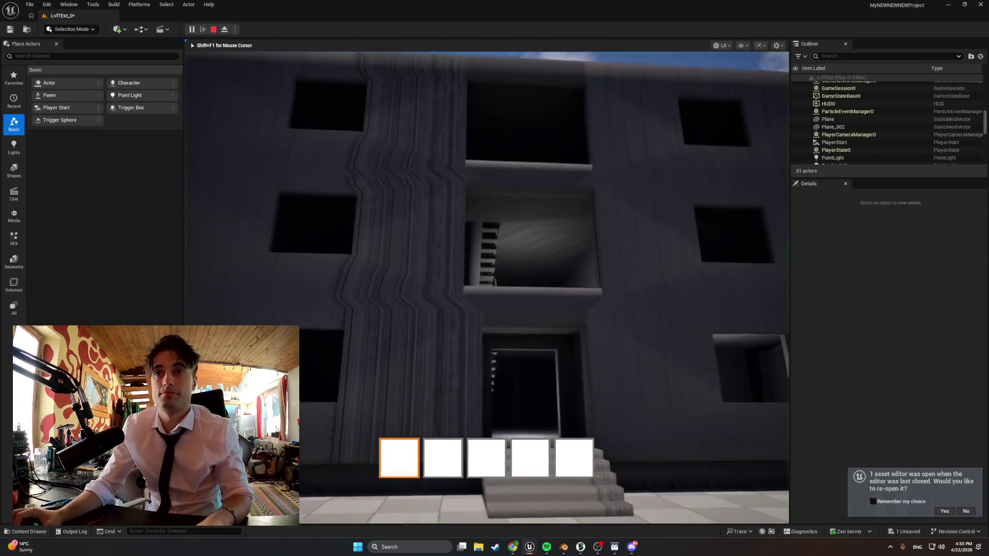
key(w)
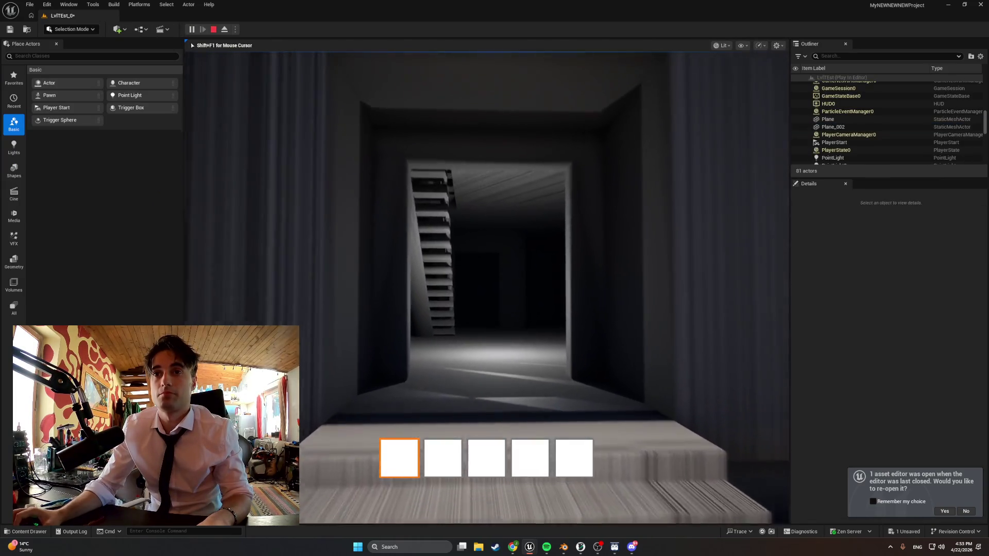
key(w)
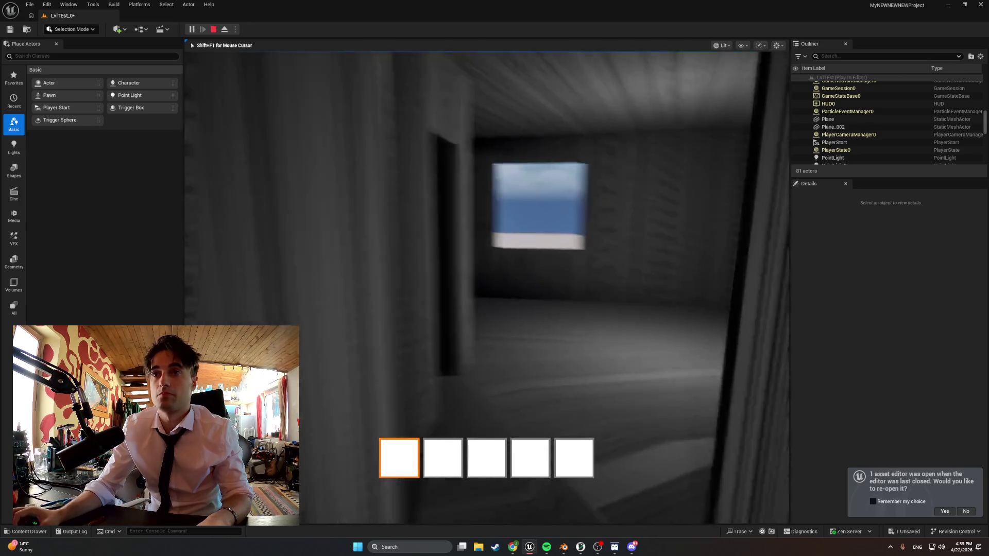
key(w)
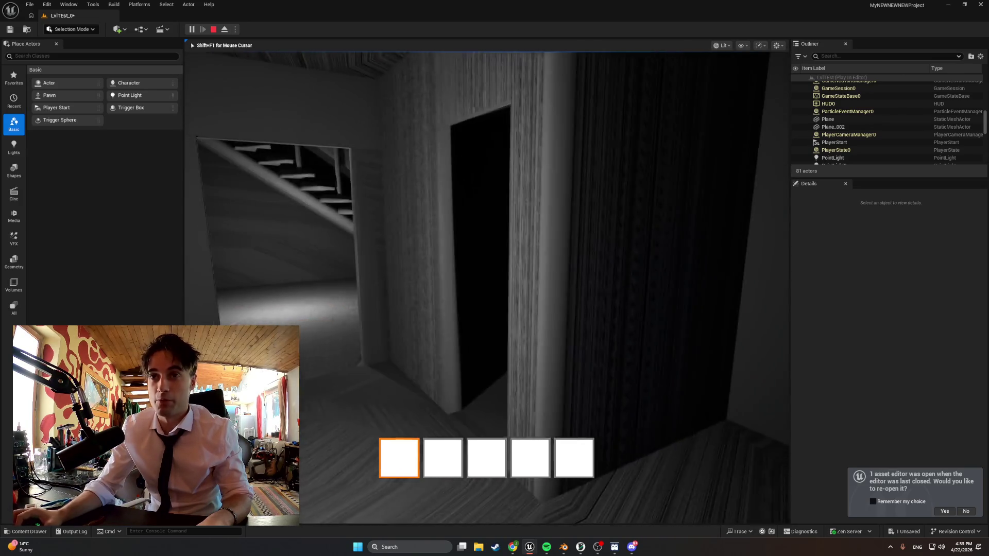
key(w)
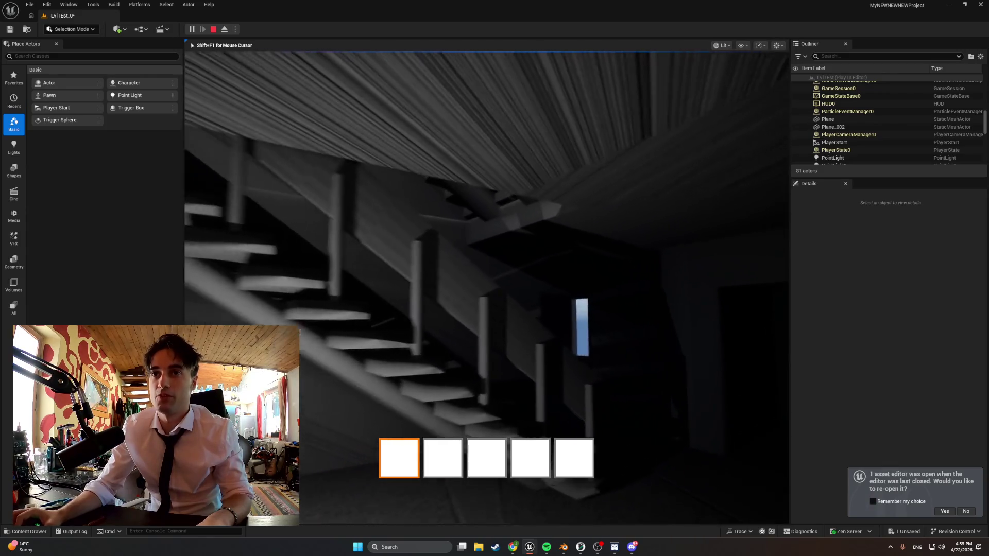
key(w)
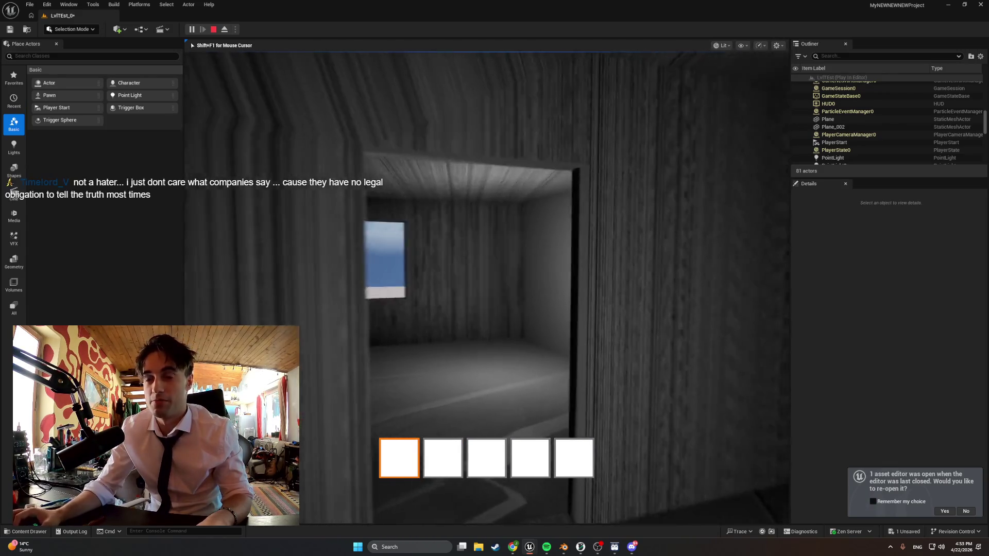
- Look around the room, walk up to its window, then through the dark corridor
key(w)
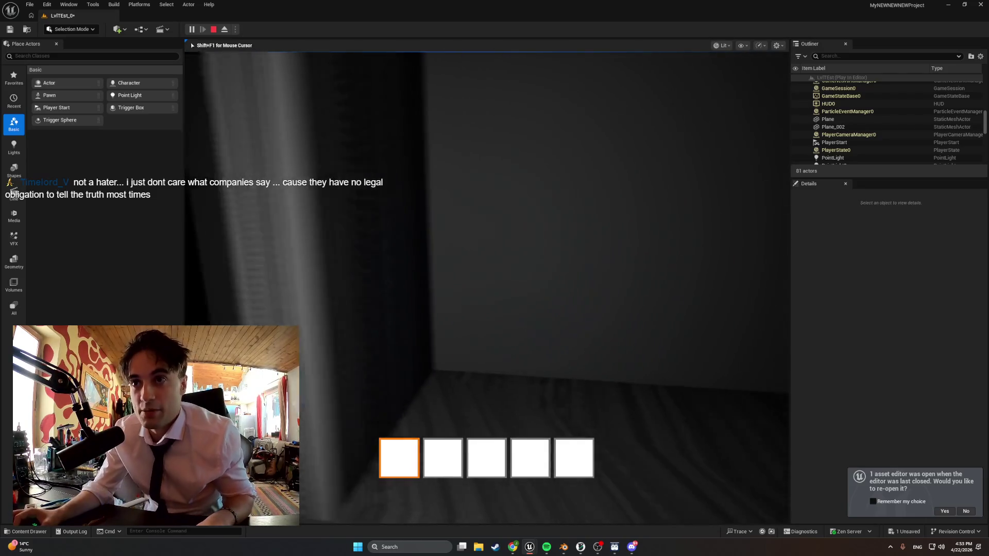
key(w)
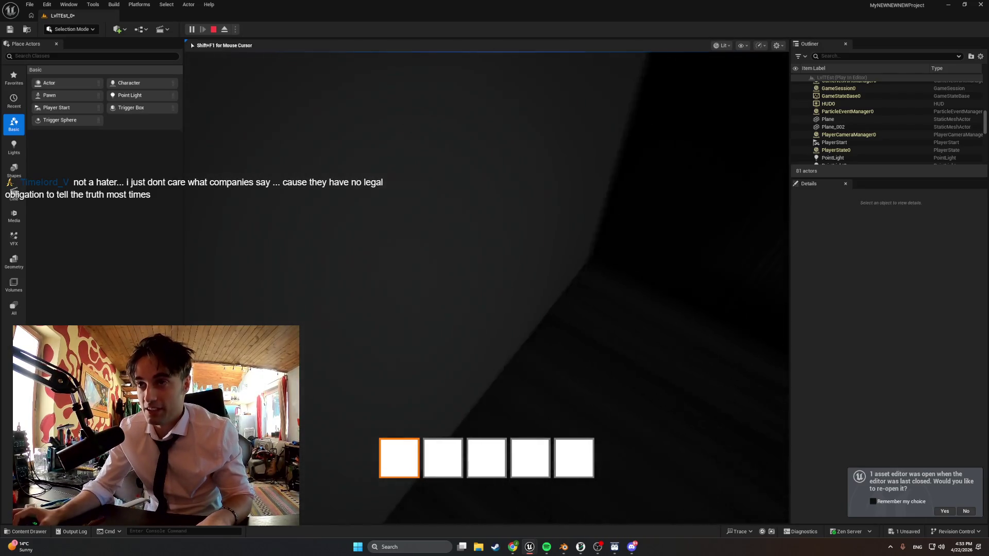
key(w)
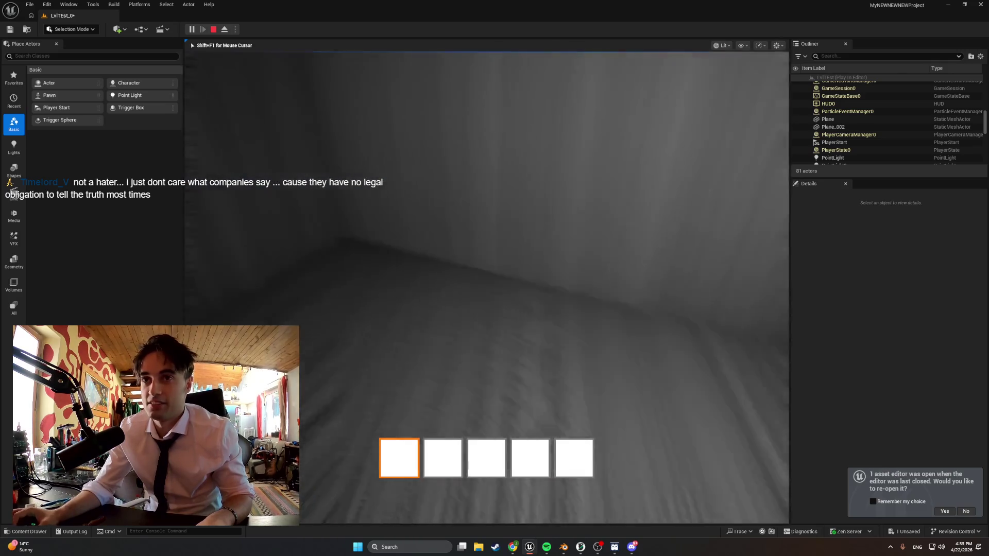
key(w)
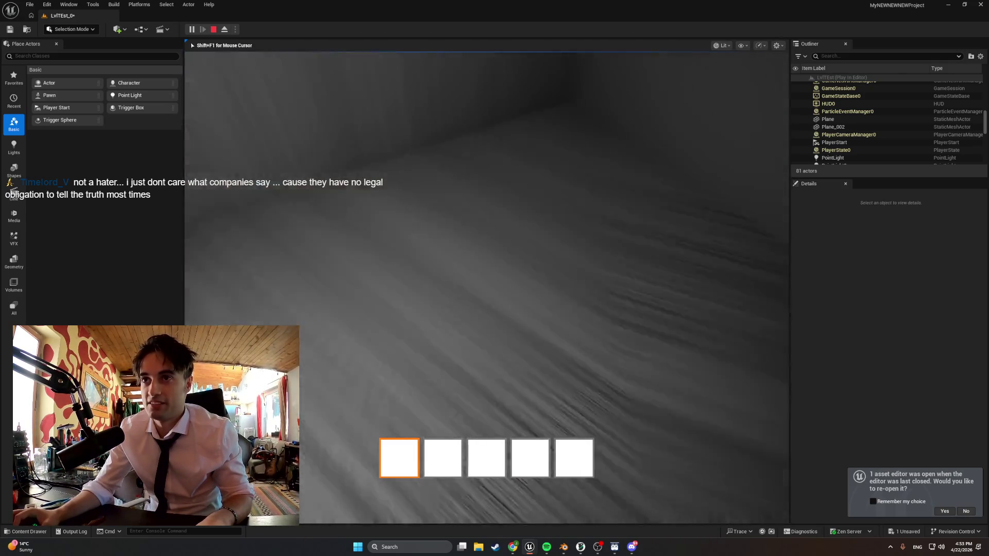
key(w)
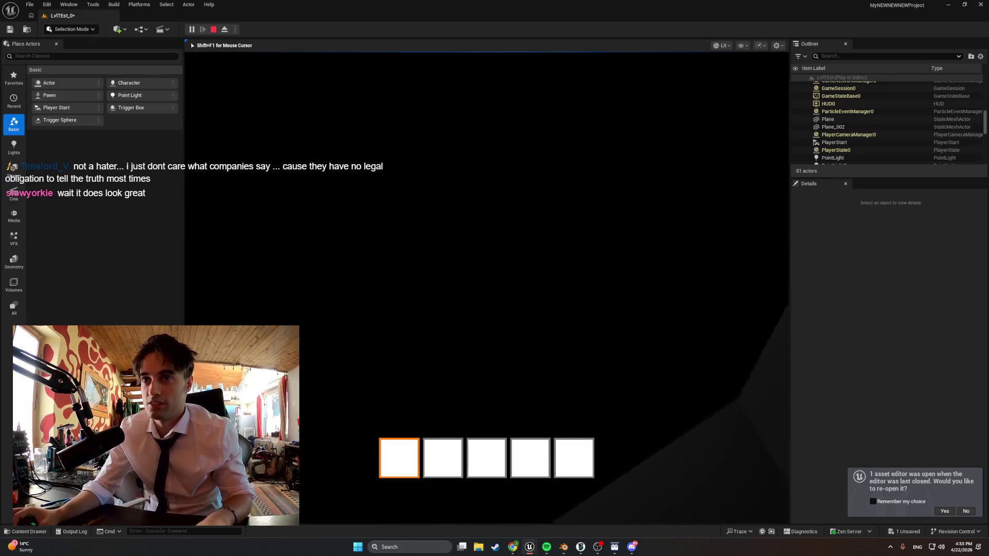
key(w)
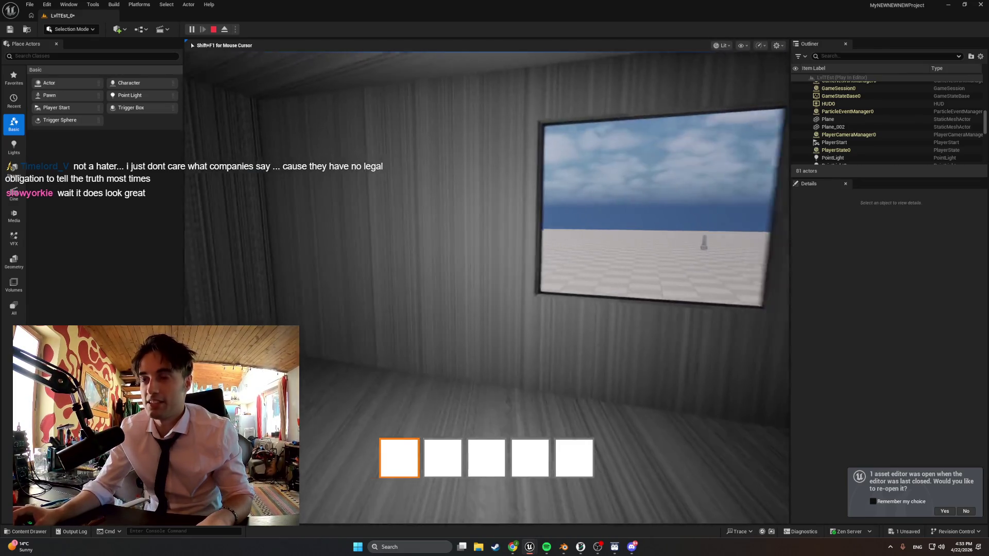
key(w)
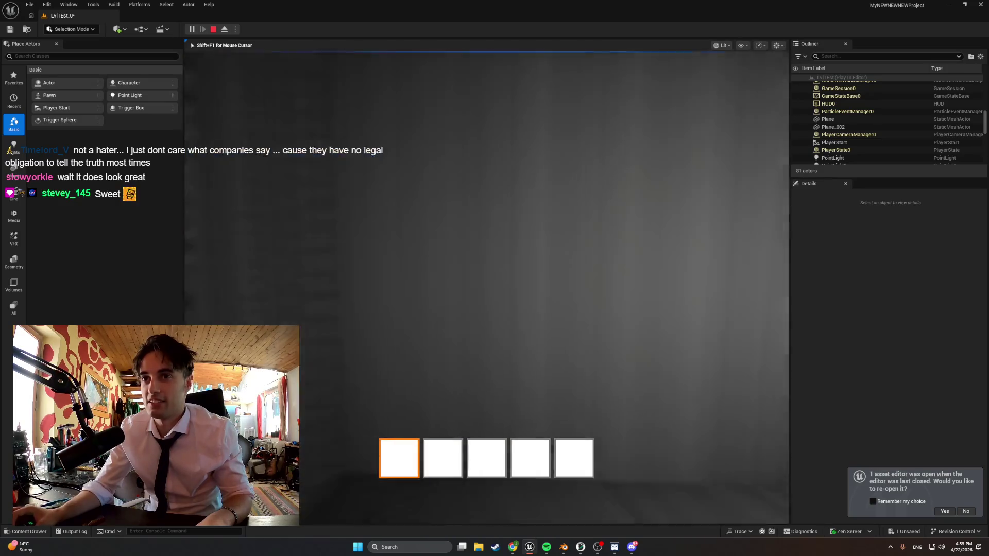
key(w)
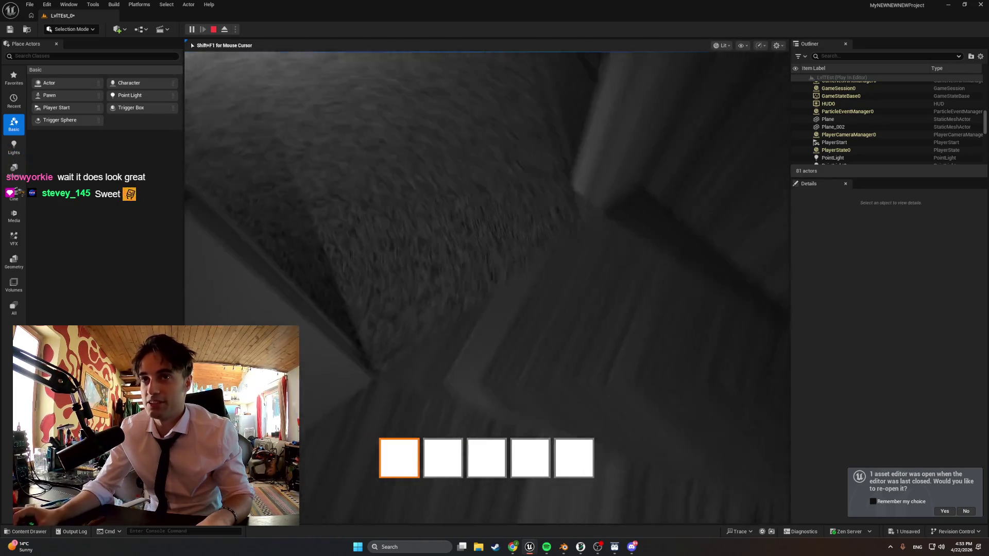
key(w)
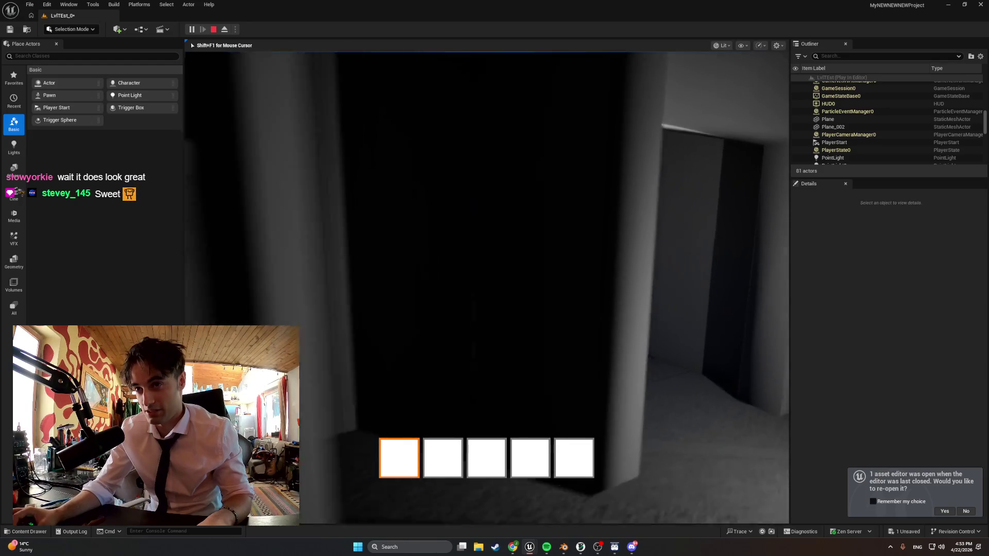
key(w)
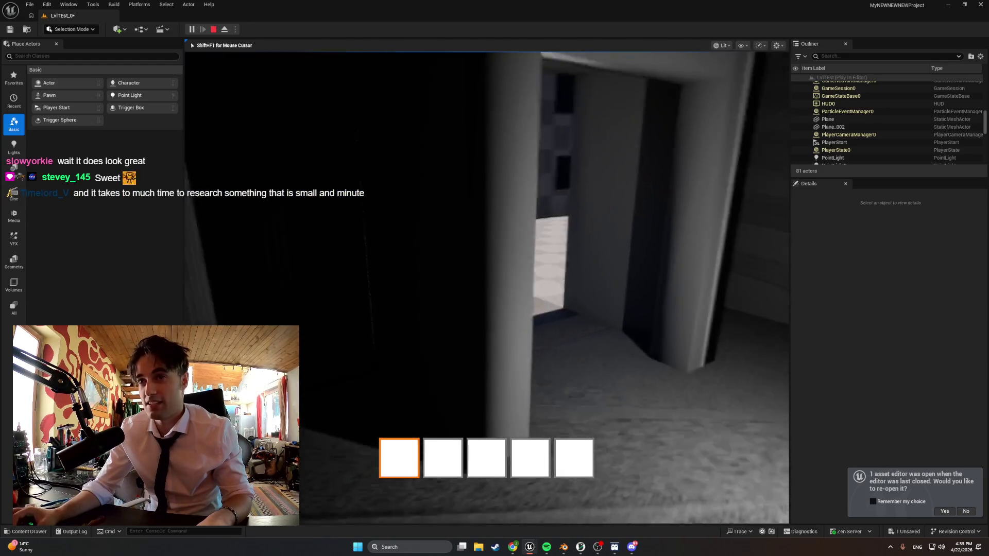
key(w)
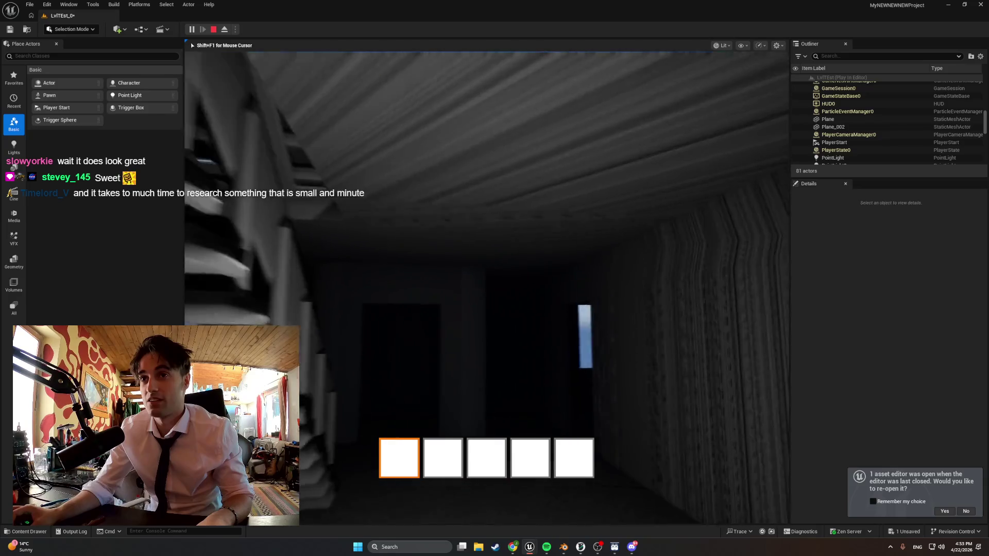
- Pass the skylit staircase, exit through the doorway to the entrance steps, and end play
key(w)
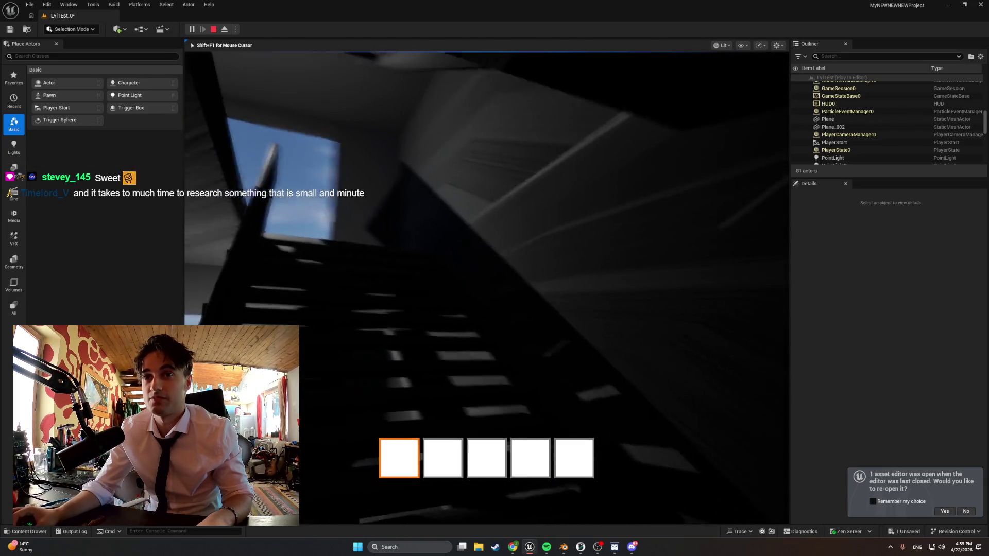
key(w)
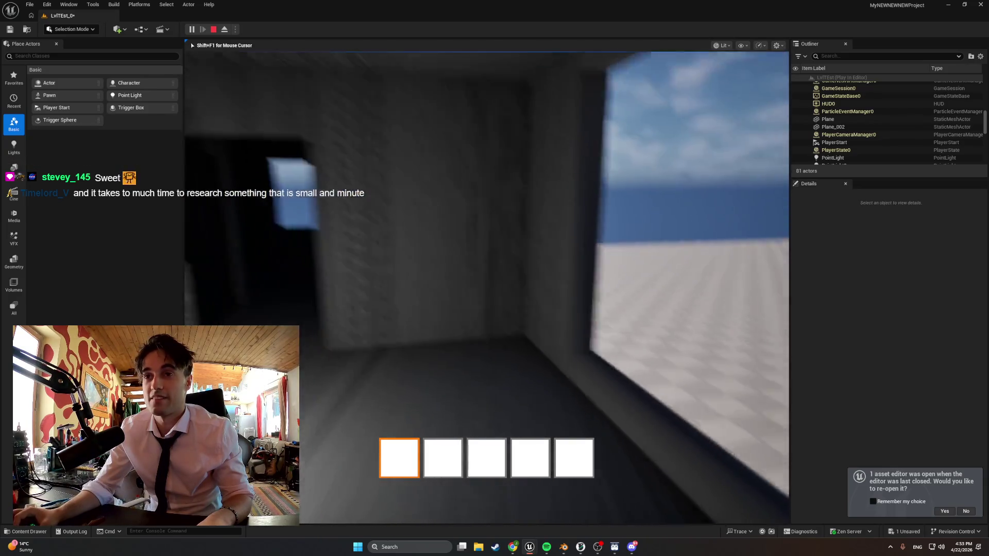
key(w)
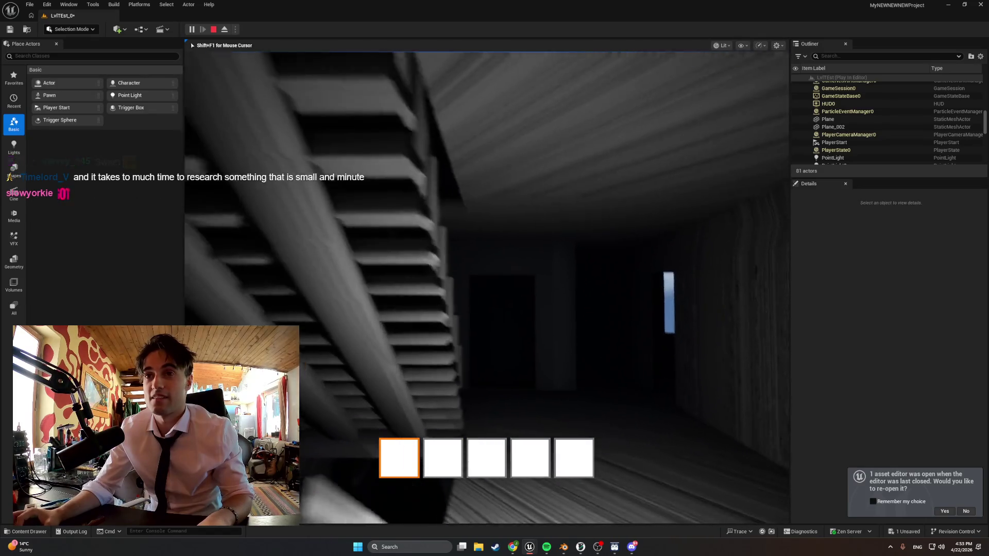
key(w)
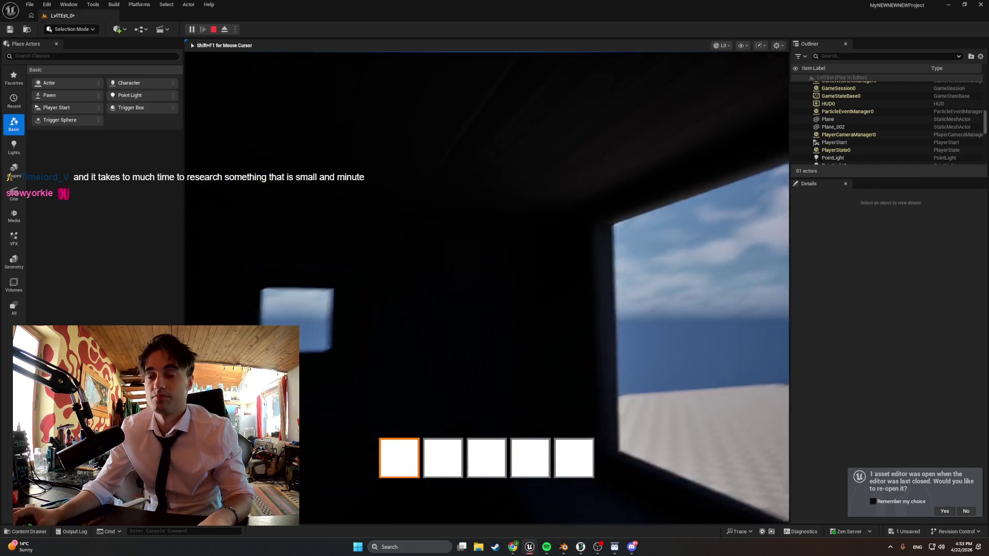
key(w)
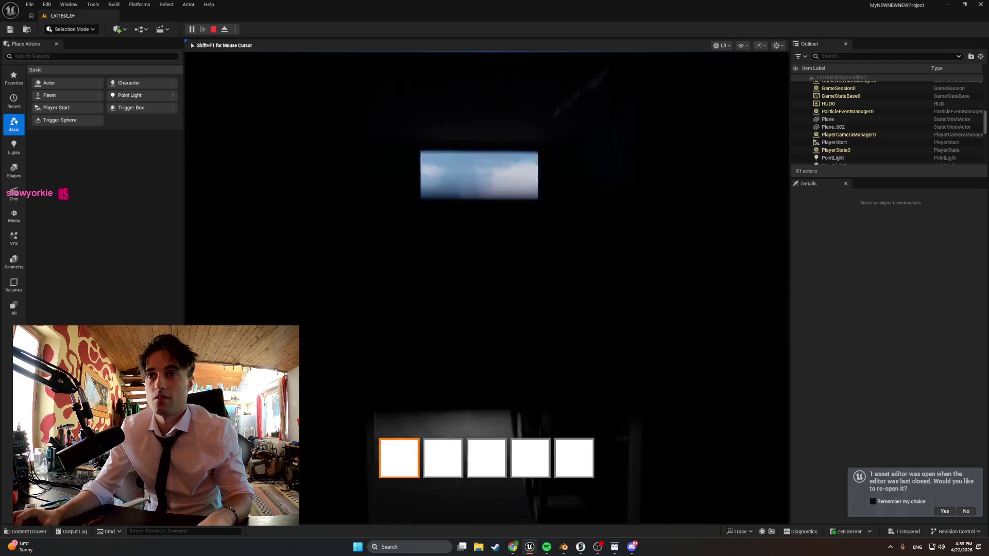
key(w)
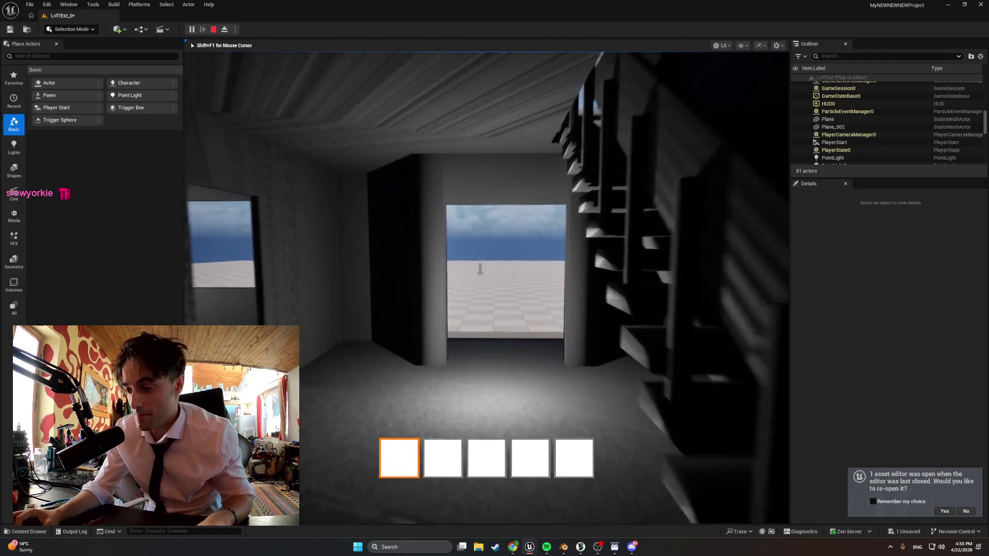
key(w)
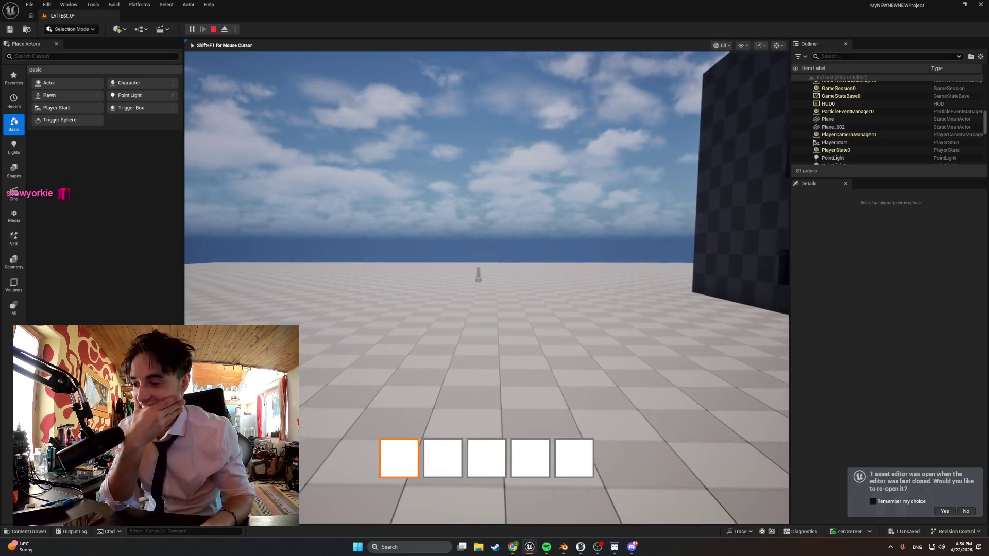
key(w)
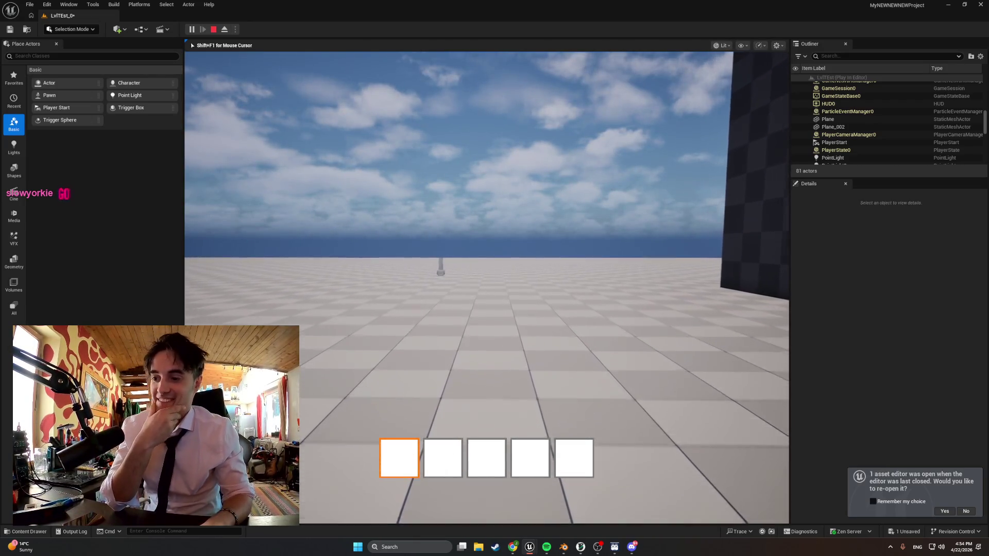
key(w)
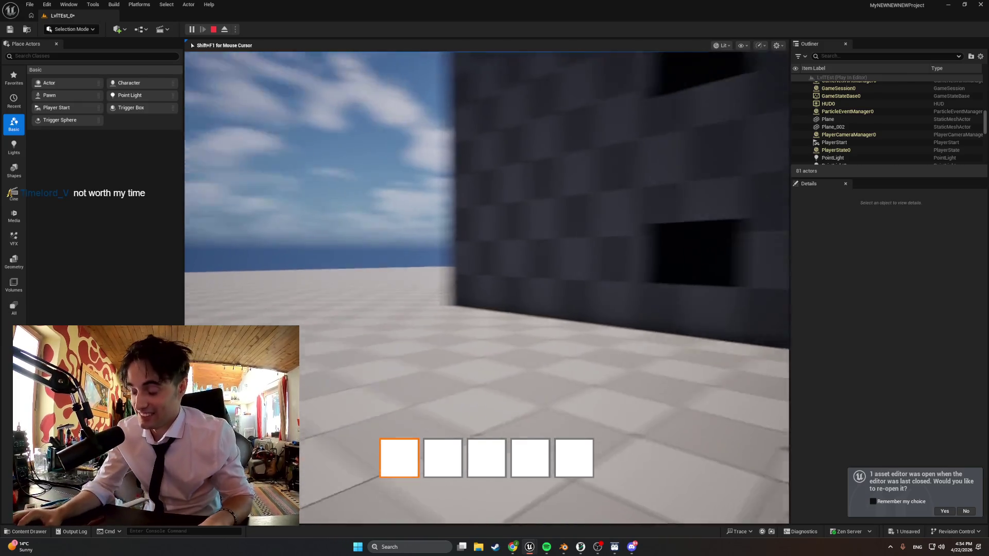
key(w)
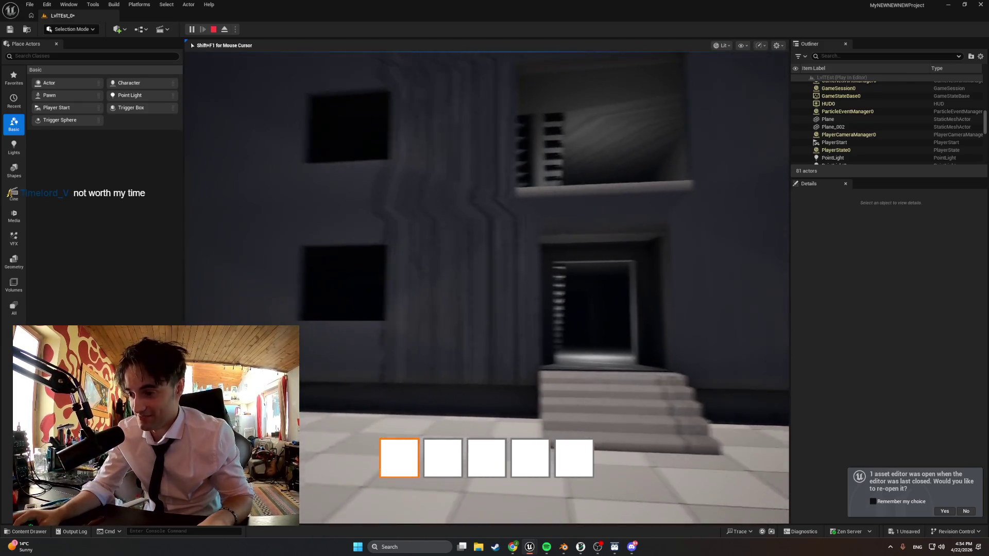
key(w)
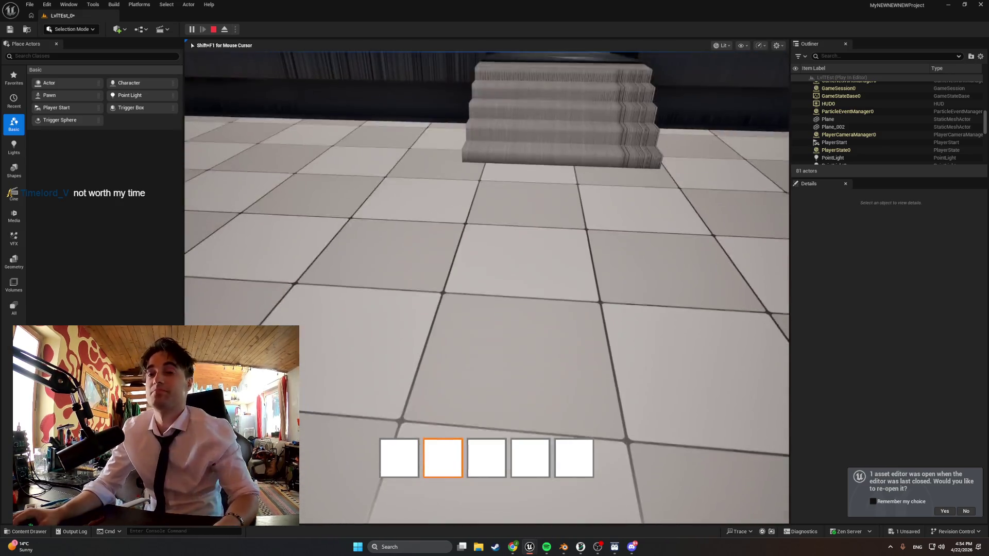
key(Escape)
mouse_move(415, 160)
right_down()
mouse_move(371, 139)
mouse_move(356, 113)
mouse_move(371, 180)
mouse_move(361, 187)
right_up()
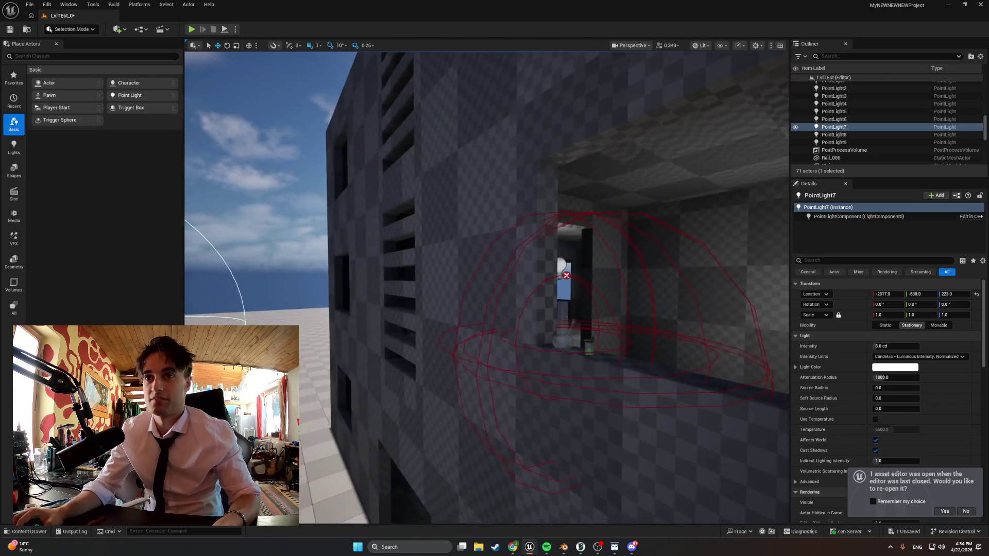
- Select the bong, lighter and green container on the window ledge and frame them up close
click(422, 389)
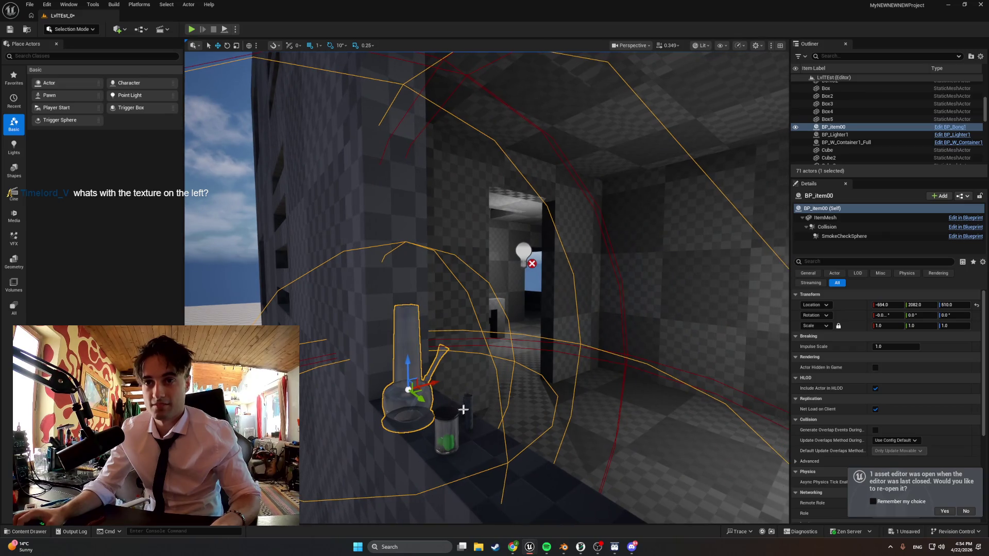
ctrl+click(469, 408)
ctrl+click(441, 436)
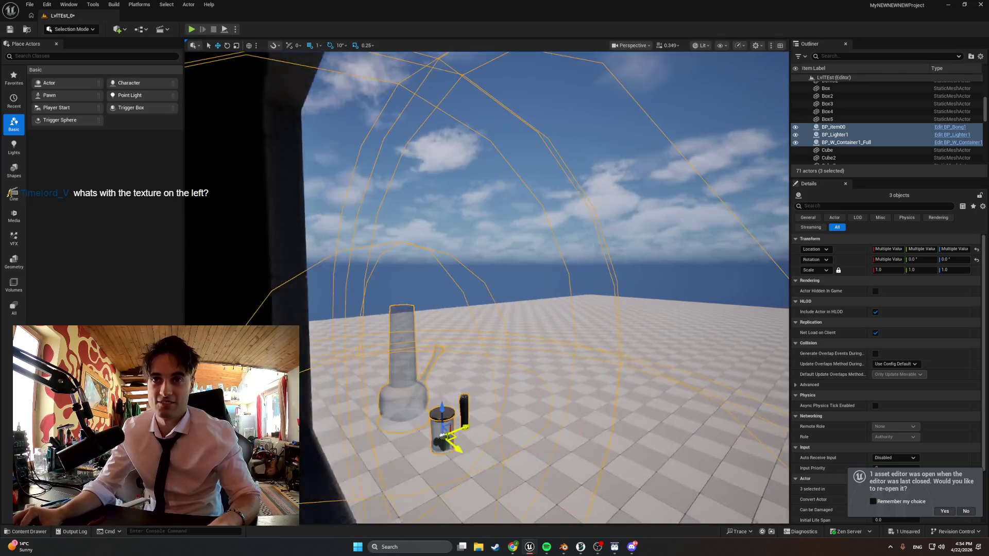
alt+drag(442, 437, 544, 436)
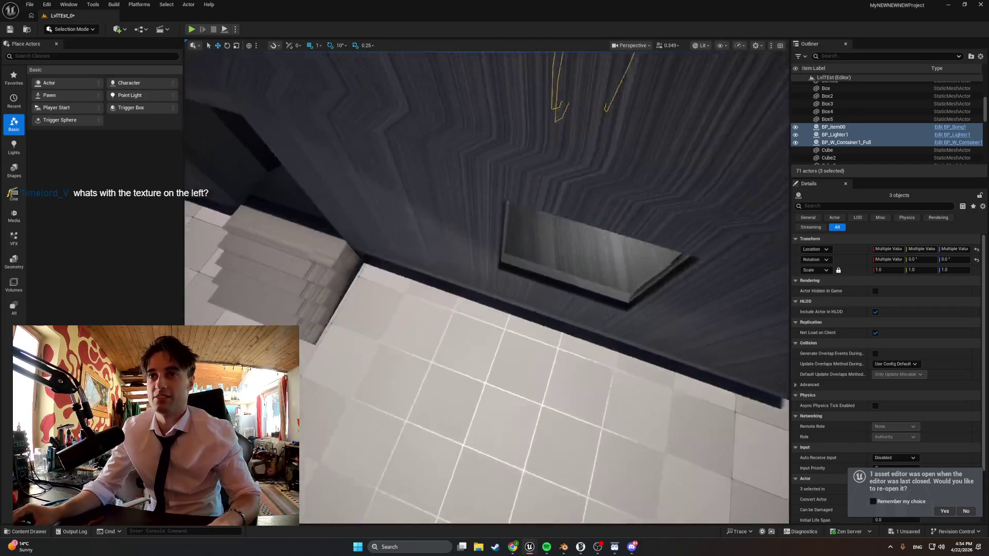
mouse_move(544, 436)
alt+mouse_down()
mouse_move(544, 466)
mouse_move(565, 323)
alt+mouse_up()
click(568, 232)
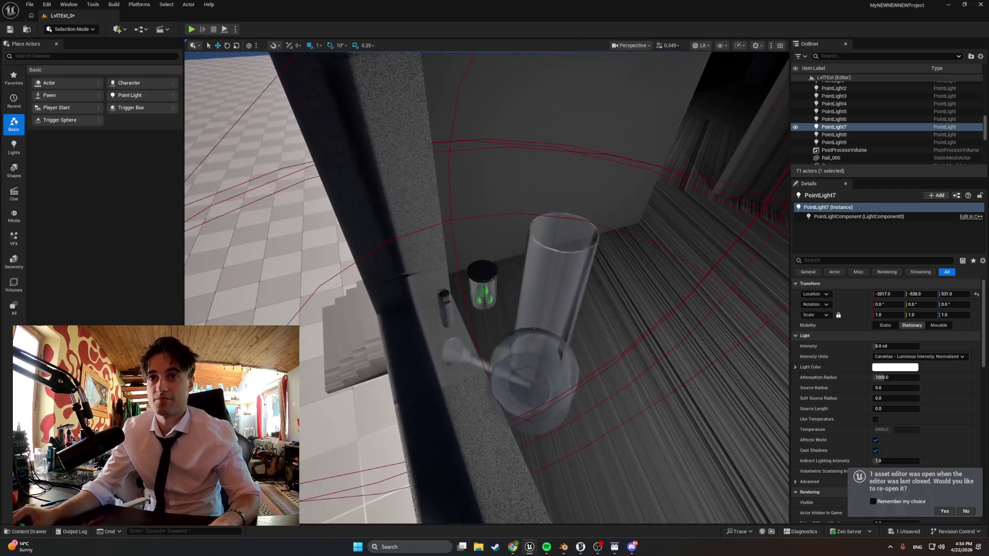
click(531, 371)
ctrl+click(479, 289)
ctrl+click(441, 301)
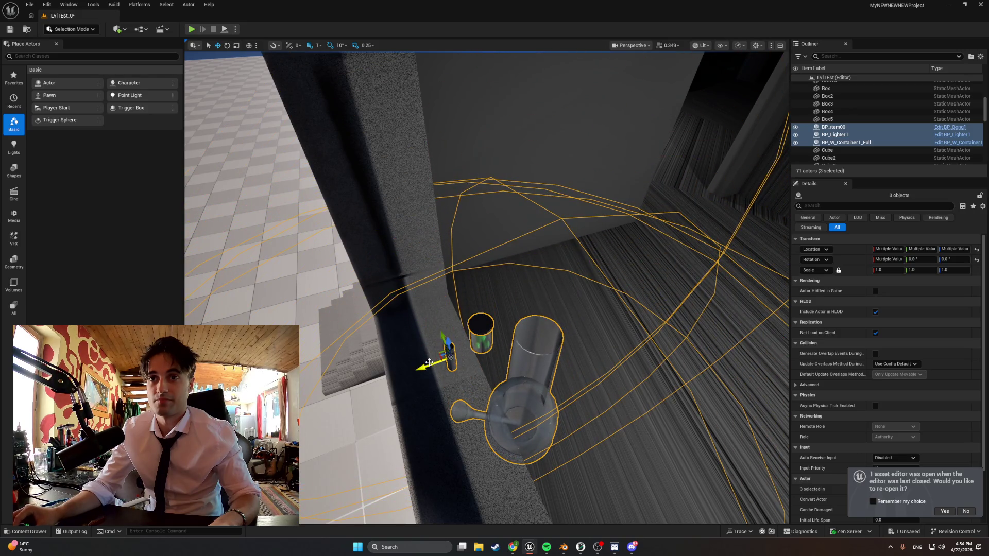
mouse_move(398, 368)
alt+mouse_down()
mouse_move(410, 459)
mouse_move(432, 428)
alt+mouse_up()
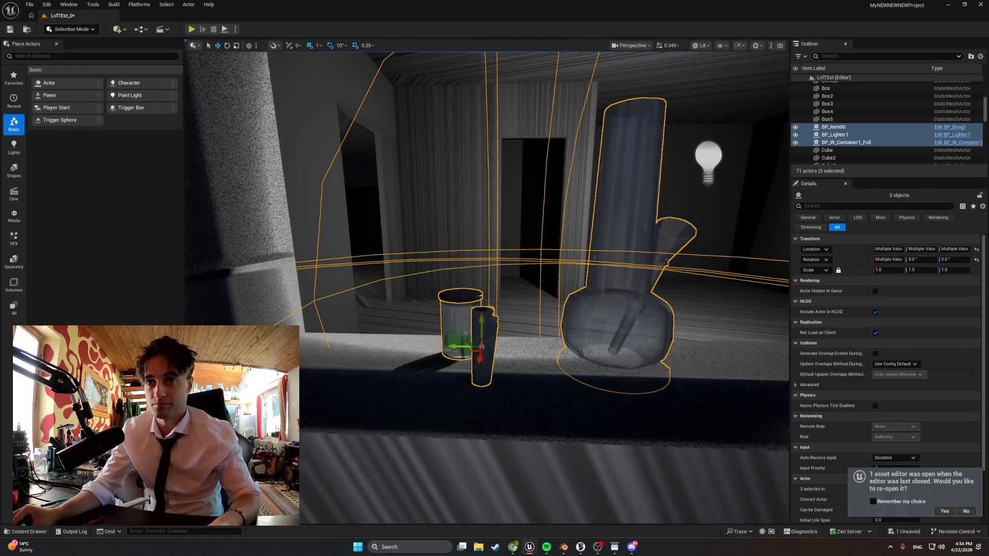
alt+drag(432, 427, 501, 342)
- Raise BP_Item00 to Z 484 and lower BP_Lighter1 to Z 479
click(489, 233)
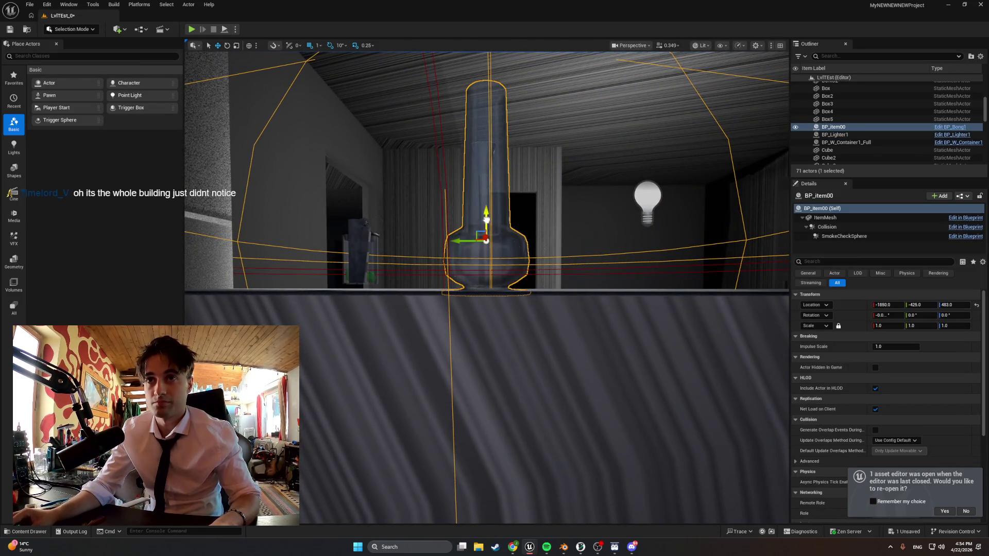
drag(485, 217, 485, 215)
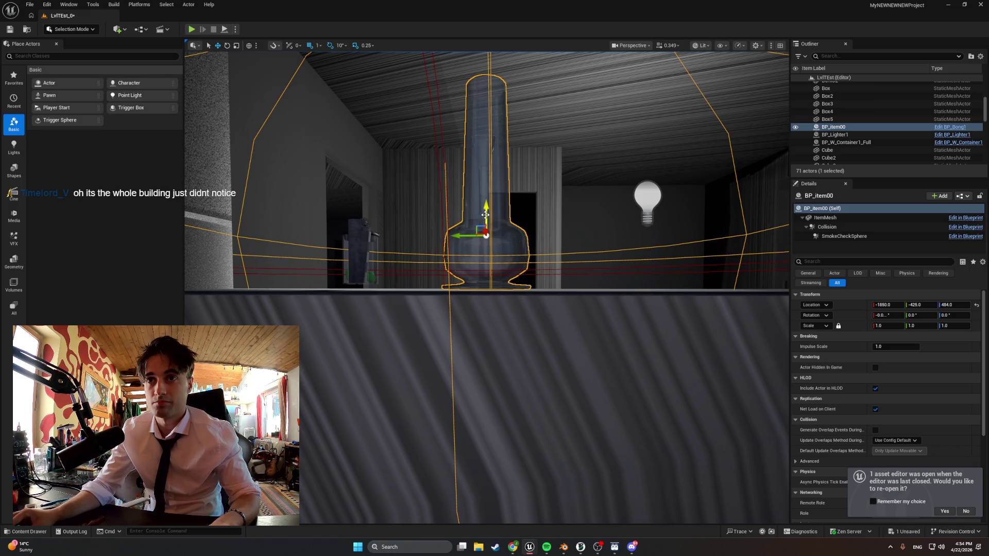
click(356, 246)
drag(361, 225, 361, 229)
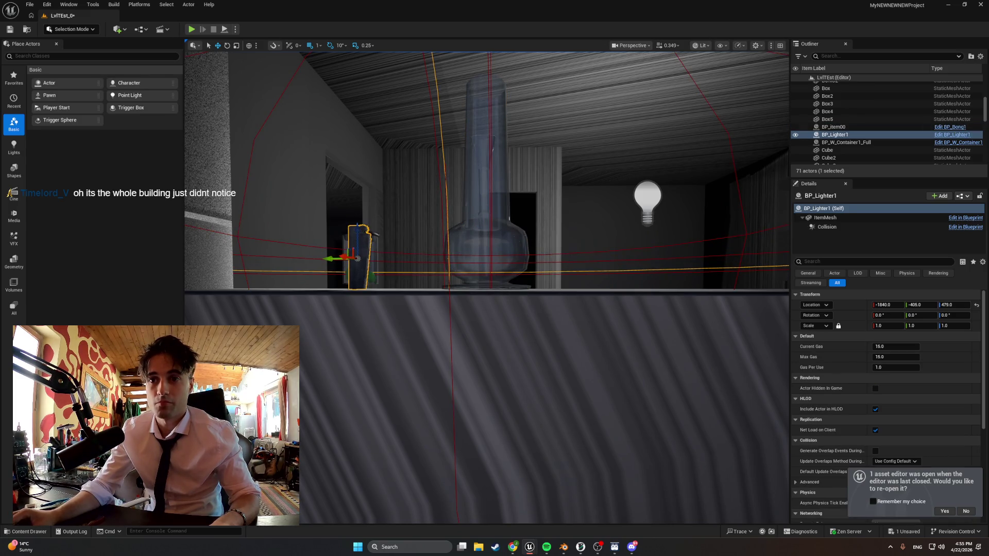
- Play 'Woke Up This Morning' in Spotify and return to Unreal
click(547, 547)
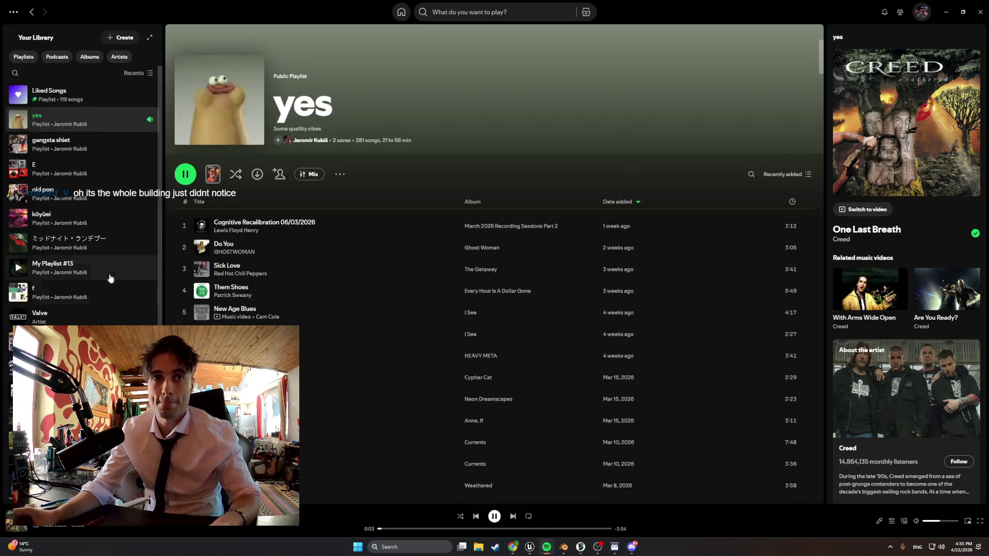
scroll(304, 332, down, 20)
click(186, 292)
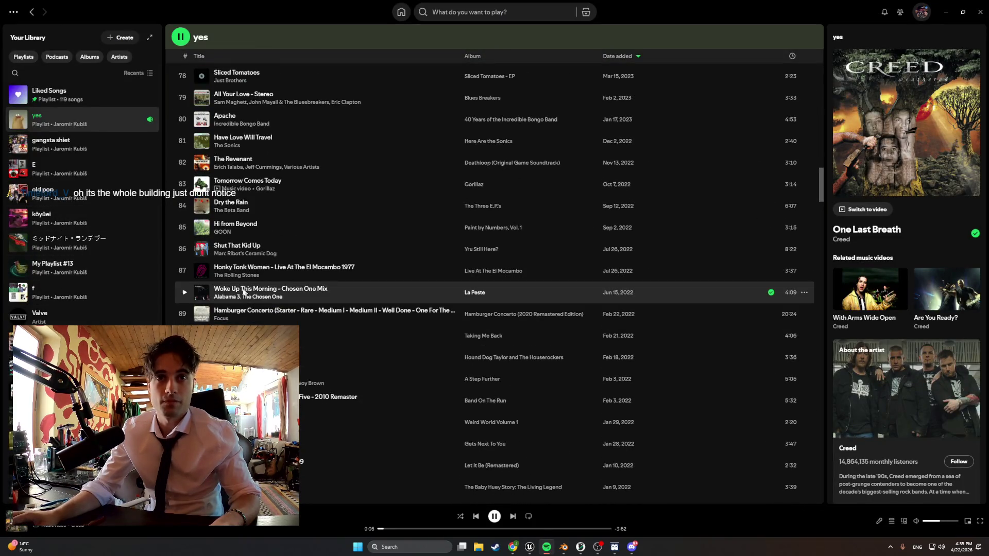
click(946, 11)
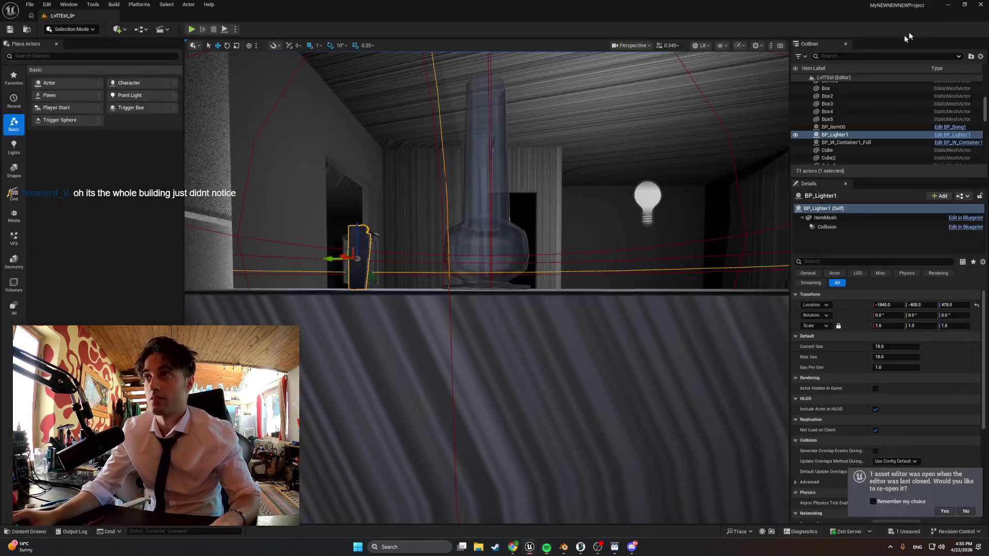
- Lower BP_W_Container1_Full one unit to Z 477 on the ledge
right_drag(455, 221, 428, 268)
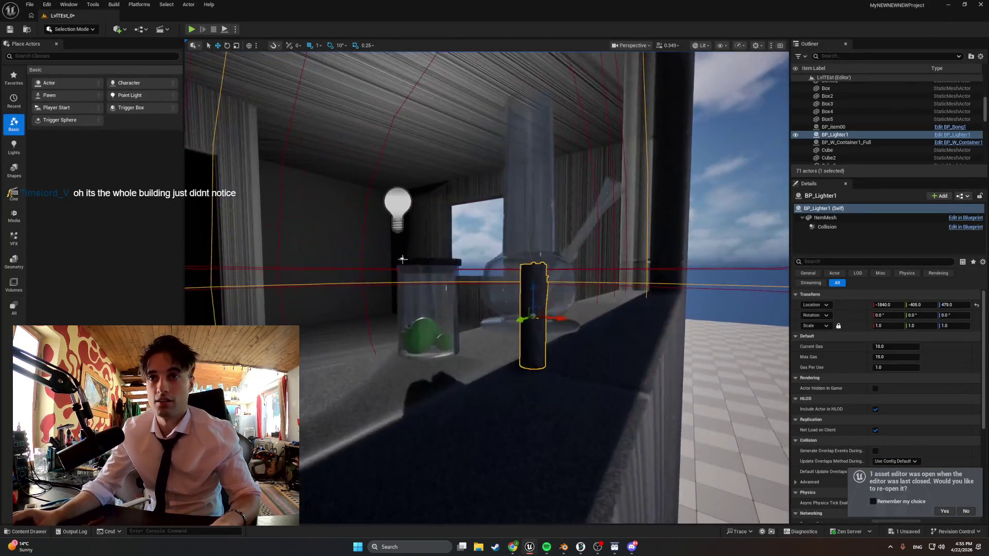
click(419, 285)
drag(430, 292, 429, 302)
- Move the PlayerStart inside the building to -2013, -463 and start a play session
right_drag(513, 289, 497, 283)
key(s)
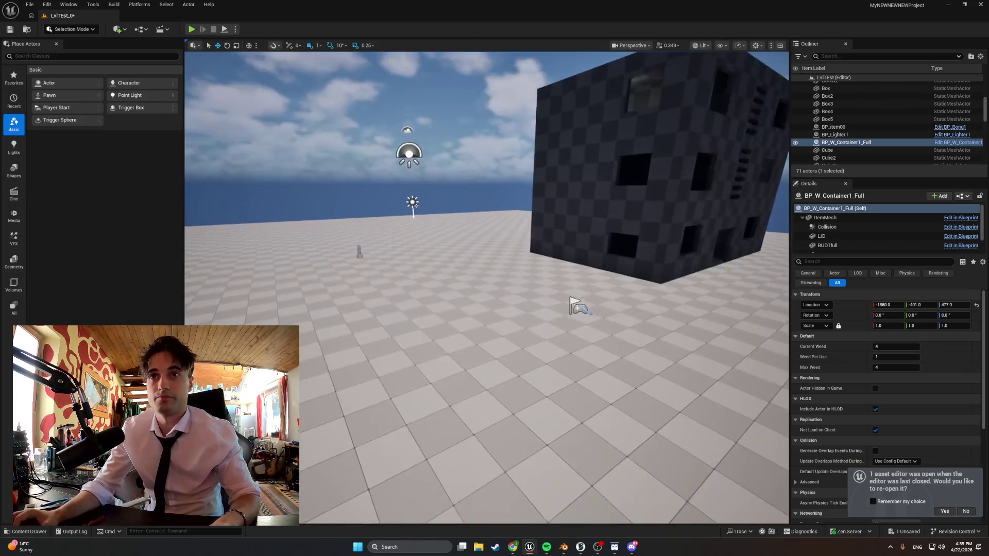
click(582, 308)
key(w)
mouse_move(583, 305)
right_down()
mouse_move(587, 316)
mouse_move(582, 309)
right_up()
shift+drag(555, 325, 566, 299)
right_drag(592, 320, 608, 332)
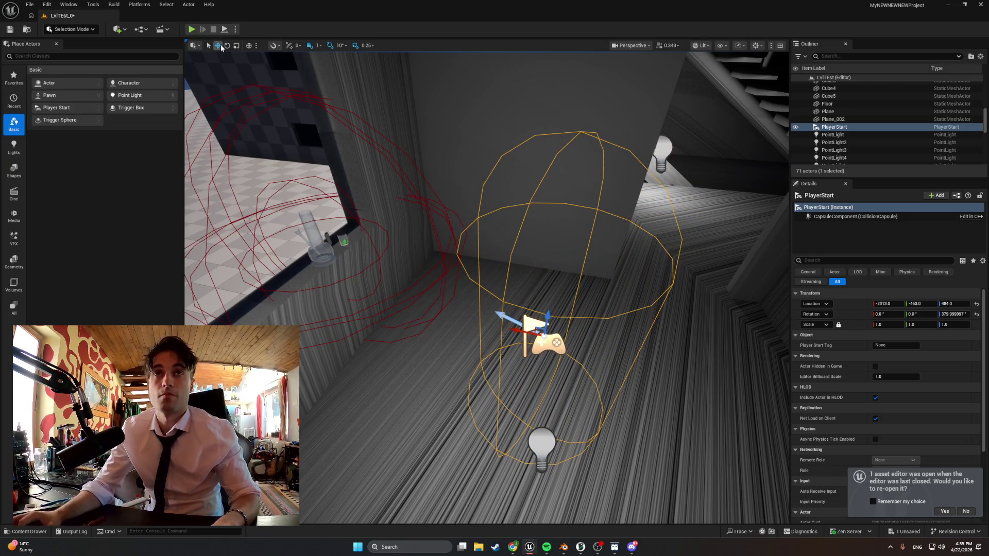
click(194, 31)
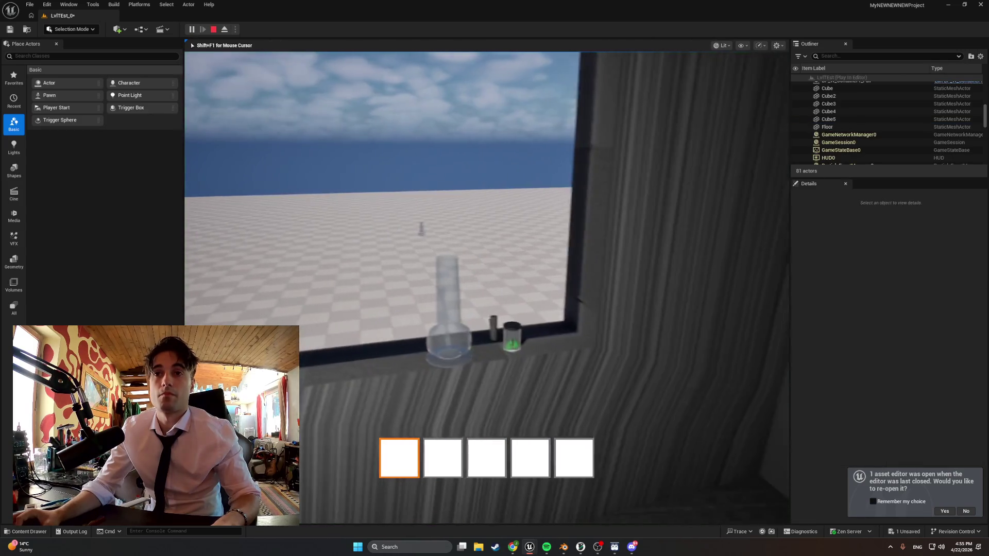
key(s)
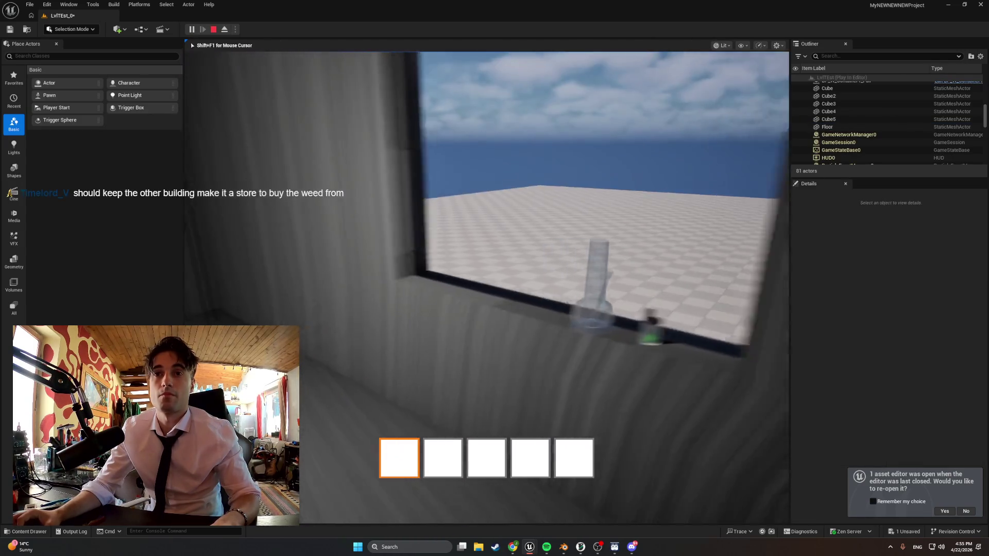
key(w)
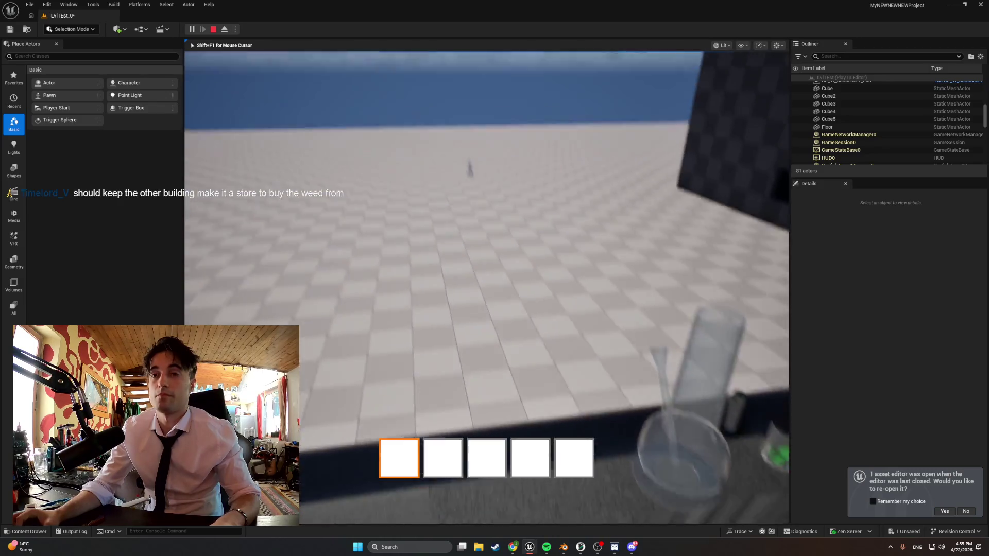
key(s)
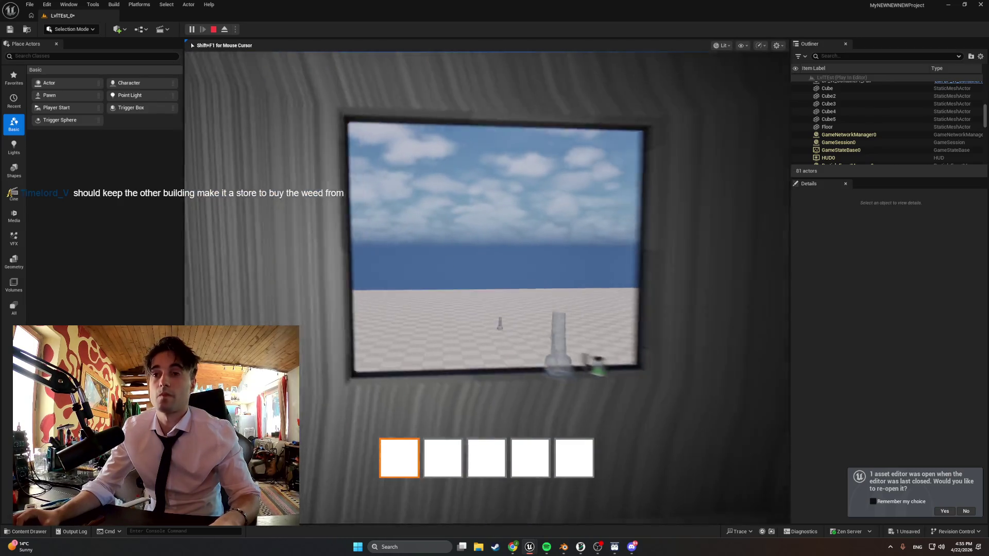
key(w)
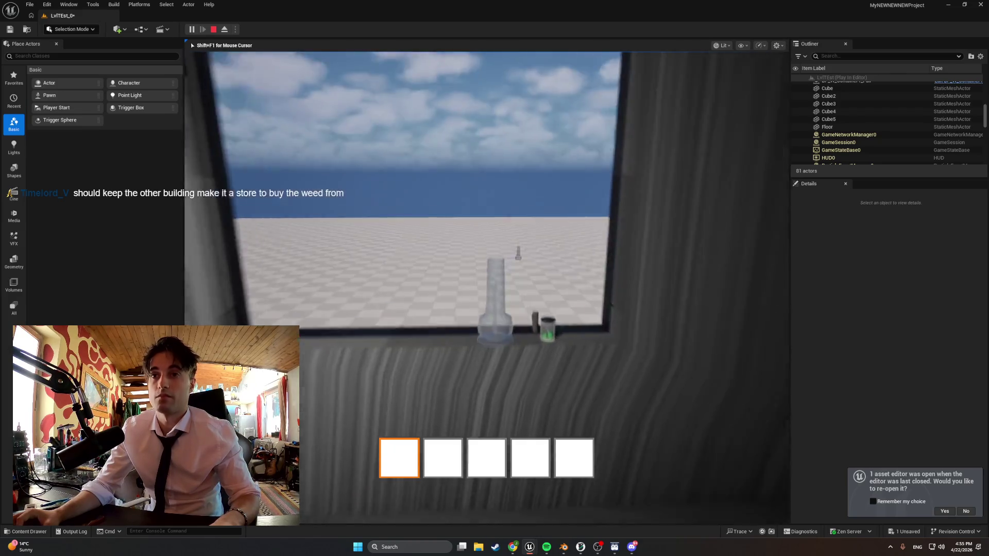
key(w)
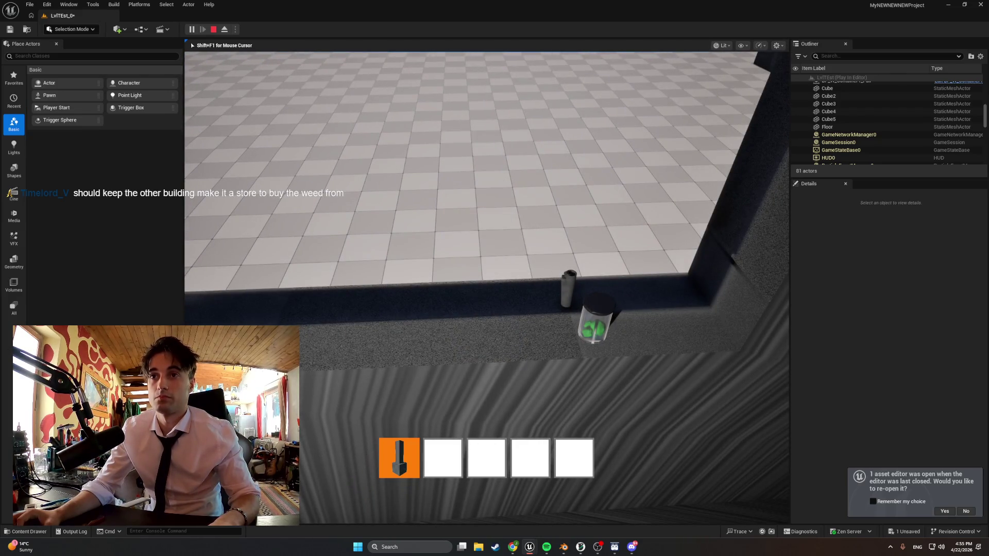
key(q)
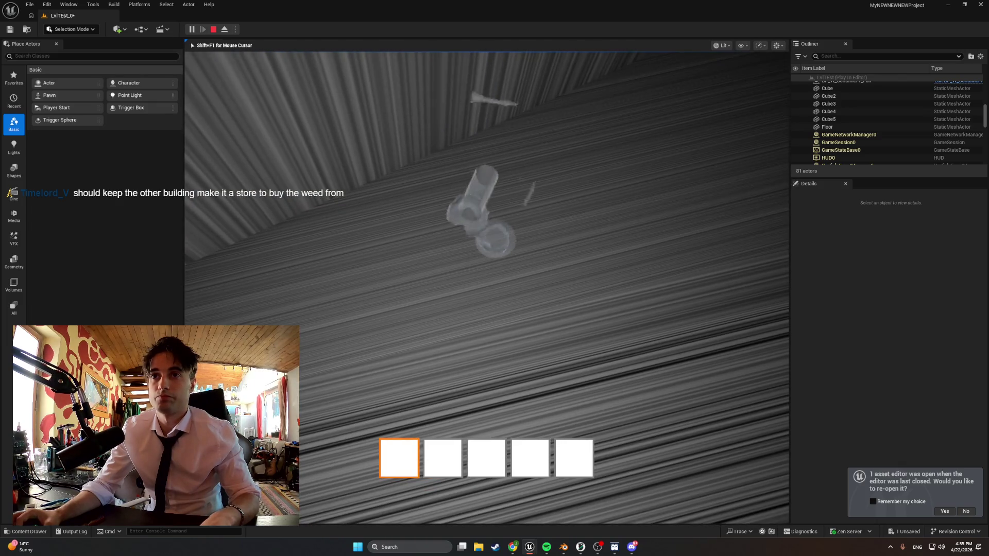
key(Escape)
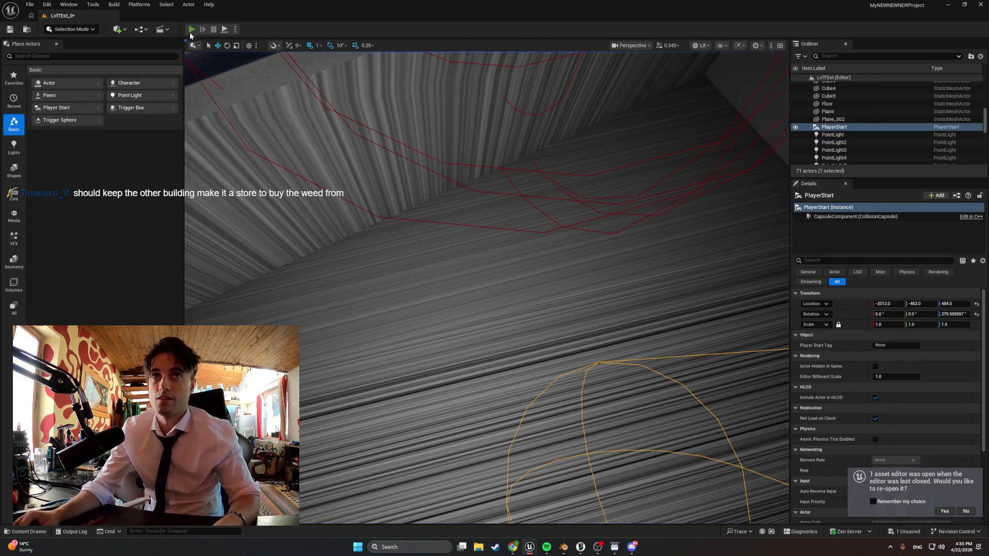
- Replay the level, walk toward the window ledge and switch hotbar slots 5 then 1
click(191, 30)
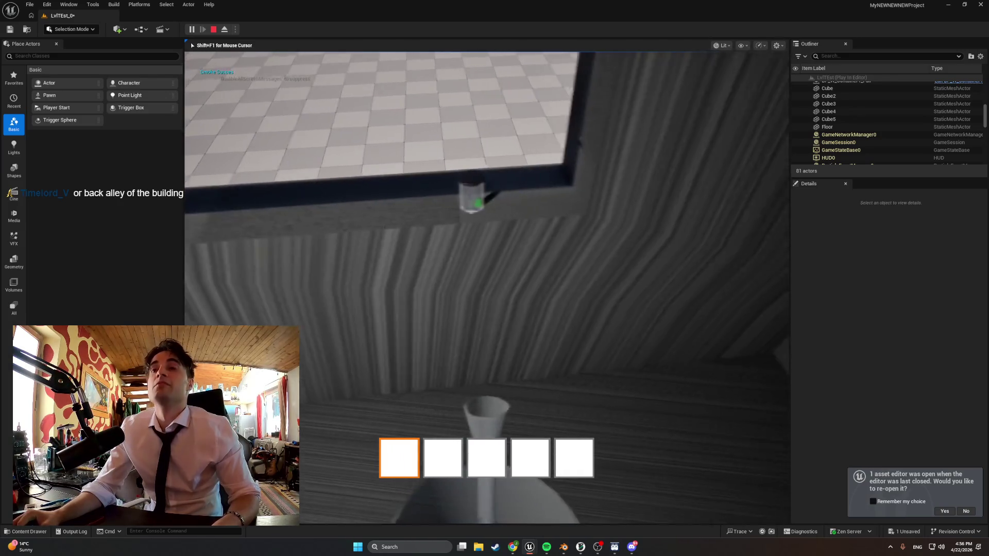
key(w)
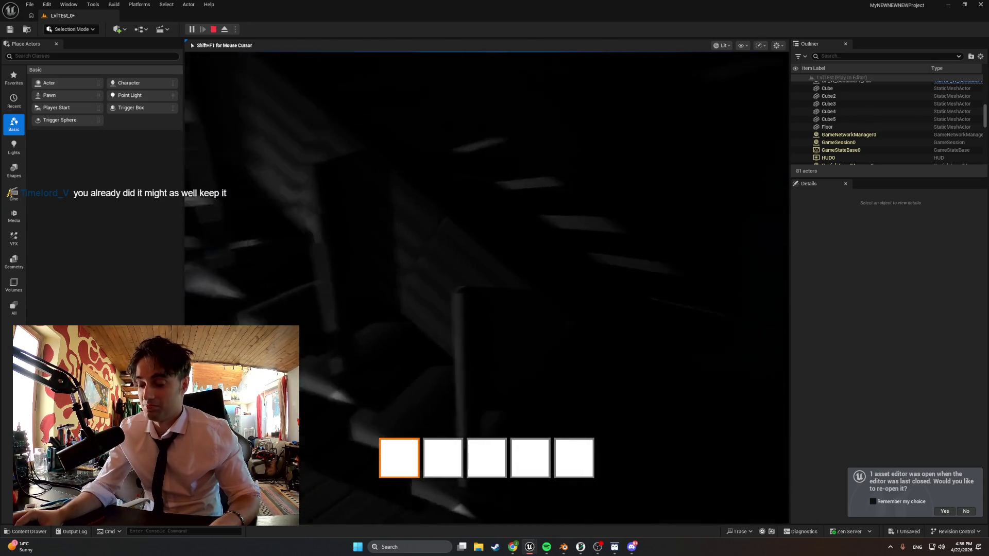
key(5)
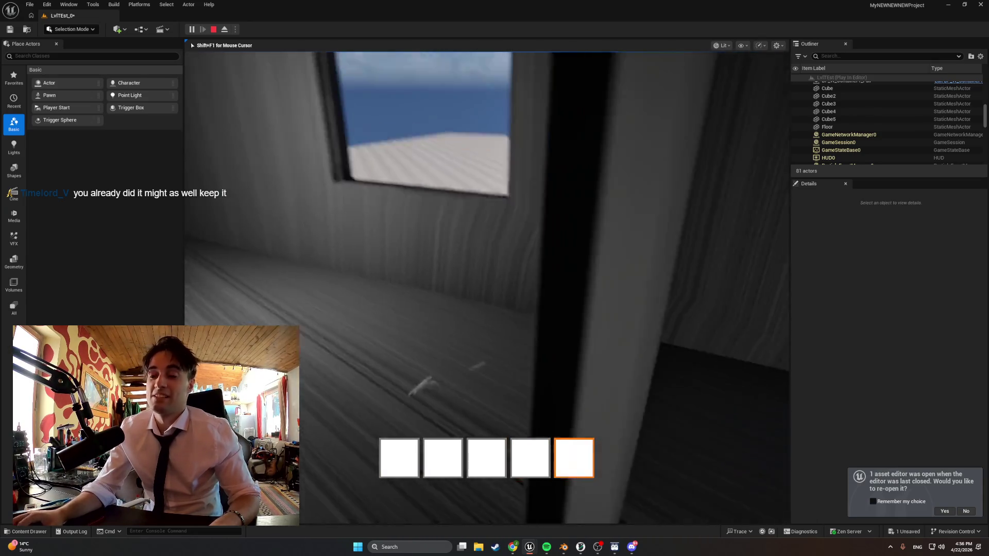
key(1)
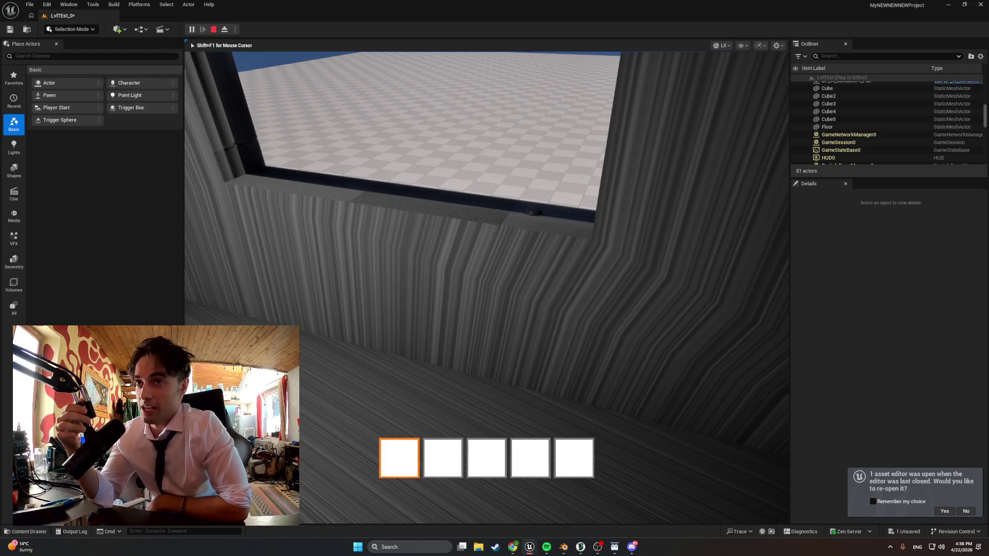
- Walk past the stairs to the window, select hotbar slot 2 and scroll through the slots
key(w)
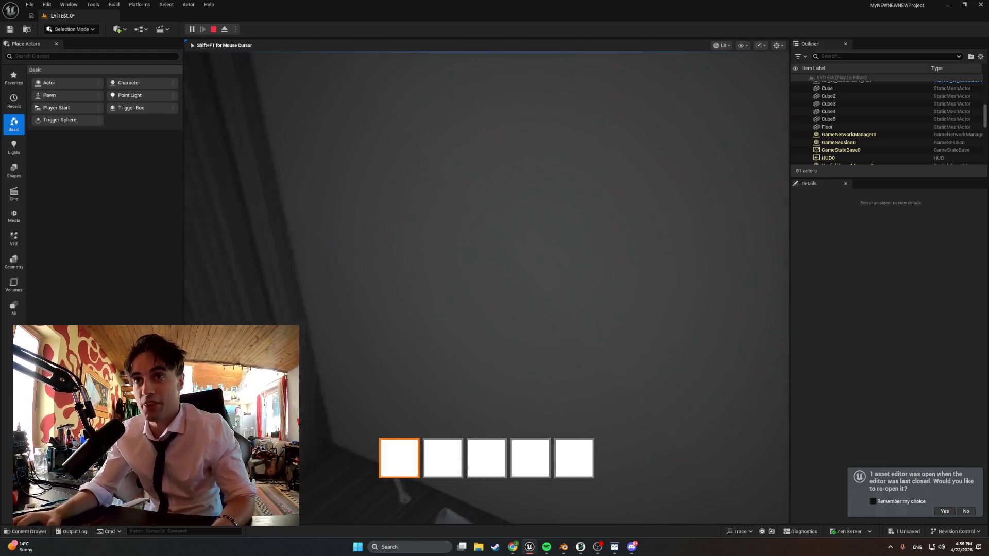
key(w)
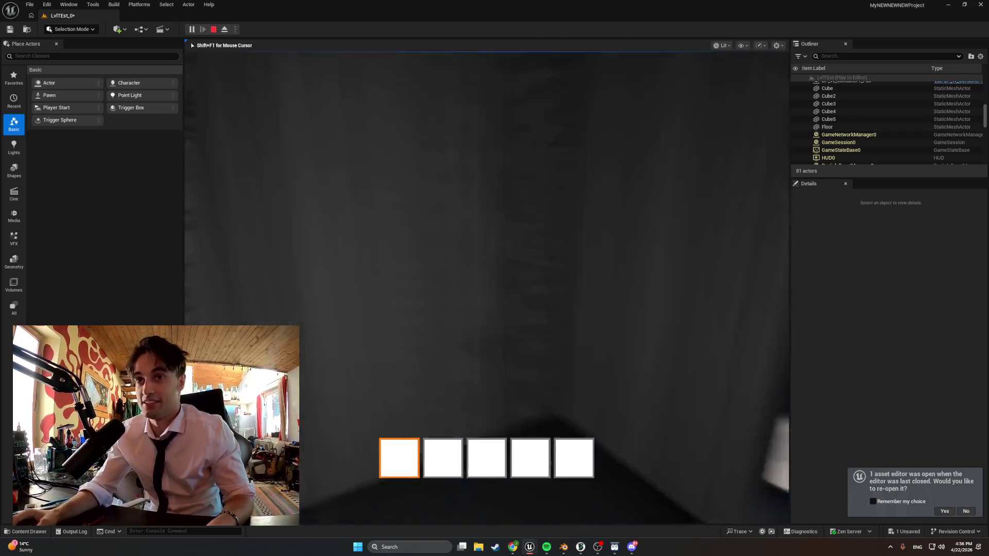
key(w)
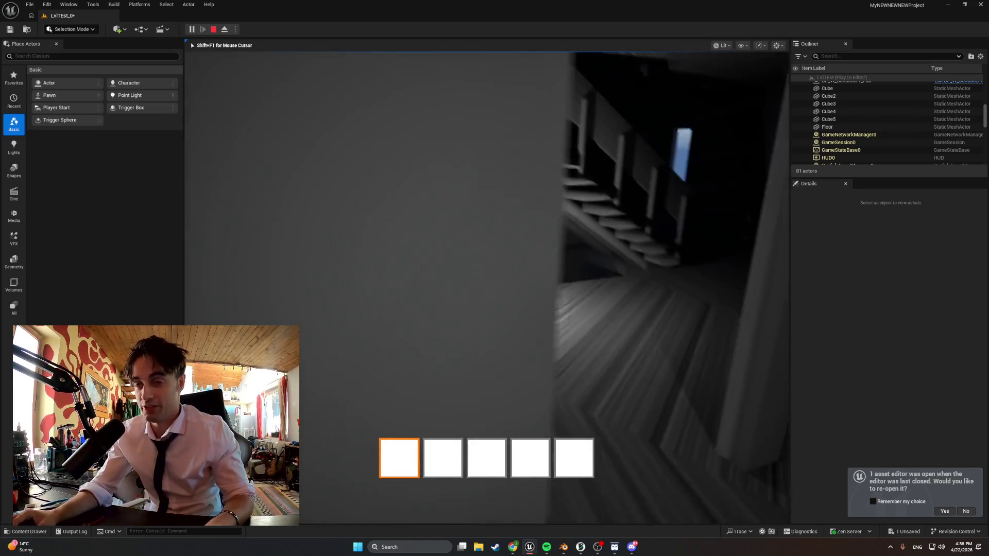
key(w)
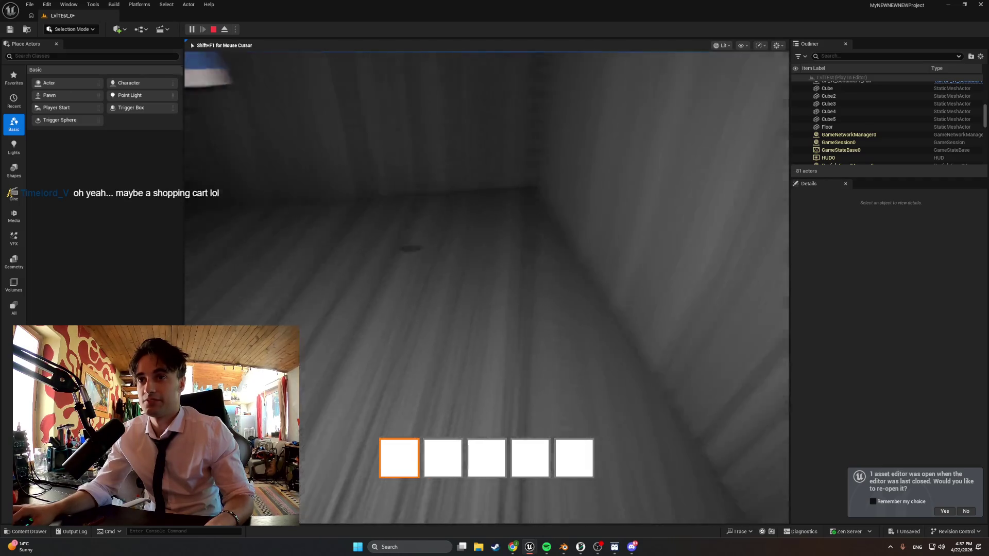
key(2)
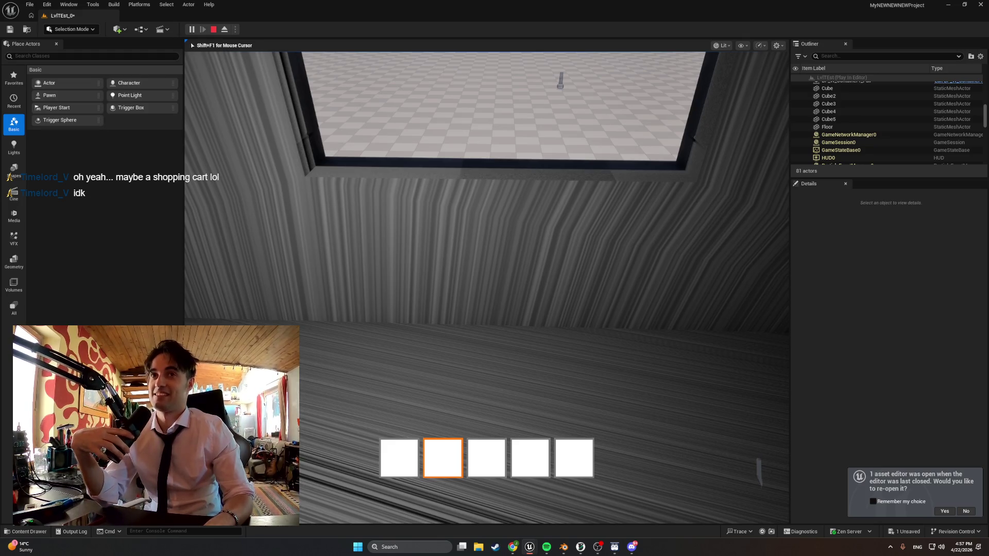
scroll(487, 288, down, 1)
scroll(486, 287, up, 2)
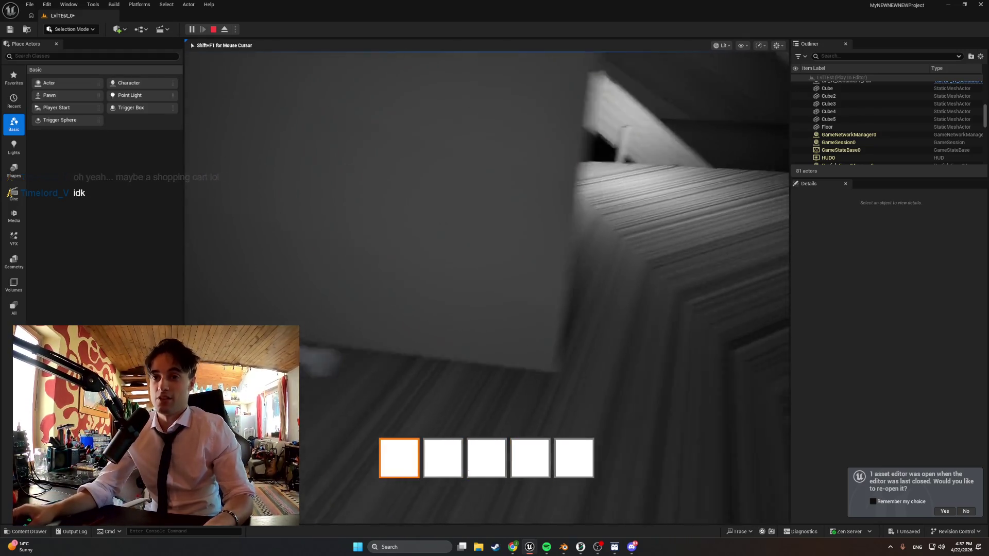
scroll(487, 288, down, 1)
scroll(487, 288, down, 1)
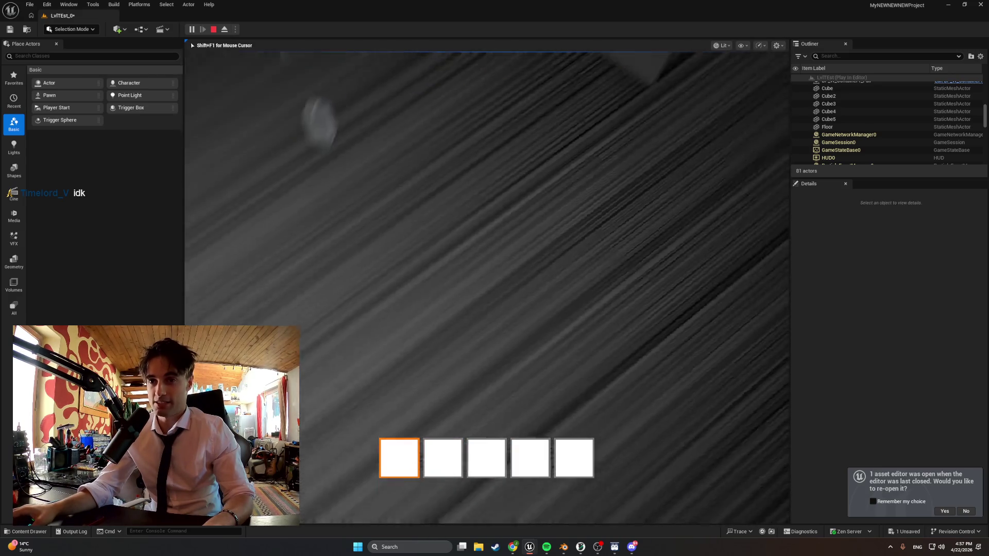
scroll(487, 288, down, 3)
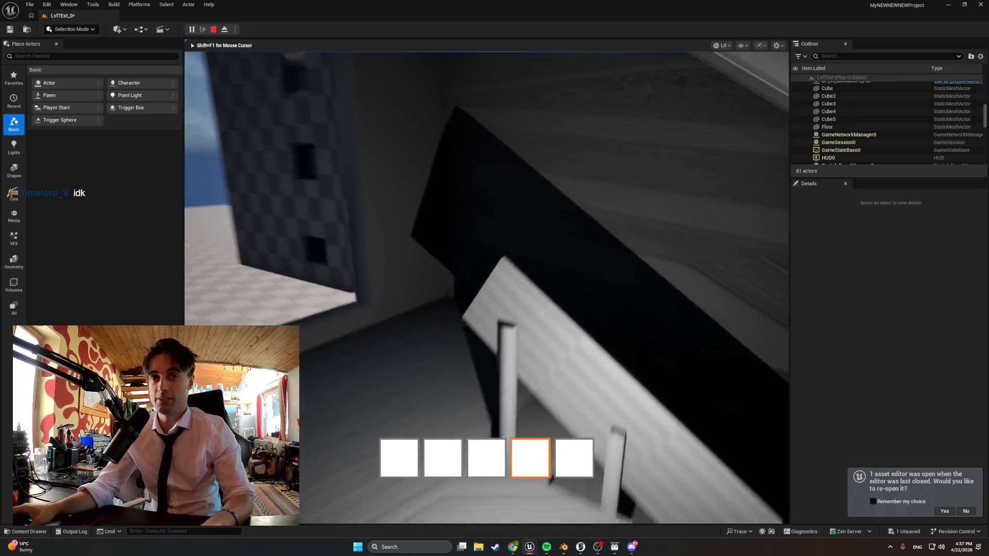
scroll(487, 288, down, 2)
scroll(487, 288, up, 2)
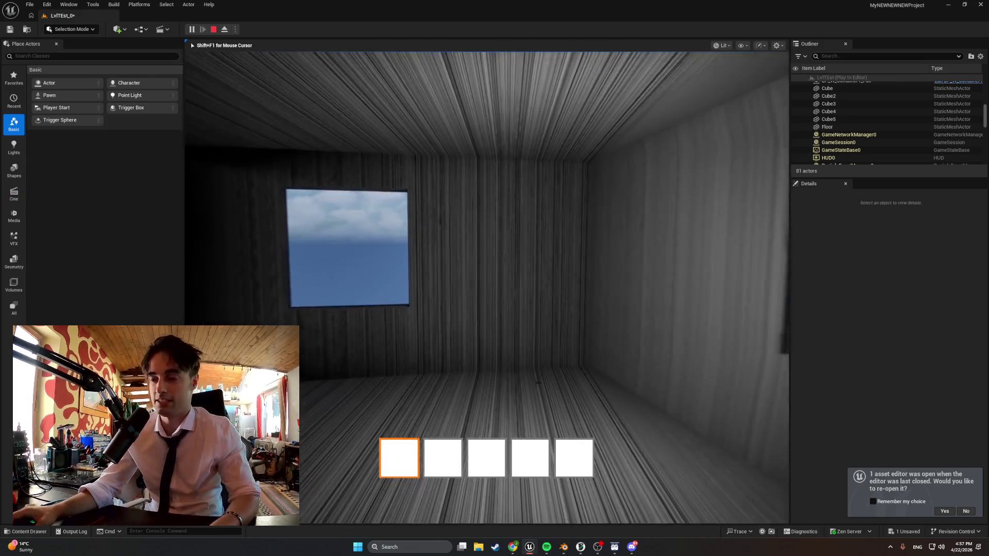
- Walk to the side window, cycle the hotbar with the scroll wheel, then end the play session
key(w)
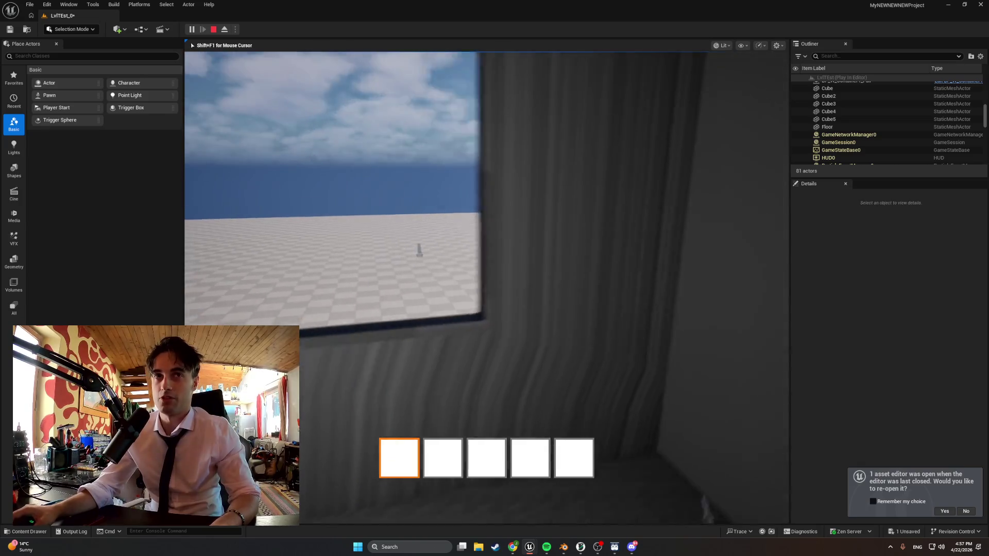
scroll(487, 288, down, 3)
scroll(486, 287, down, 2)
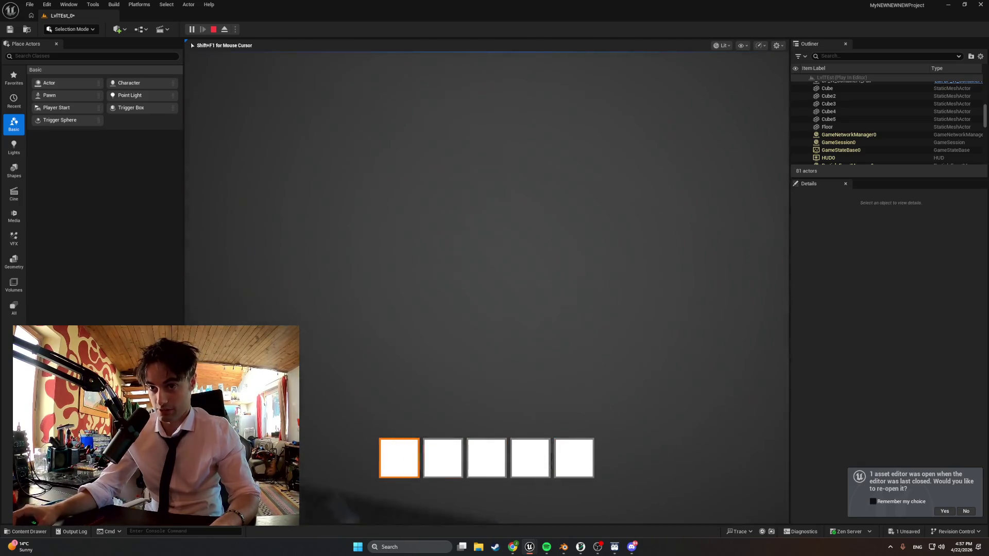
scroll(486, 287, down, 1)
scroll(487, 287, up, 1)
scroll(487, 288, down, 1)
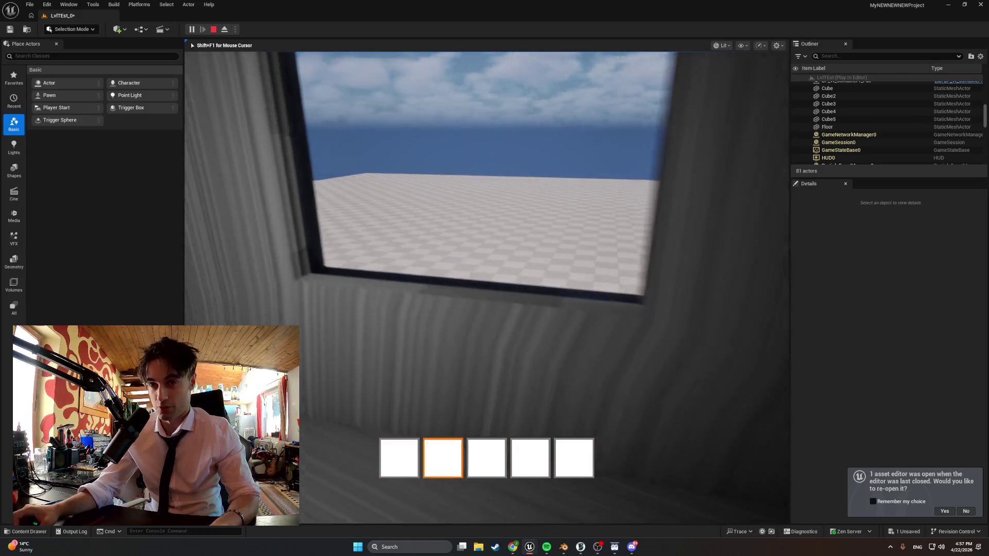
scroll(487, 287, down, 3)
scroll(487, 288, up, 1)
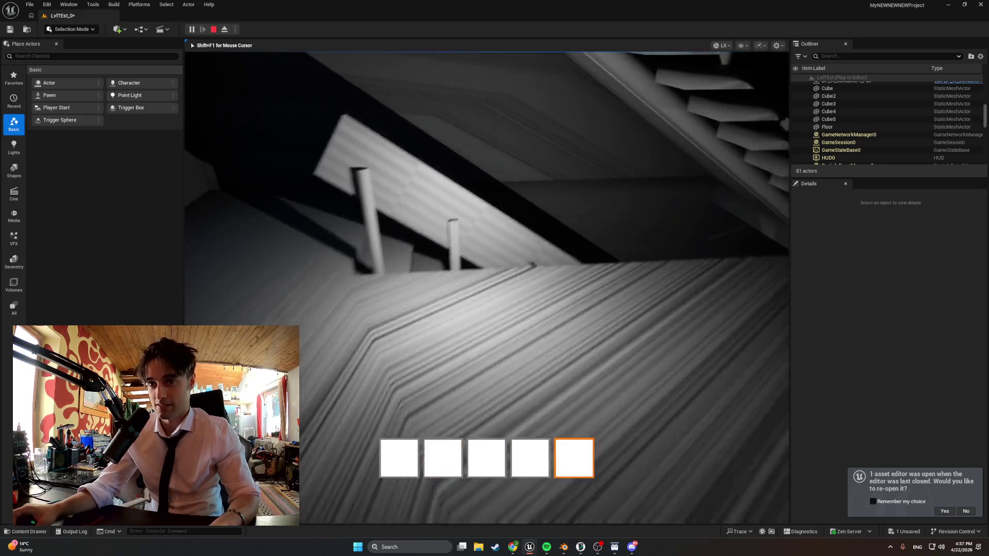
scroll(487, 288, up, 1)
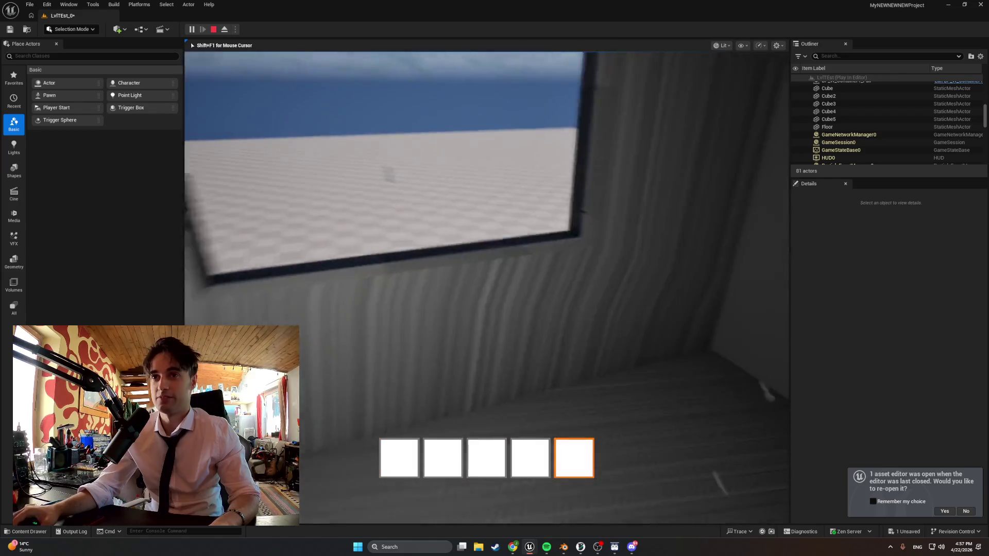
scroll(486, 288, down, 1)
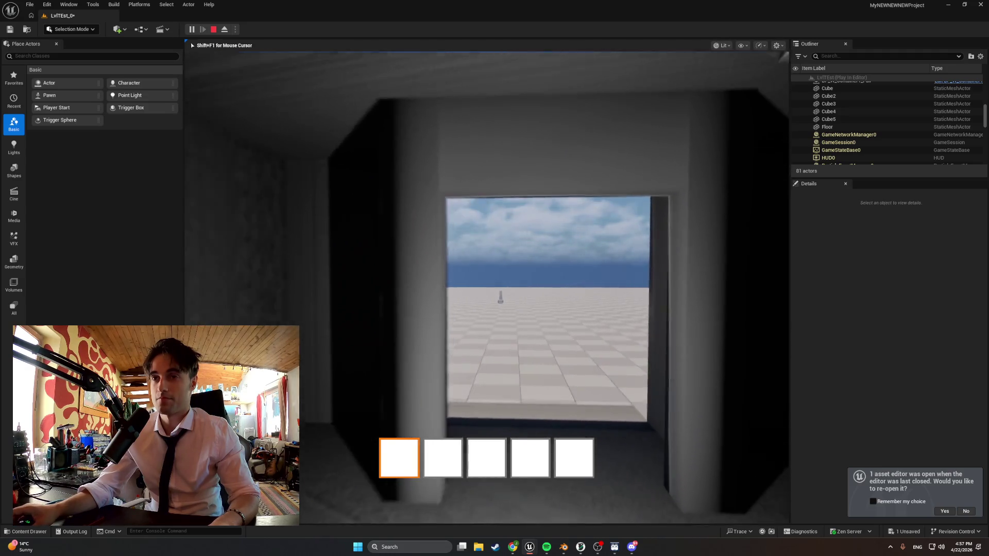
key(Escape)
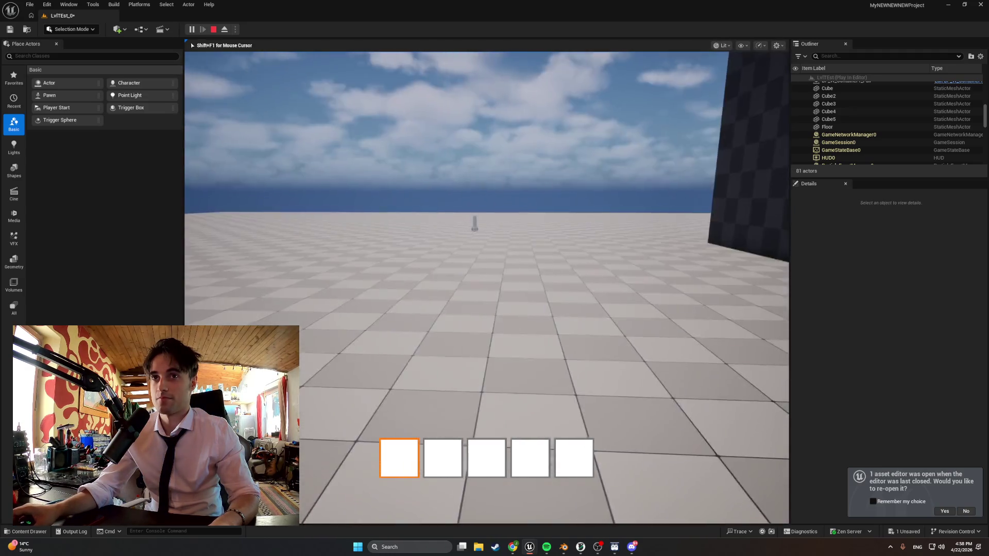
- Move Bong1full1 to X -930 and scale it up to giant size (28.5)
click(474, 241)
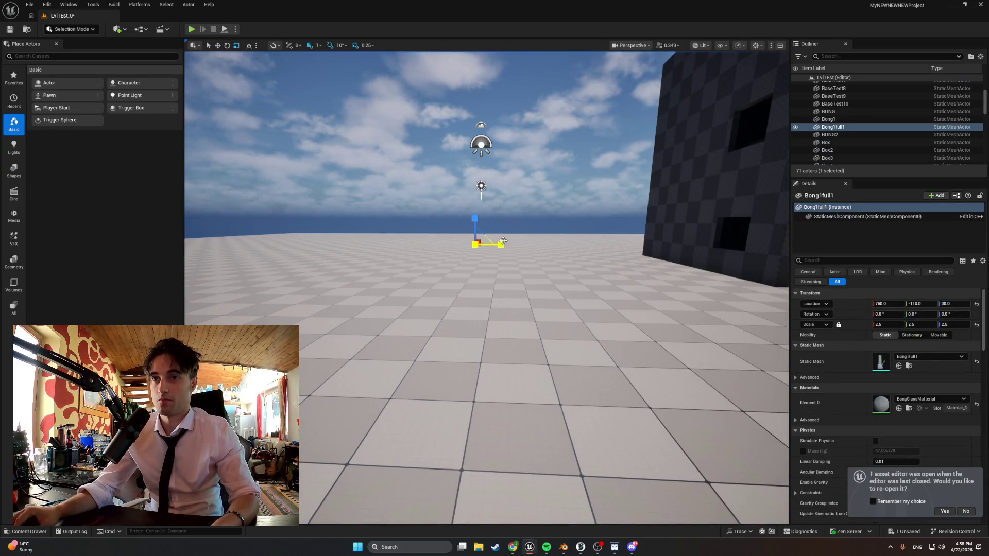
mouse_move(487, 241)
right_down()
mouse_move(522, 250)
mouse_move(516, 290)
right_up()
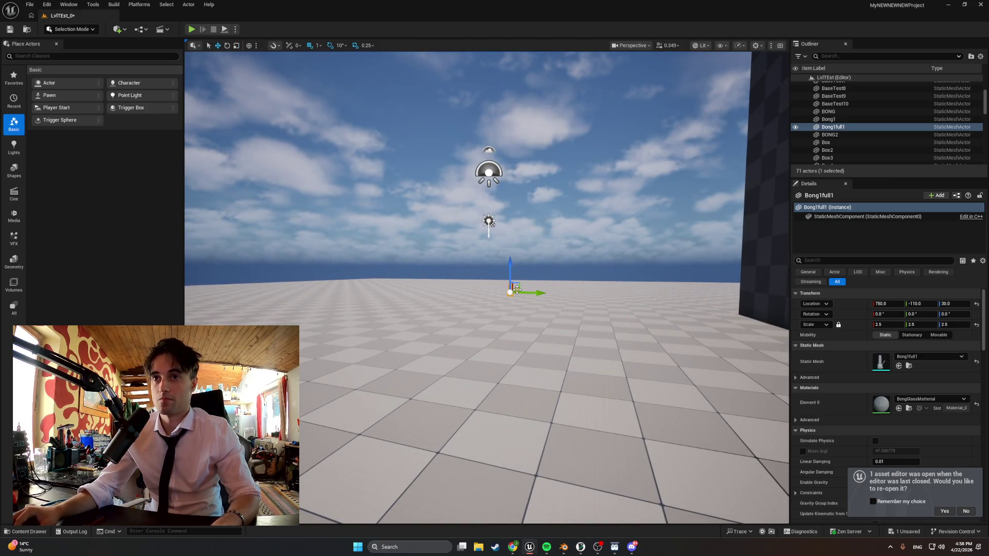
drag(347, 404, 362, 366)
key(r)
mouse_move(530, 282)
mouse_down()
mouse_move(551, 268)
mouse_move(564, 278)
mouse_move(530, 235)
mouse_move(532, 184)
mouse_move(372, 151)
mouse_up()
key(w)
key(e)
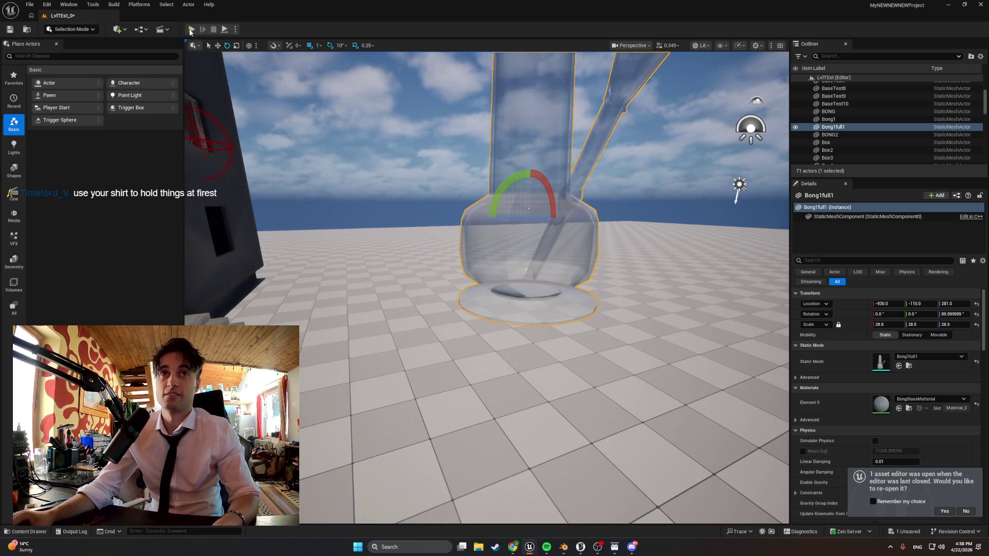
- Play-test, walk to the window sill, trigger the smoke interaction, then stop
click(191, 29)
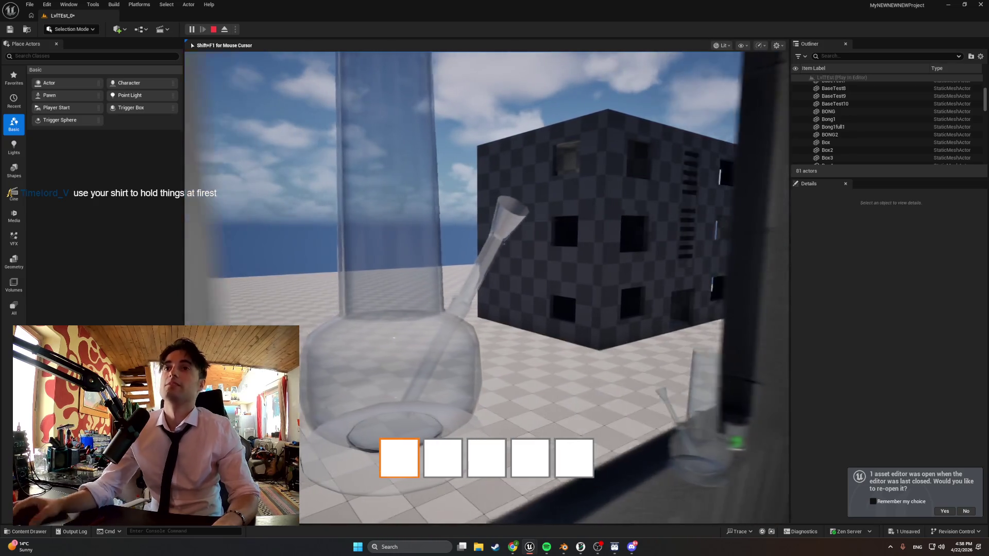
key(w)
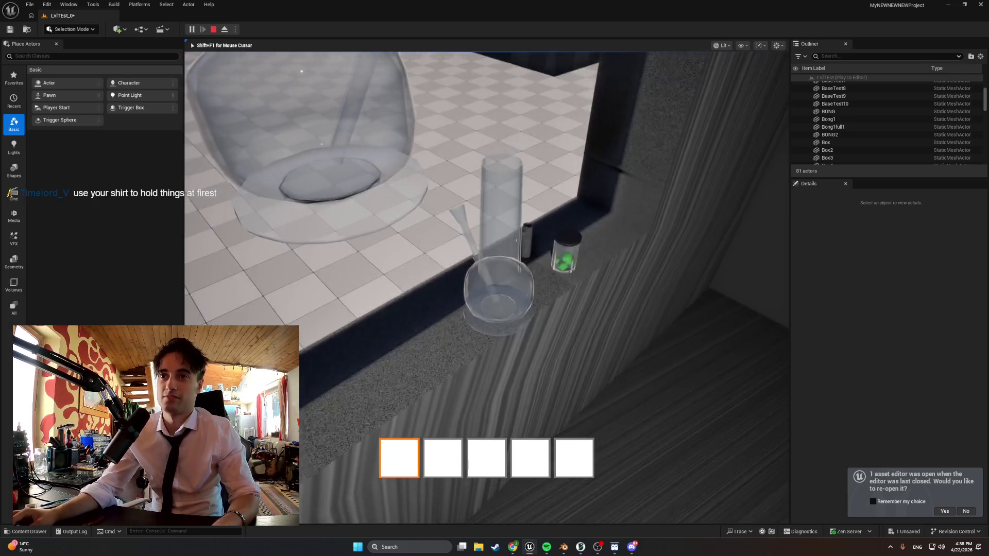
click(474, 285)
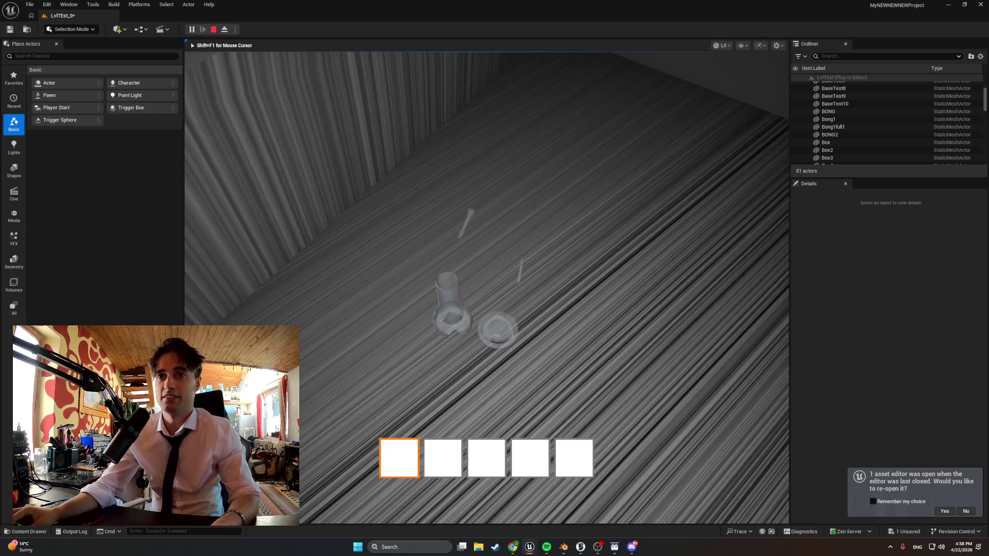
key(F8)
key(F8)
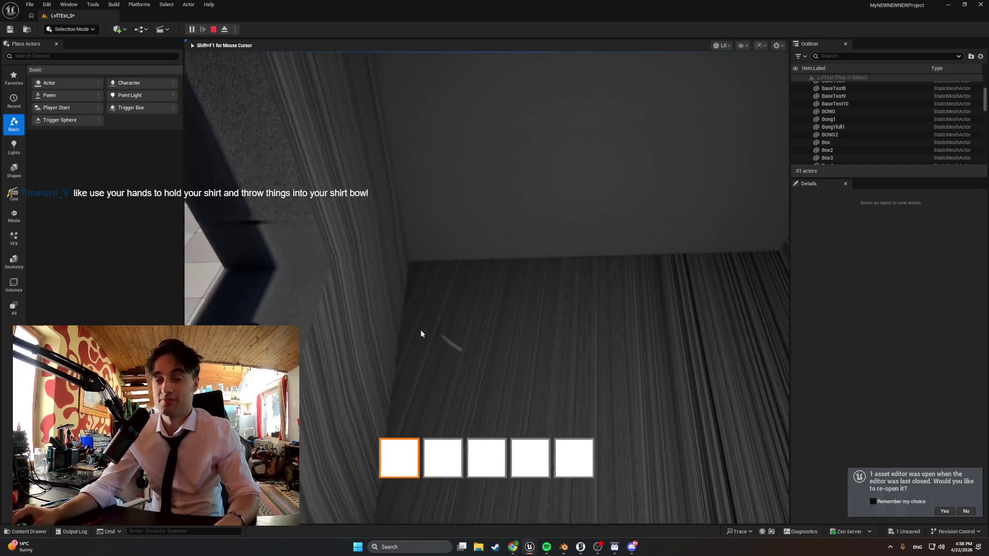
key(Escape)
- Restart play and walk from the stairwell into the room facing the giant bong window
click(191, 29)
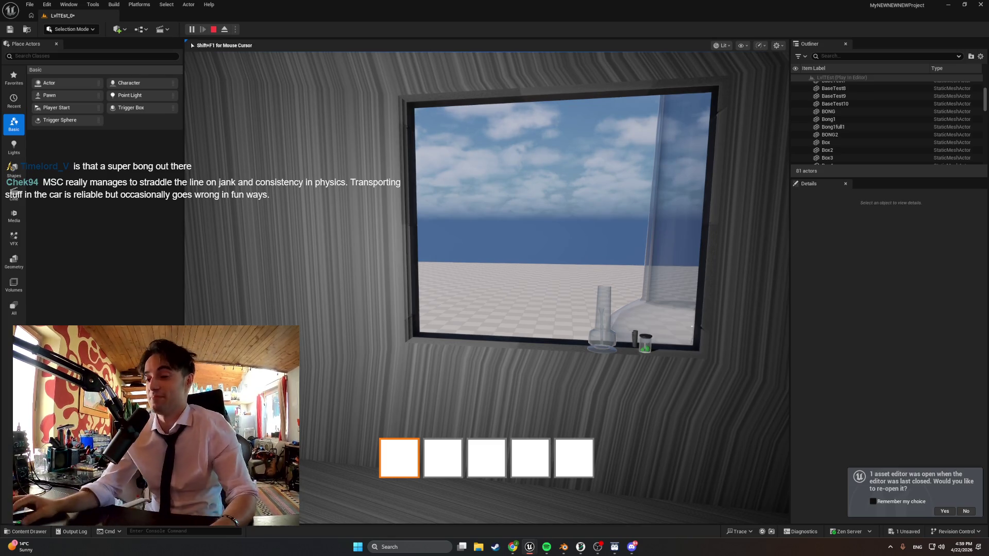
key(w)
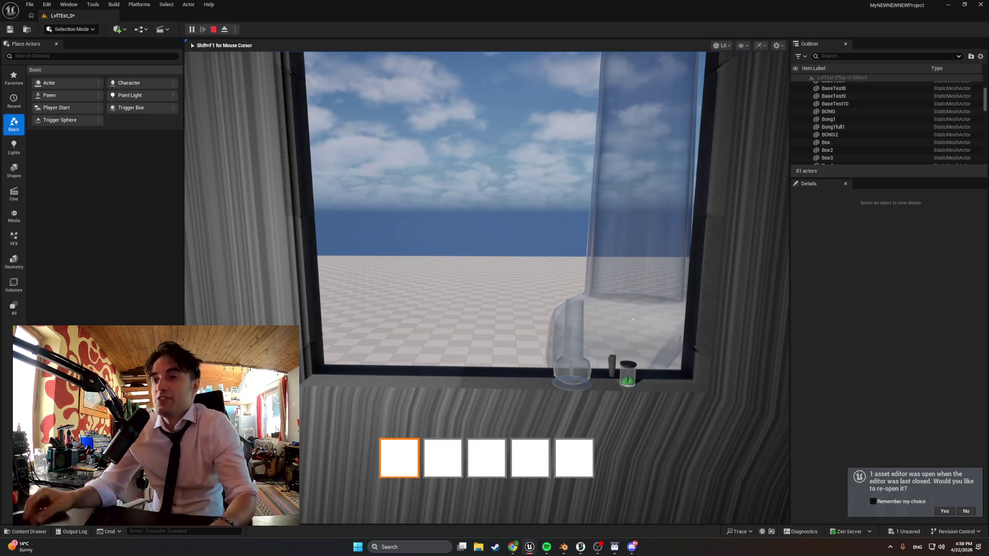
key(w)
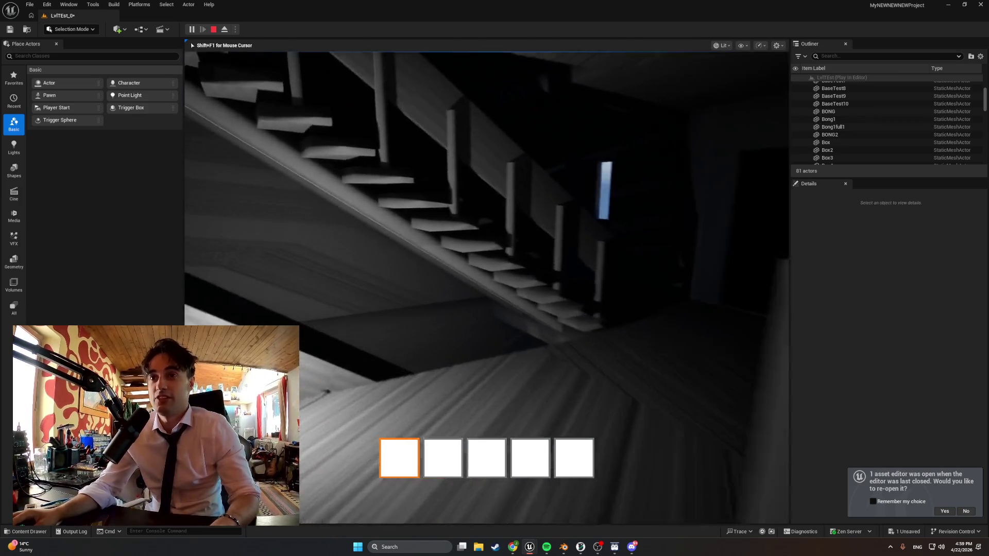
key(w)
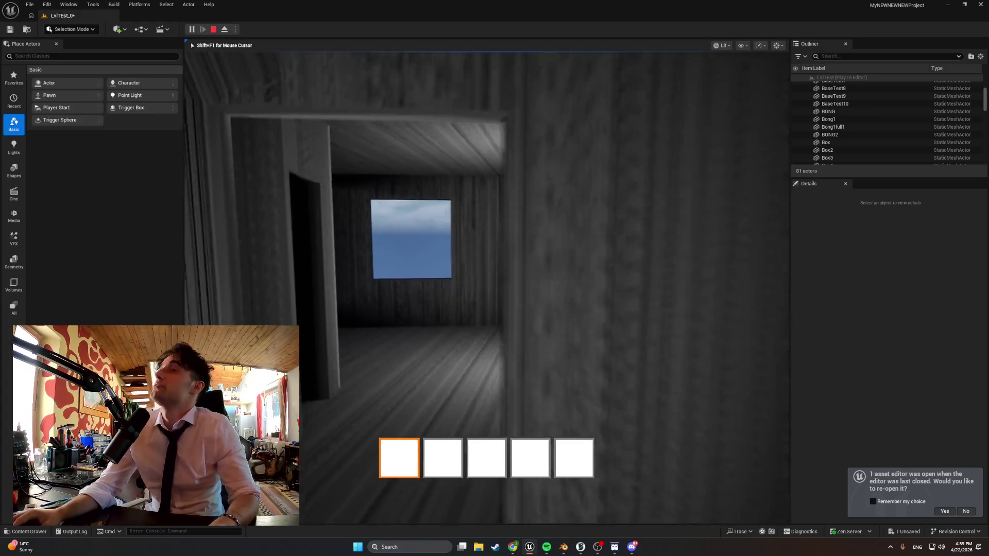
key(w)
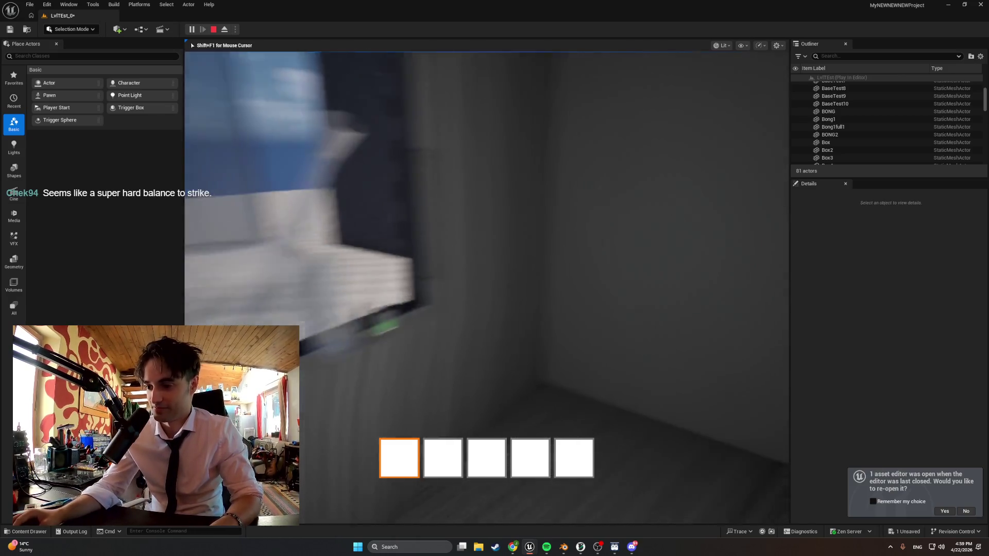
key(w)
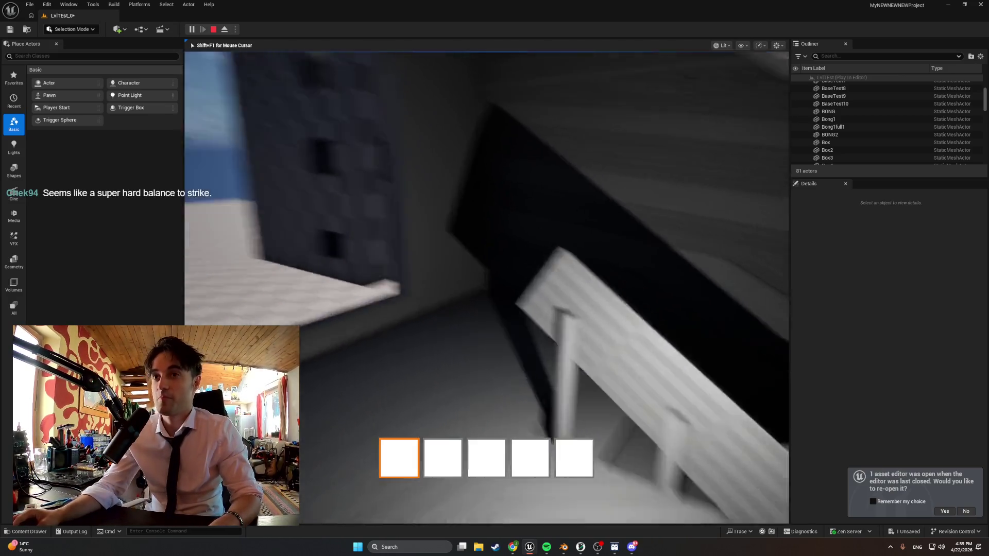
mouse_move(487, 287)
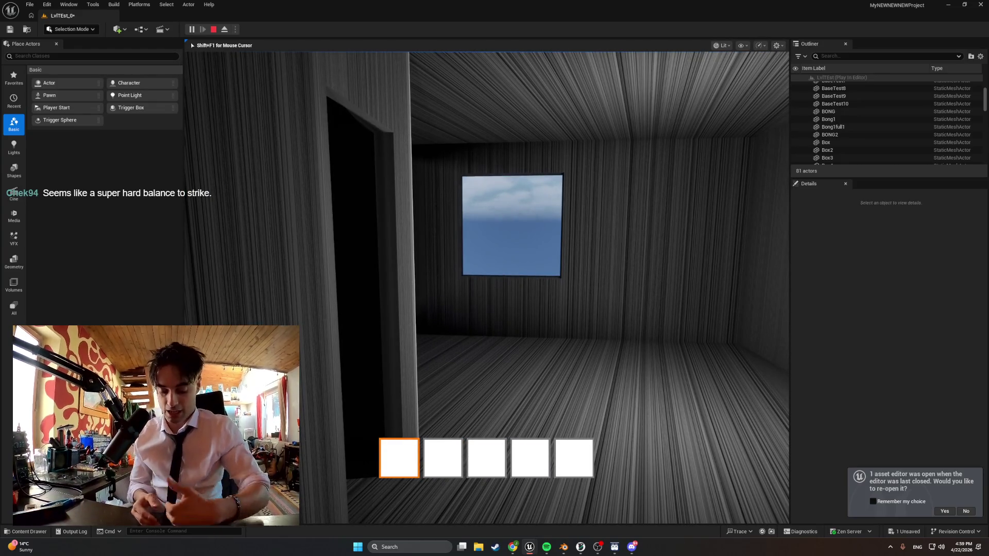
- Walk up to the windows, switching hotbar slots 2 and 1, then bring up the window switcher
key(w)
key(2)
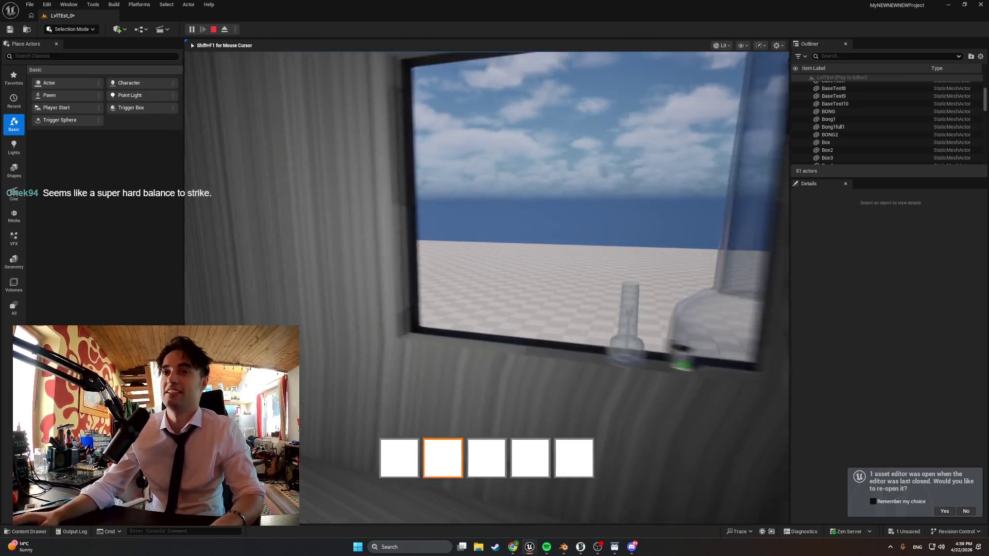
key(1)
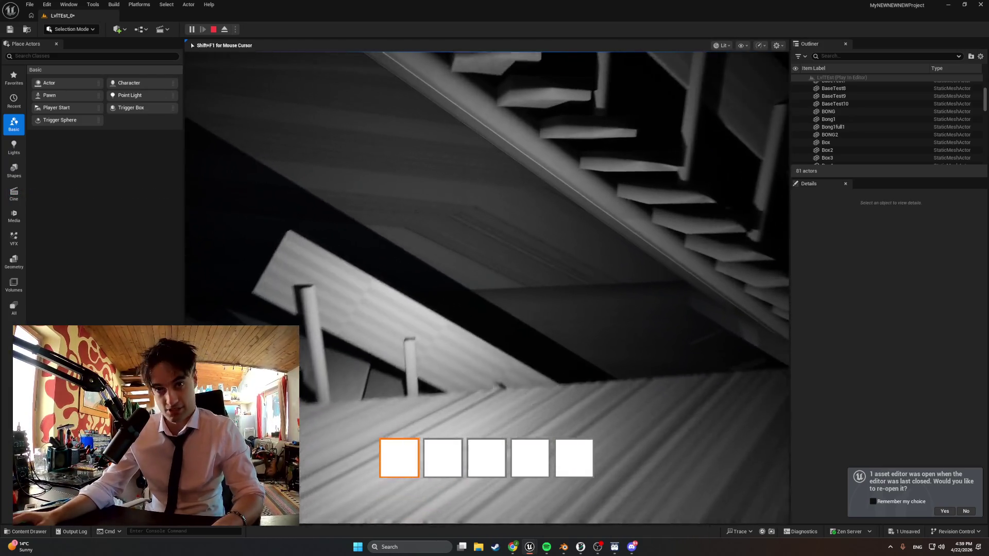
key(w)
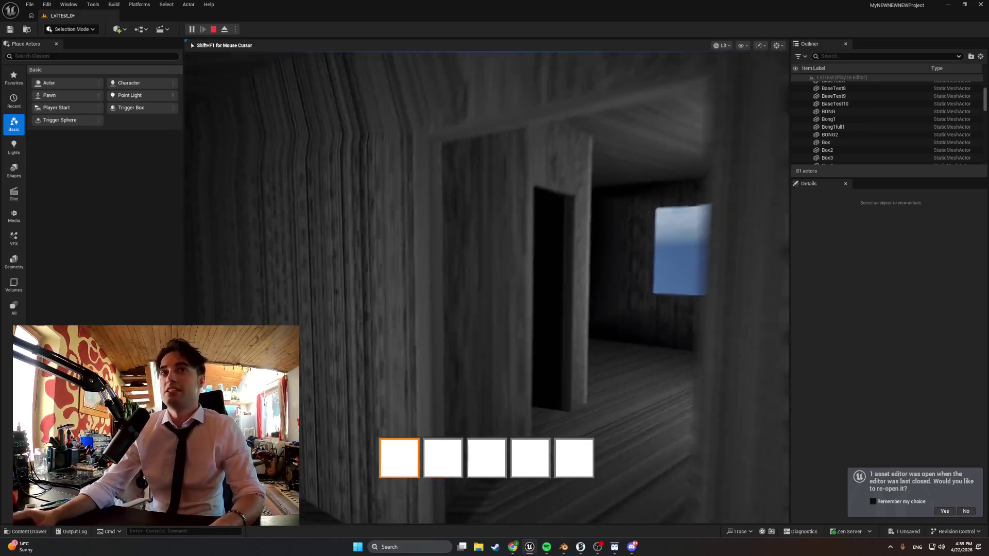
key(w)
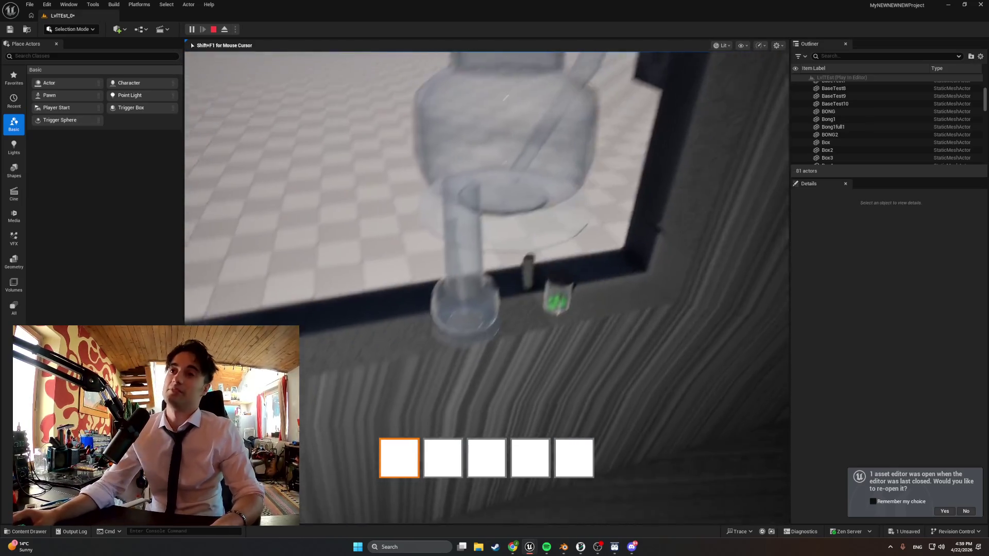
key(w)
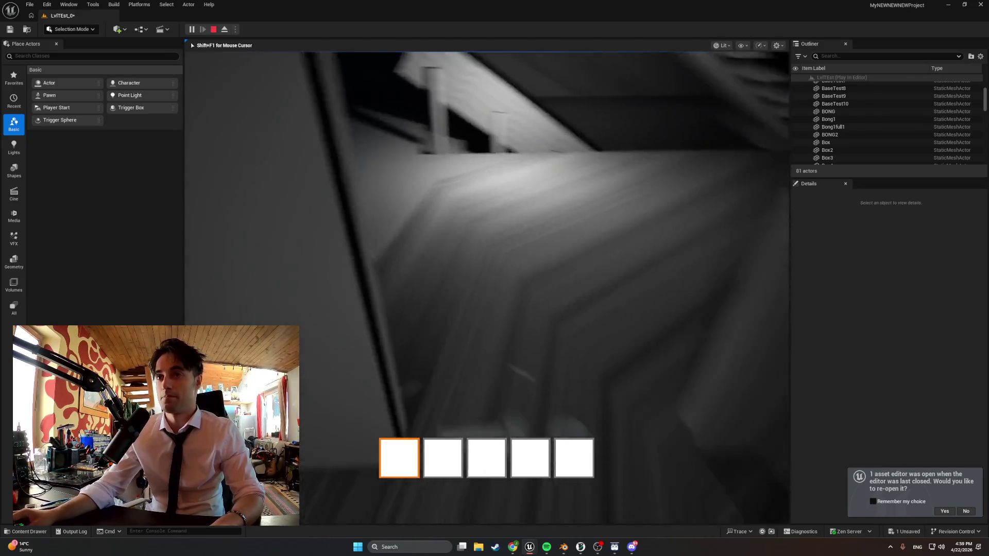
key(alt+Tab)
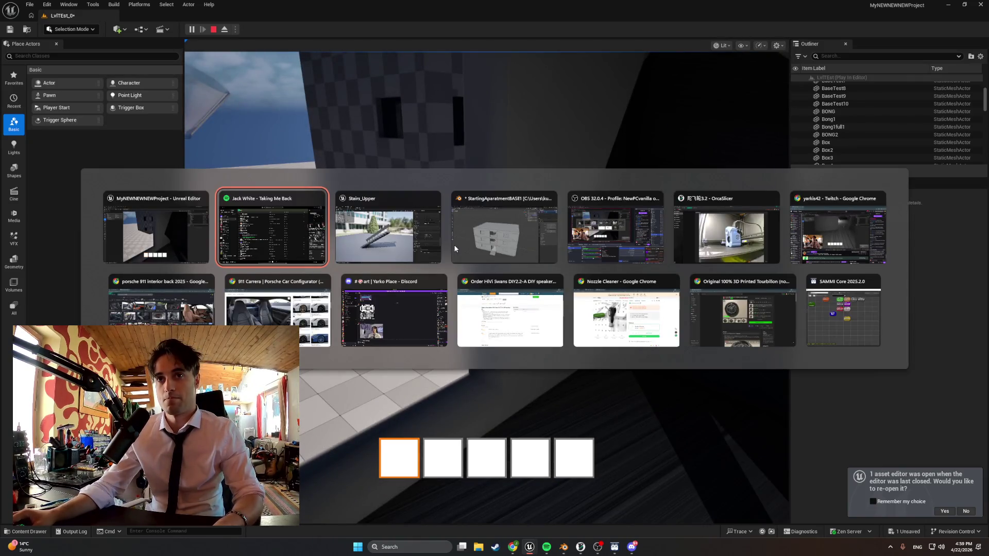
- Play track 174, 'Stuck in the Middle with You' by Stealers Wheel, then return to Unreal
scroll(235, 320, down, 5)
scroll(234, 320, down, 5)
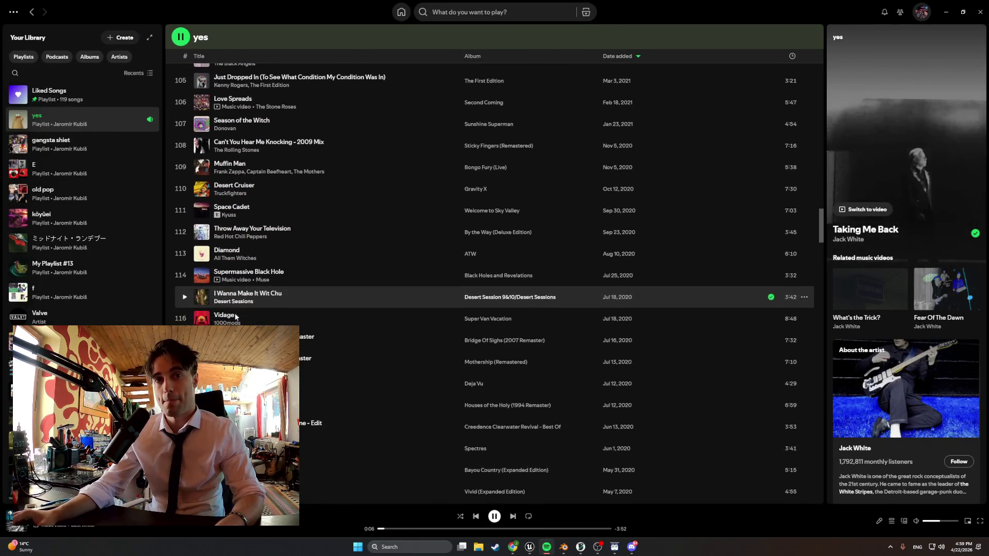
scroll(235, 317, down, 9)
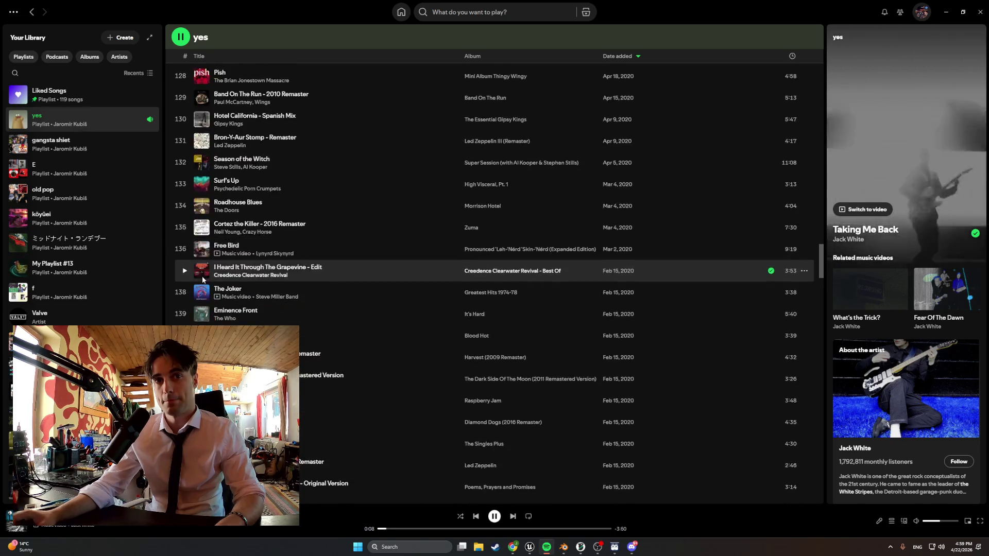
scroll(202, 280, down, 15)
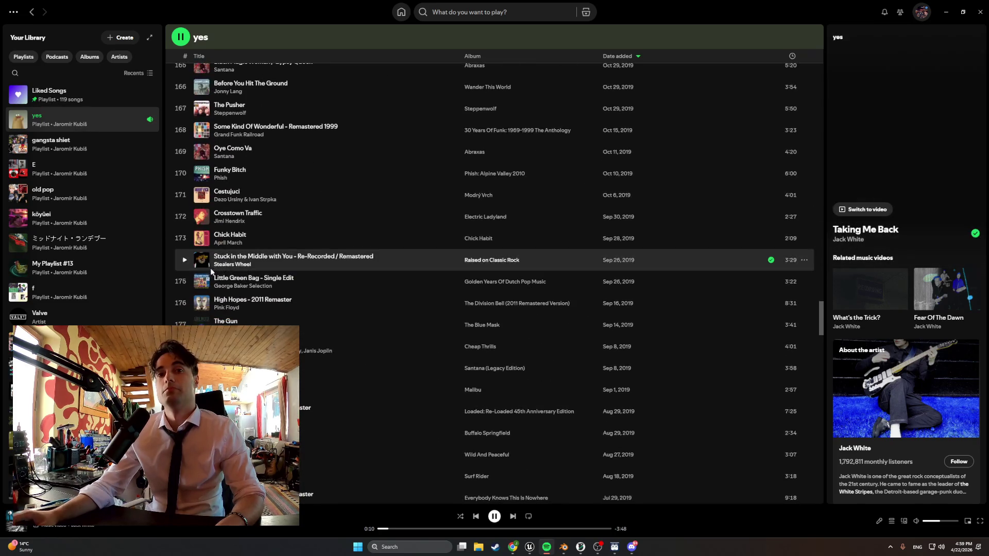
click(187, 260)
key(alt+Tab)
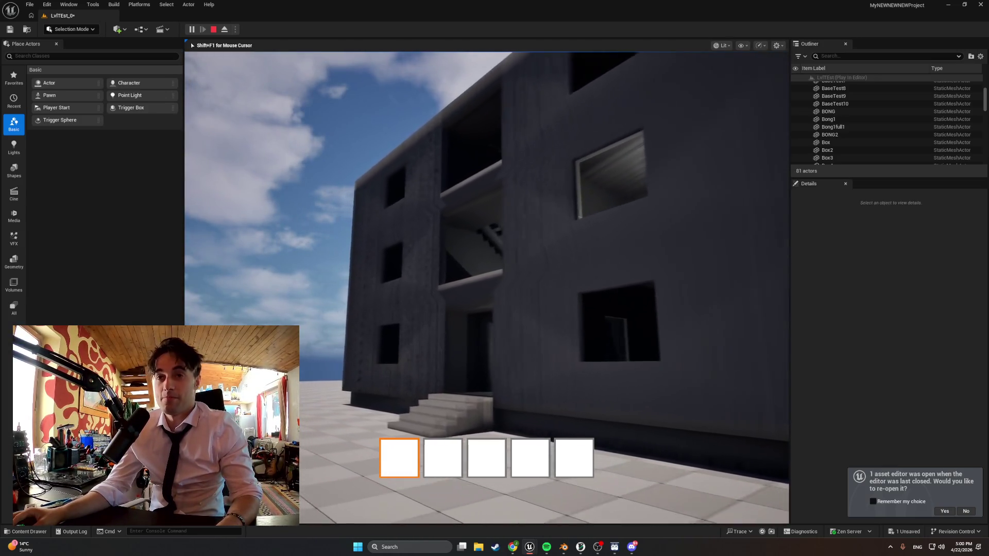
- Stop the play session, frame the building's corner in the editor, then switch to Blender
key(Escape)
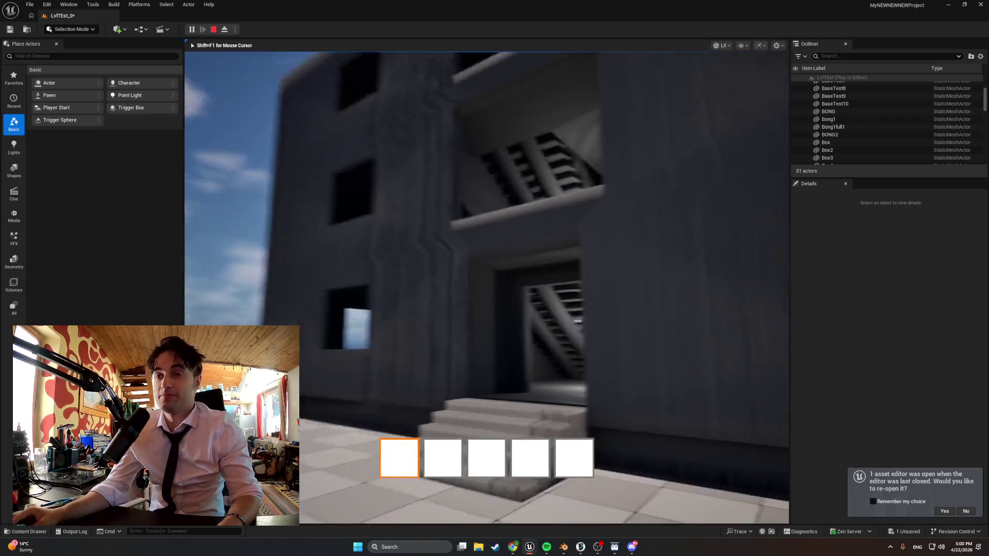
right_drag(562, 244, 562, 243)
right_drag(491, 304, 490, 304)
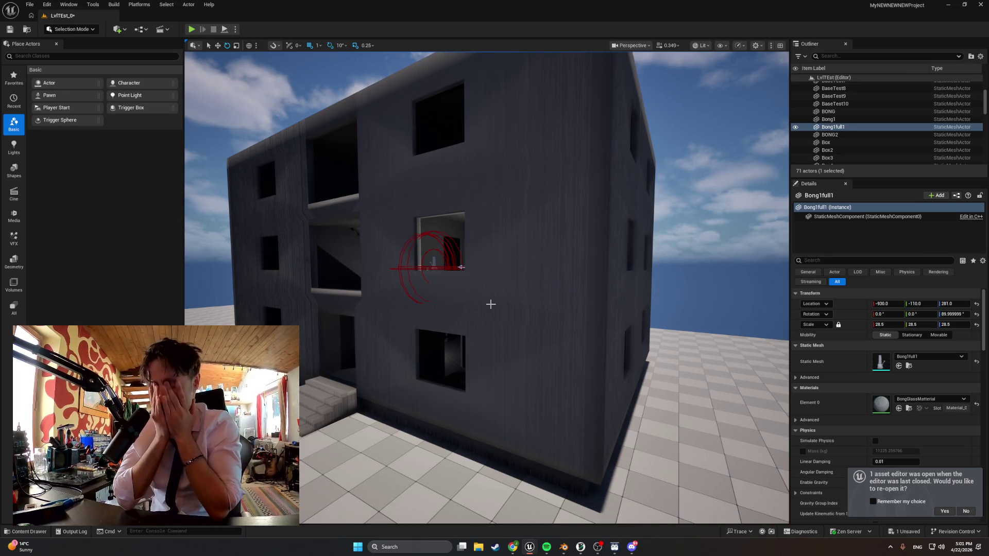
click(570, 550)
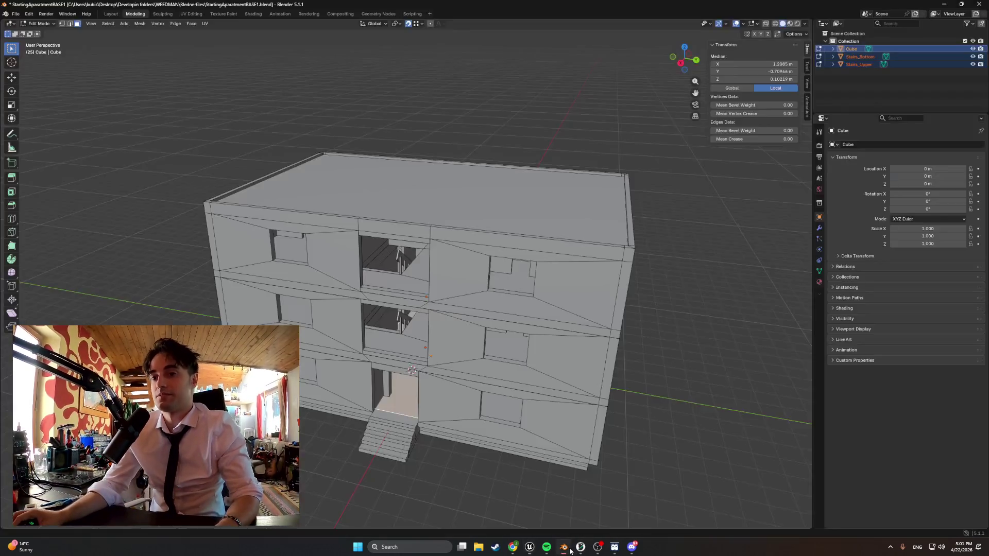
- Hide Stairs_Upper via its Outliner eye icon and settle on a front-on view of the building
mouse_move(435, 397)
middle_down()
mouse_move(484, 391)
mouse_move(423, 378)
mouse_move(522, 375)
middle_up()
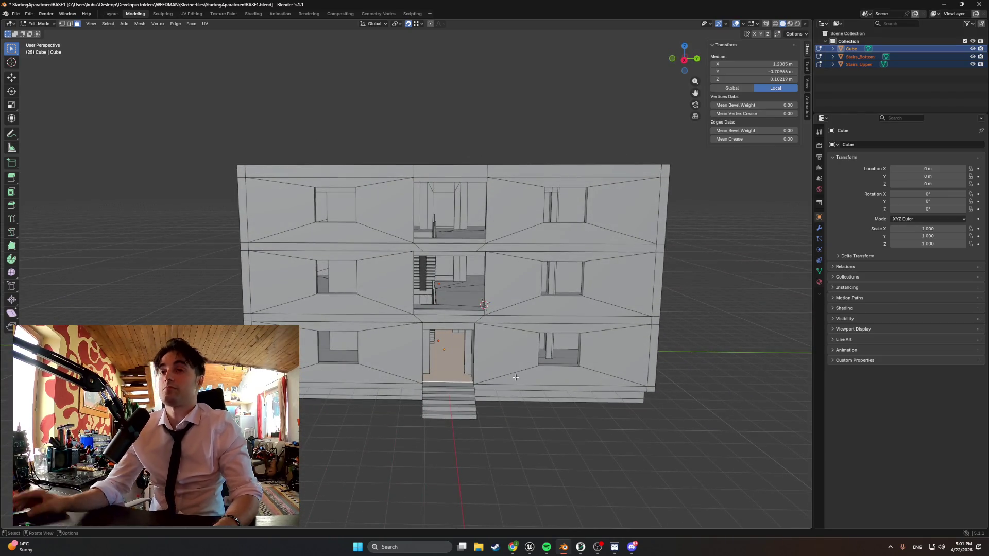
scroll(515, 377, up, 5)
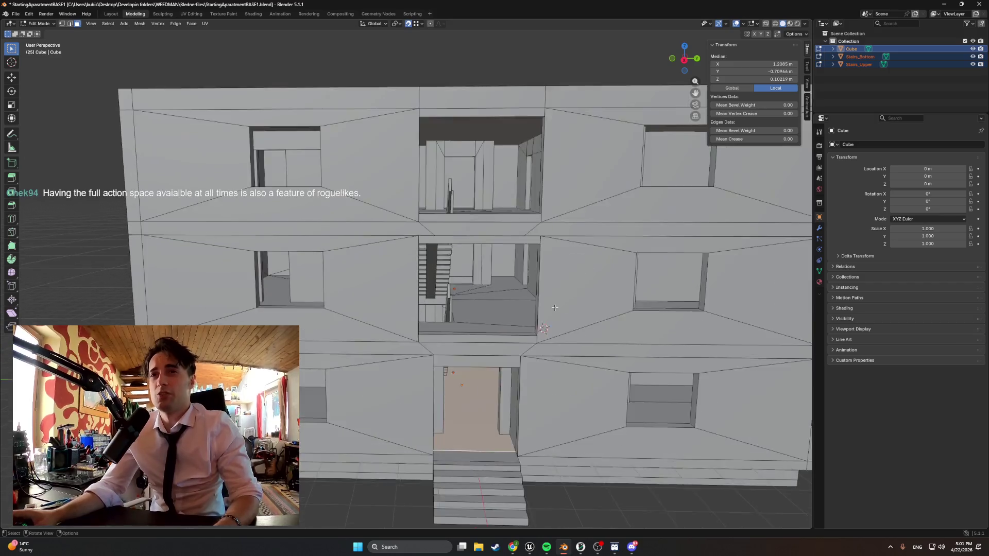
mouse_move(516, 377)
middle_down()
mouse_move(543, 307)
mouse_move(432, 319)
middle_up()
scroll(432, 318, down, 2)
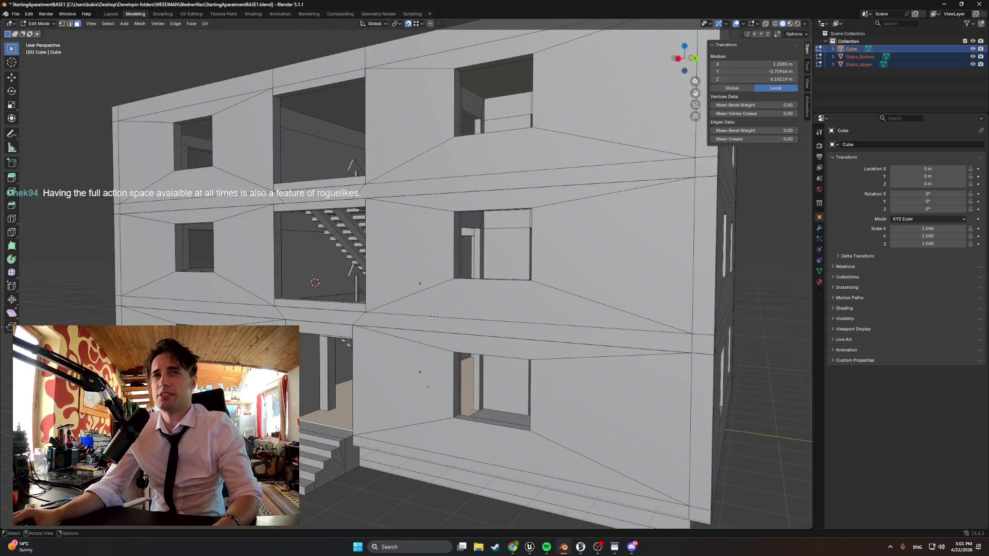
click(972, 64)
middle_drag(401, 302, 404, 318)
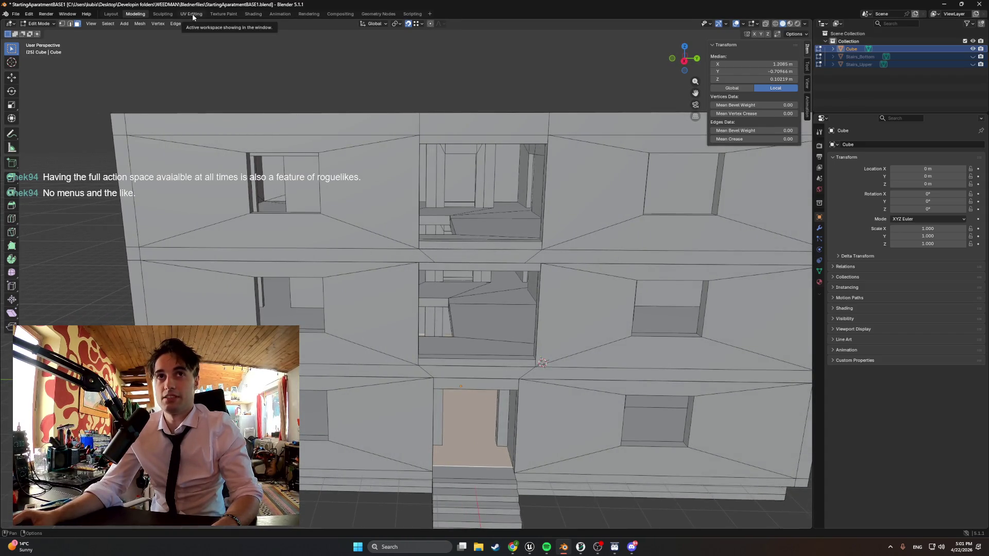
- Open the UV Editing workspace and bring the stretched orange UV island into view
click(192, 15)
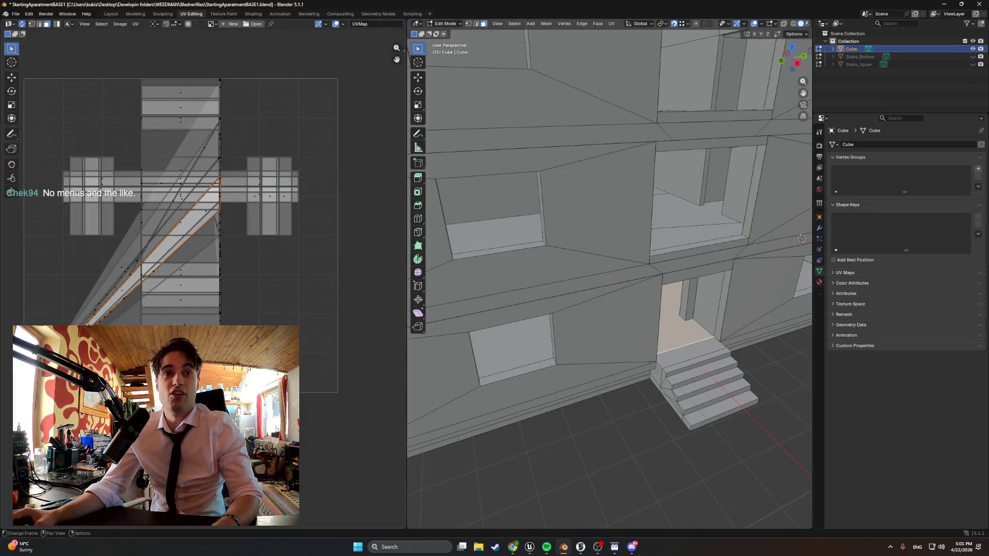
scroll(204, 283, up, 1)
middle_drag(60, 361, 188, 308)
scroll(237, 207, up, 5)
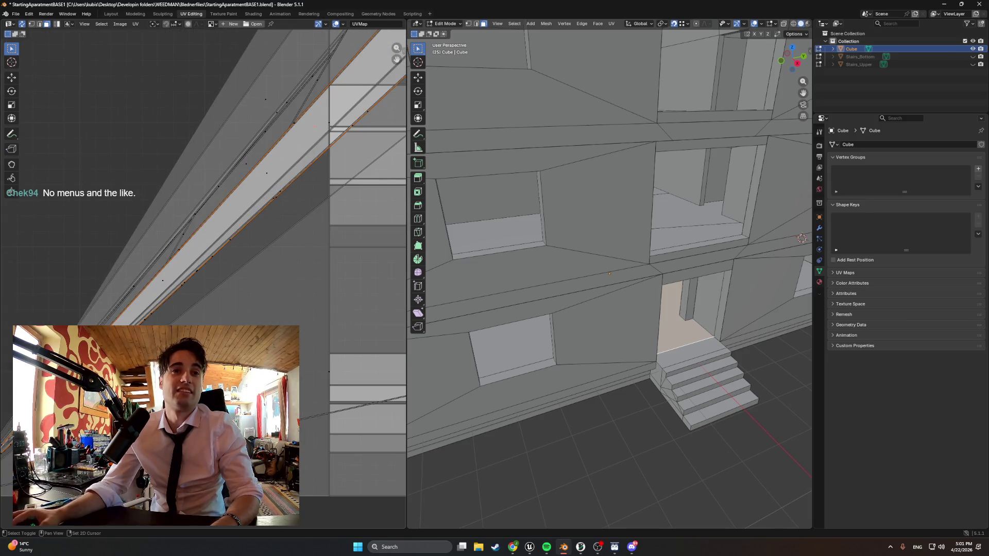
- Select the doorway column's face loop and slightly scale its UVs
key(alt+a)
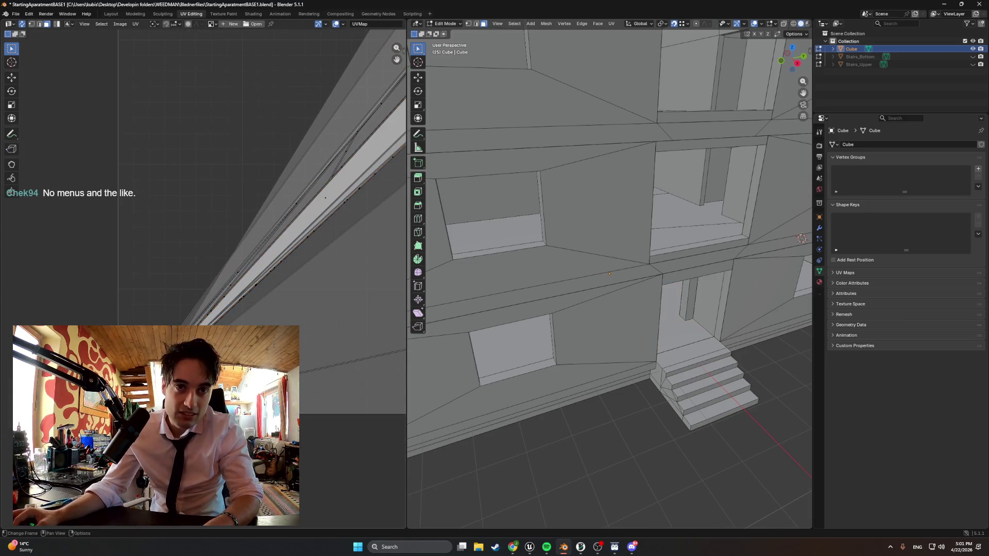
alt+click(695, 255)
key(Home)
middle_drag(200, 260, 153, 310)
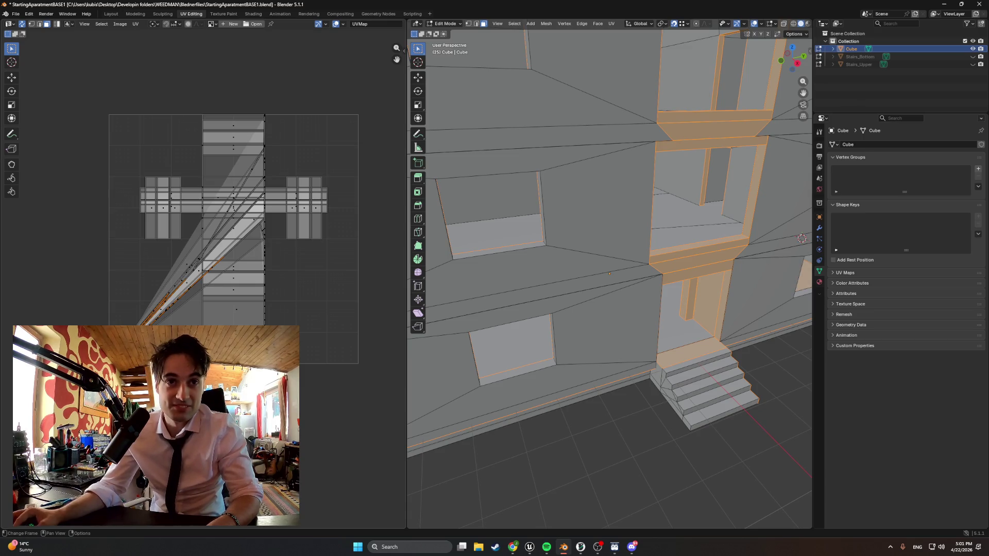
scroll(116, 322, up, 4)
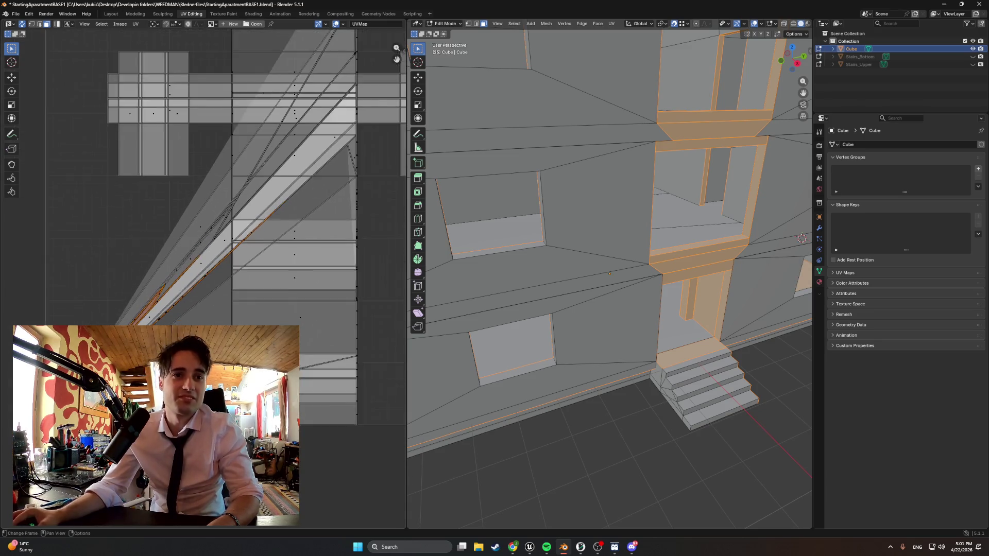
key(s)
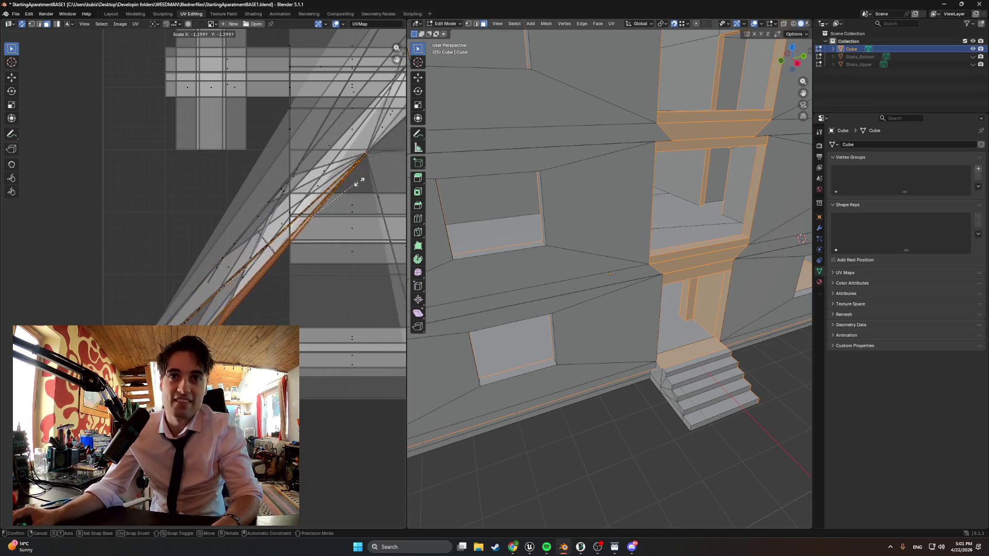
click(310, 258)
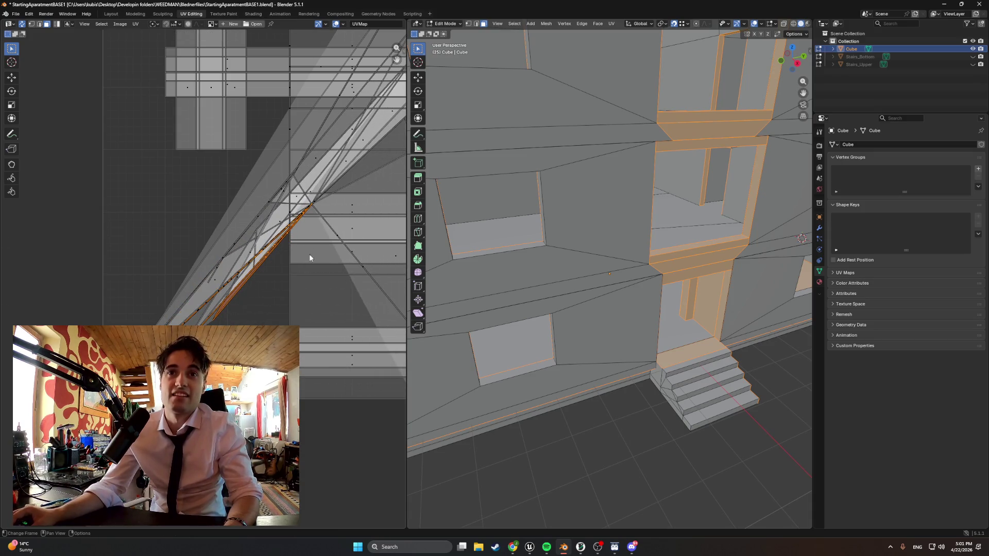
- Select the top stair face and locate where the UV islands converge
middle_drag(309, 258, 280, 265)
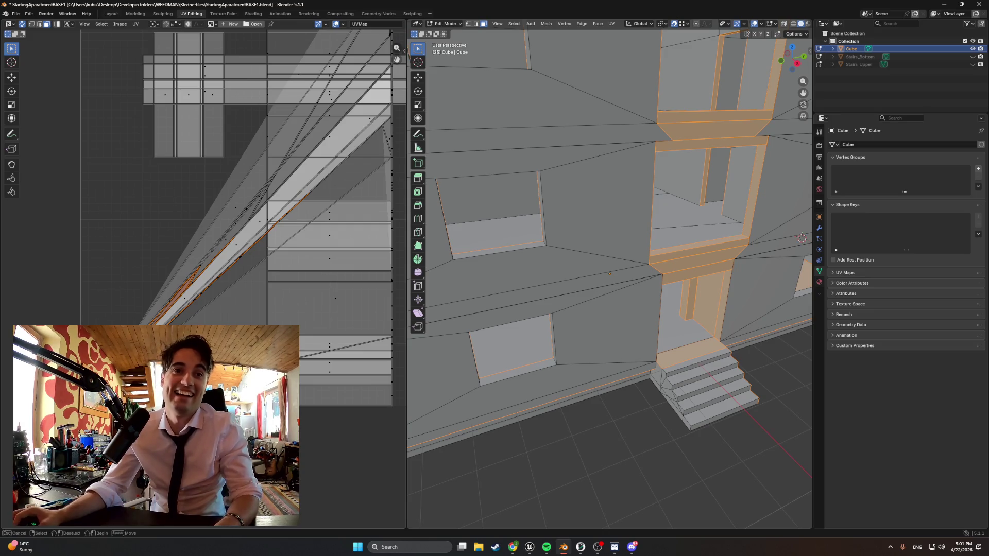
key(alt+a)
click(693, 354)
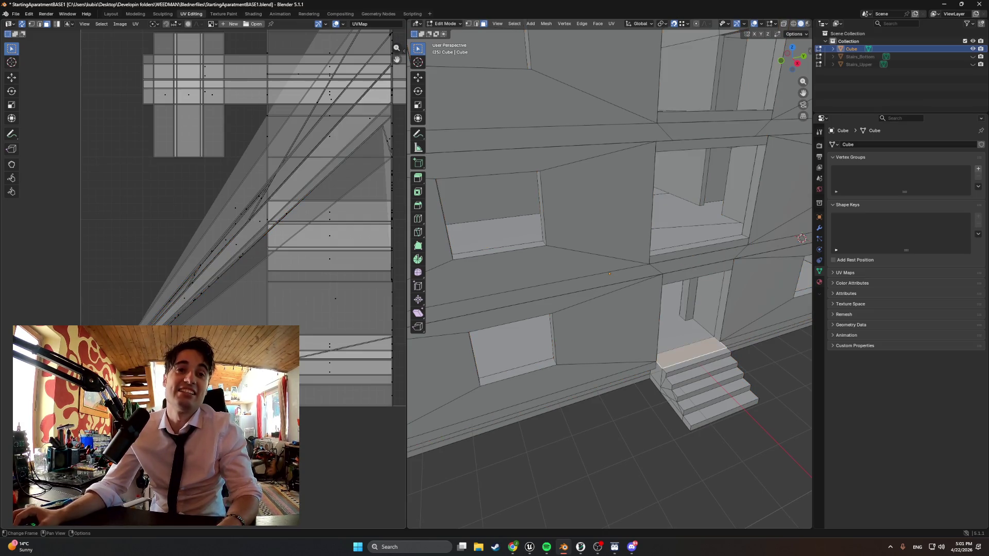
scroll(215, 280, up, 3)
mouse_move(214, 280)
middle_down()
mouse_move(99, 307)
mouse_move(268, 239)
mouse_move(199, 250)
mouse_move(294, 186)
middle_up()
scroll(294, 186, down, 5)
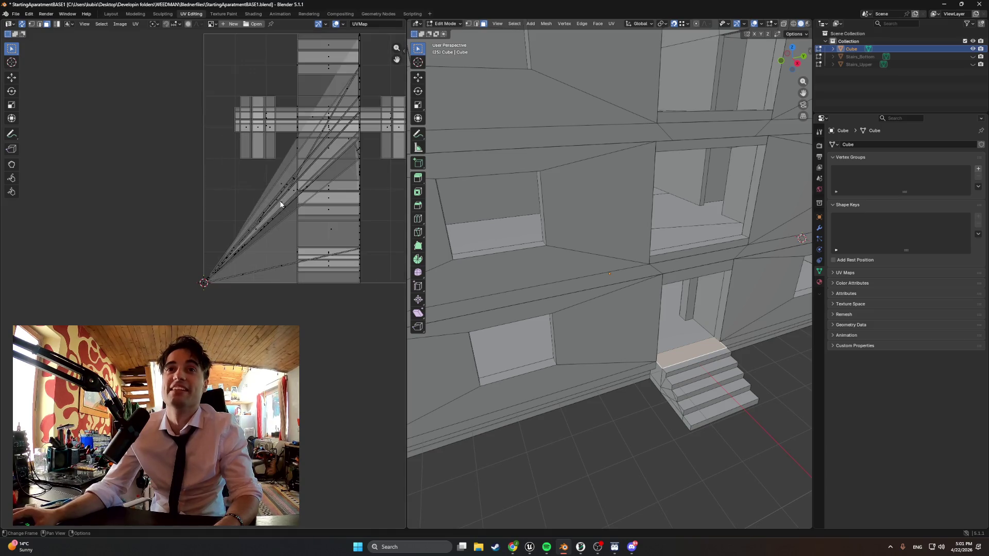
middle_drag(249, 220, 216, 246)
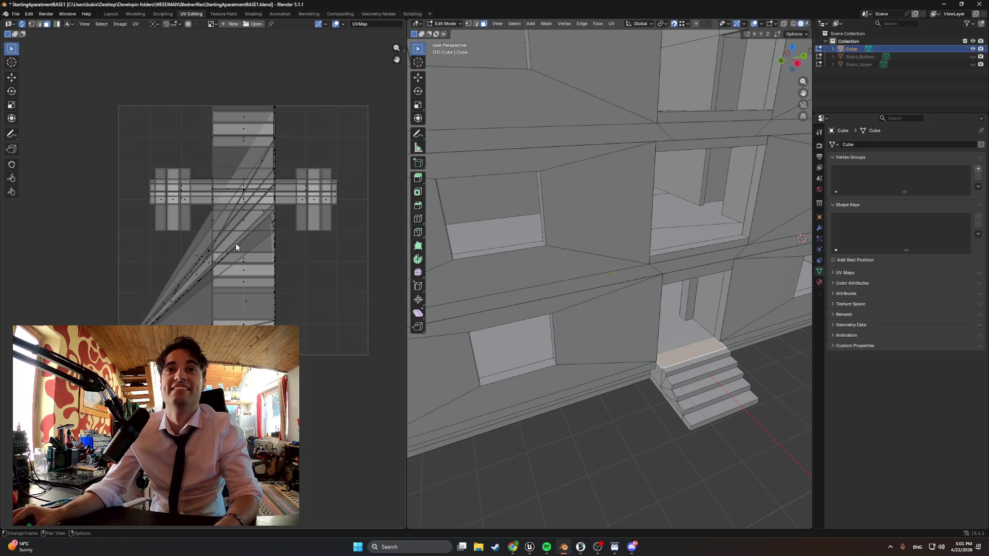
- Zoom and pan to re-centre the cross-shaped UV layout in the editor
scroll(313, 184, up, 5)
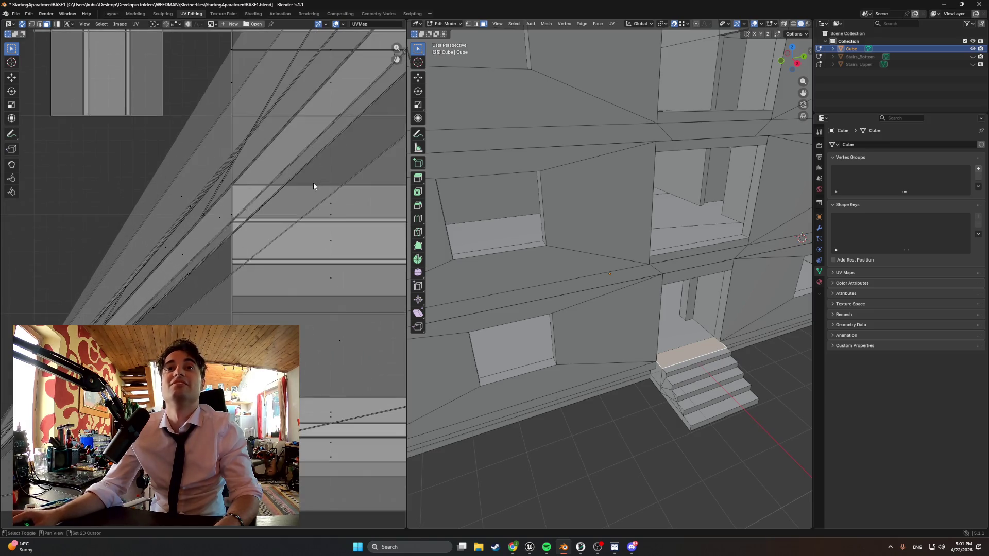
scroll(135, 315, down, 4)
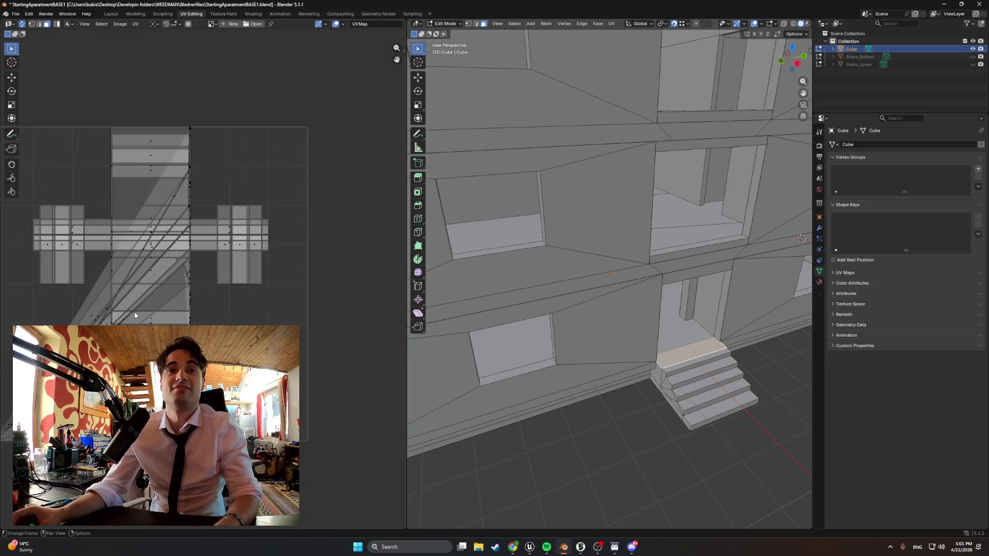
scroll(252, 234, up, 6)
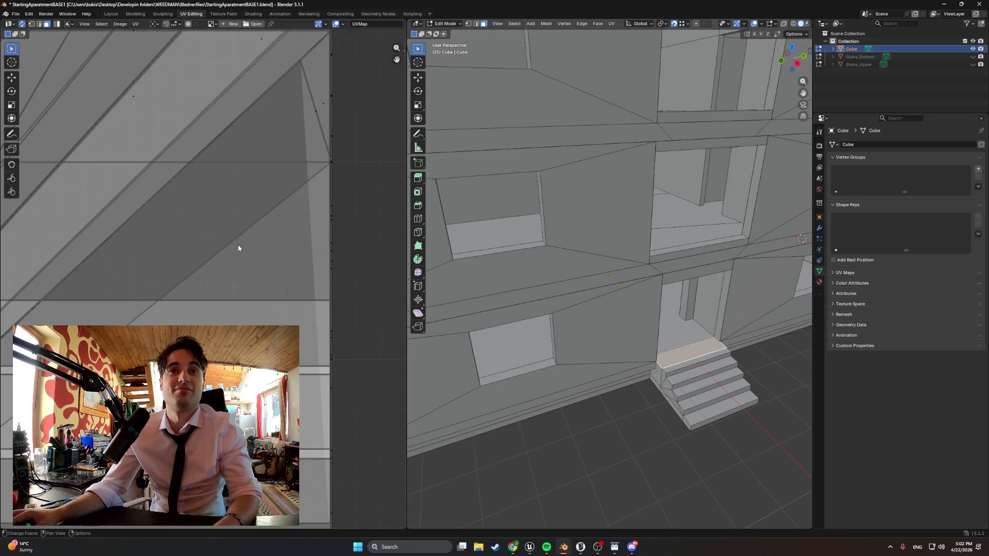
scroll(239, 248, down, 6)
scroll(238, 249, up, 1)
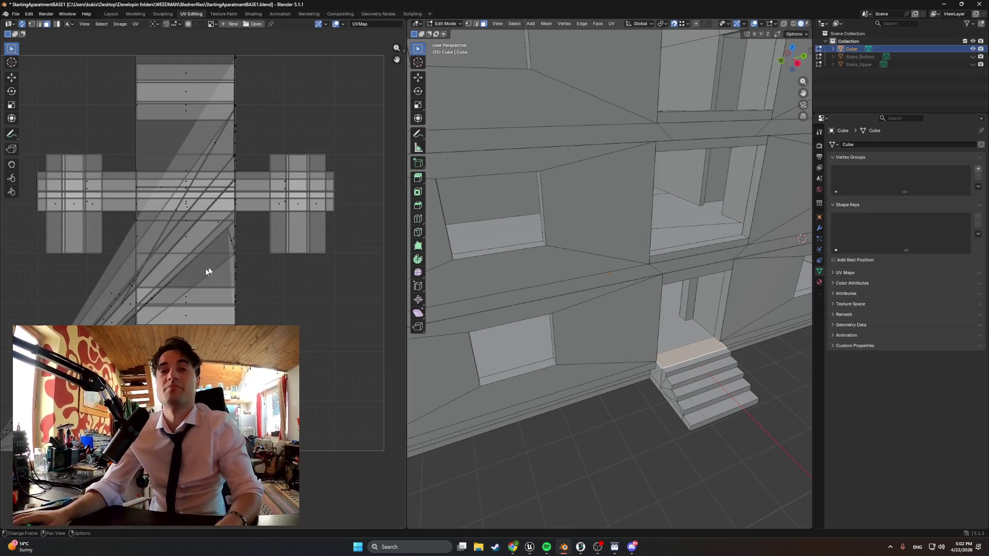
middle_drag(209, 273, 257, 243)
scroll(226, 284, down, 1)
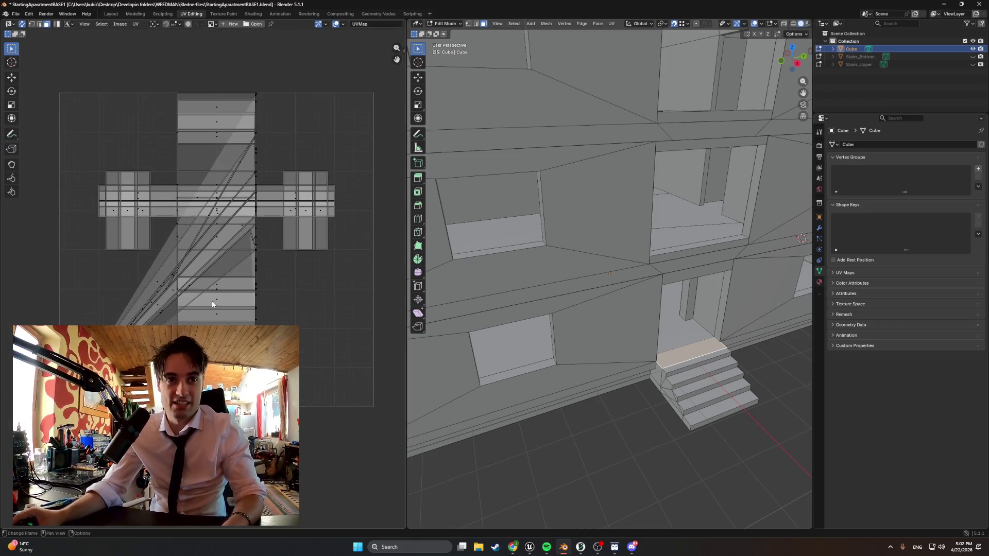
- Snip a screenshot of the UV layout, then bring the MakerWorld browser forward
key(super+shift+s)
mouse_move(374, 411)
mouse_down()
mouse_move(58, 96)
mouse_move(19, 78)
mouse_move(40, 83)
mouse_up()
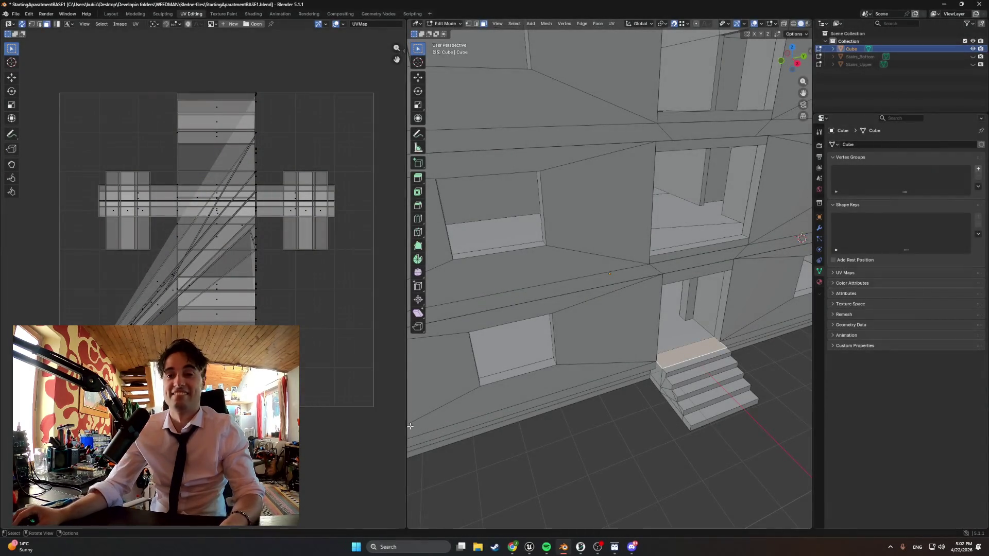
scroll(401, 395, down, 1)
scroll(622, 355, down, 2)
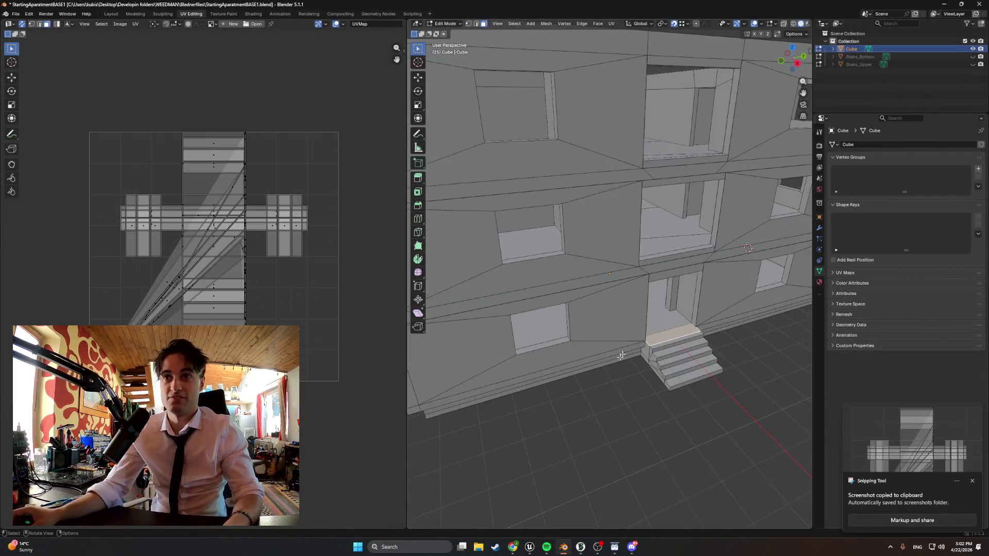
mouse_move(512, 547)
click(384, 502)
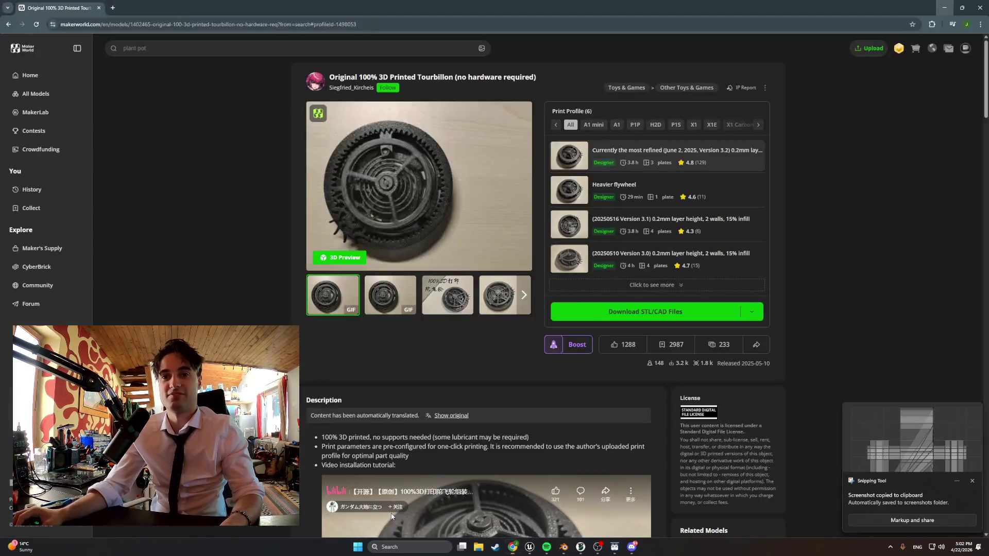
- Switch from the MakerWorld tourbillon page back to Blender's UV Editing window
key(alt+Tab)
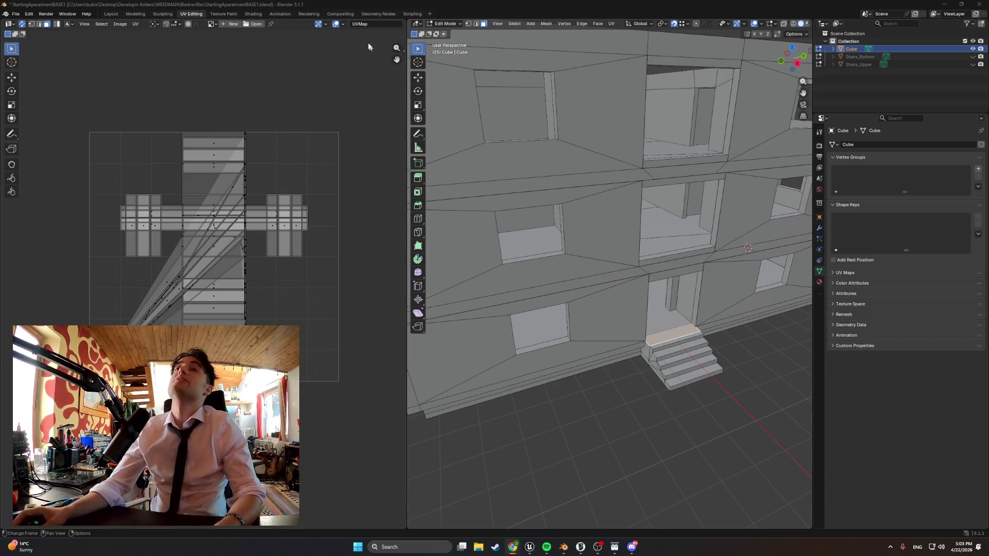
- Switch to the Modeling workspace and zoom out to see the whole apartment block
click(134, 14)
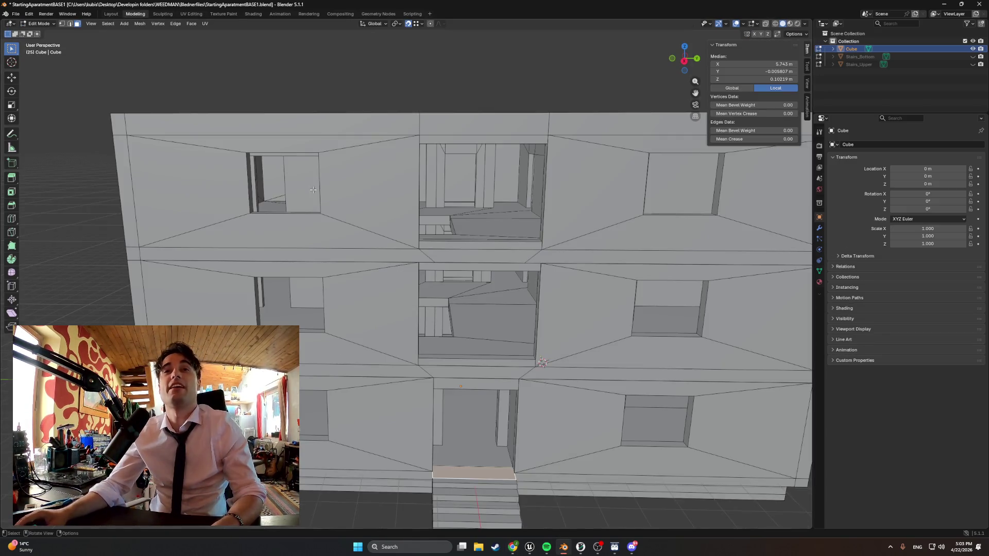
scroll(317, 190, down, 3)
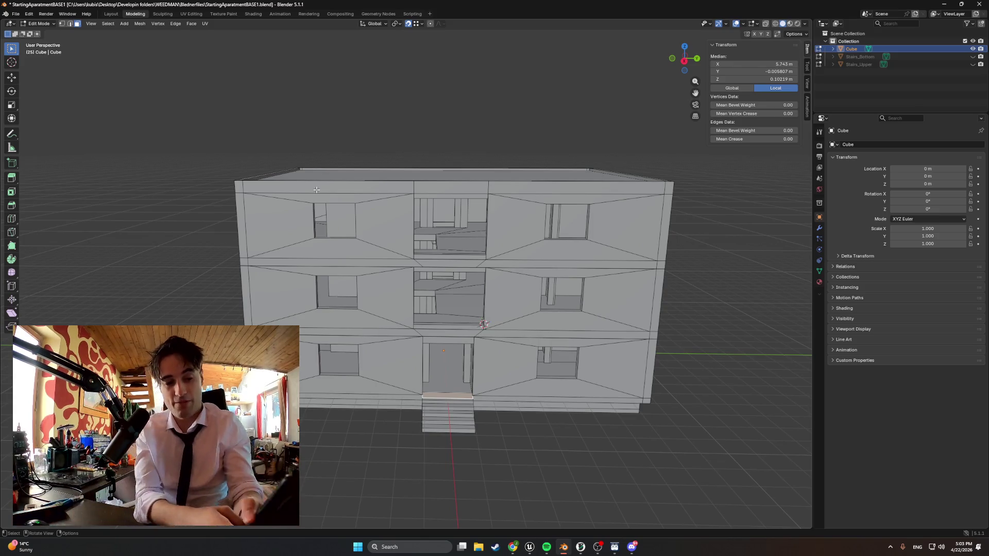